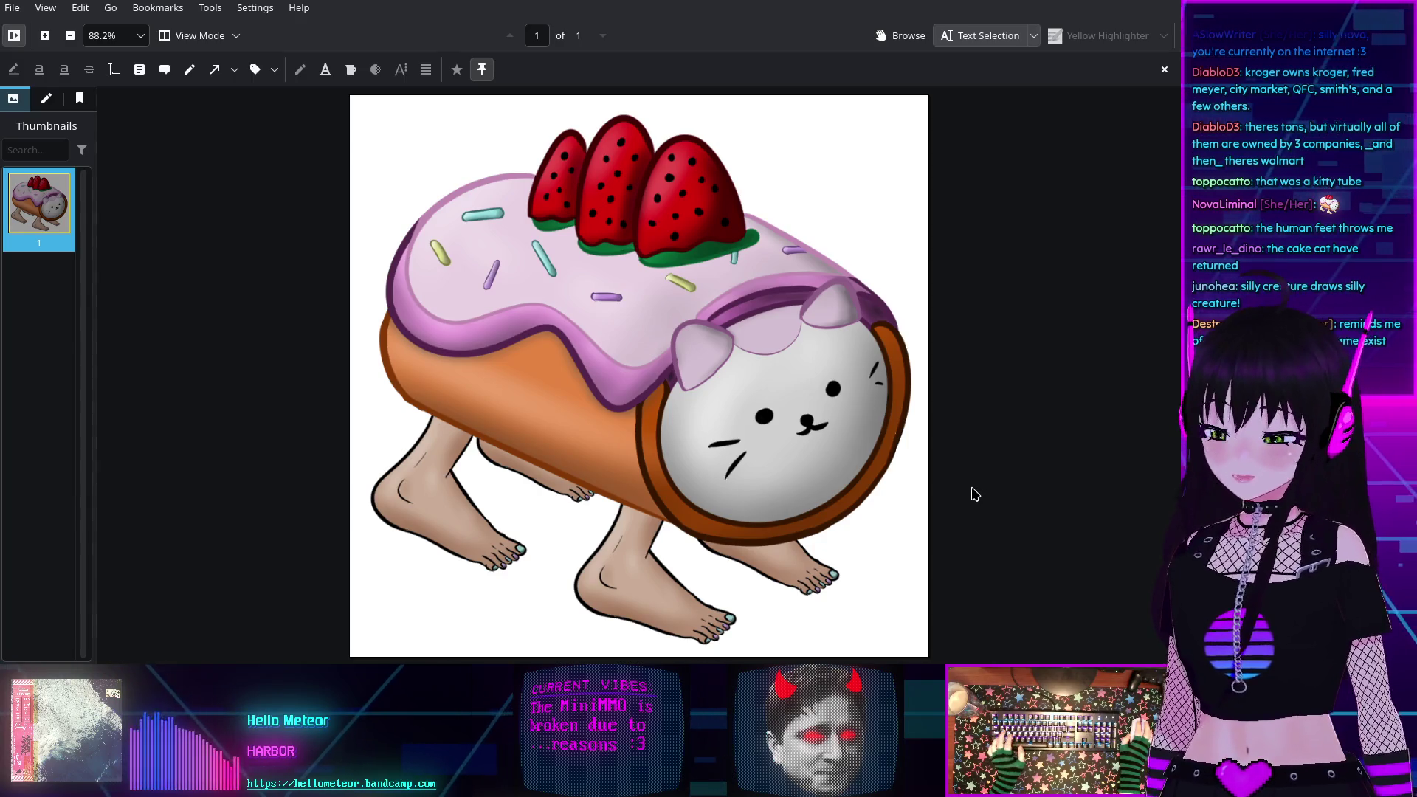
Step: Leave the cake-cat drawing in Okular for the Godot editor and launch Blender
key("alt+Tab")
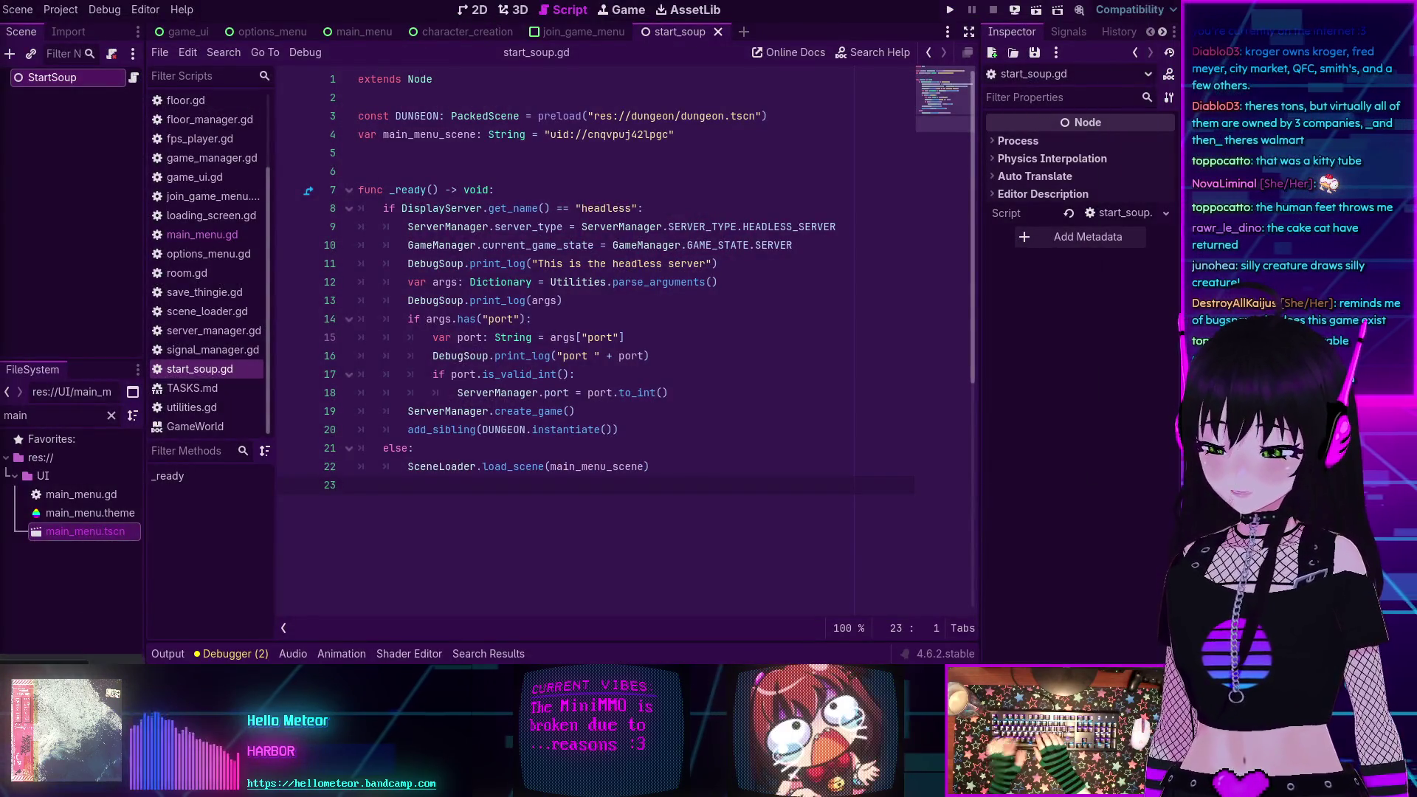
key("F5")
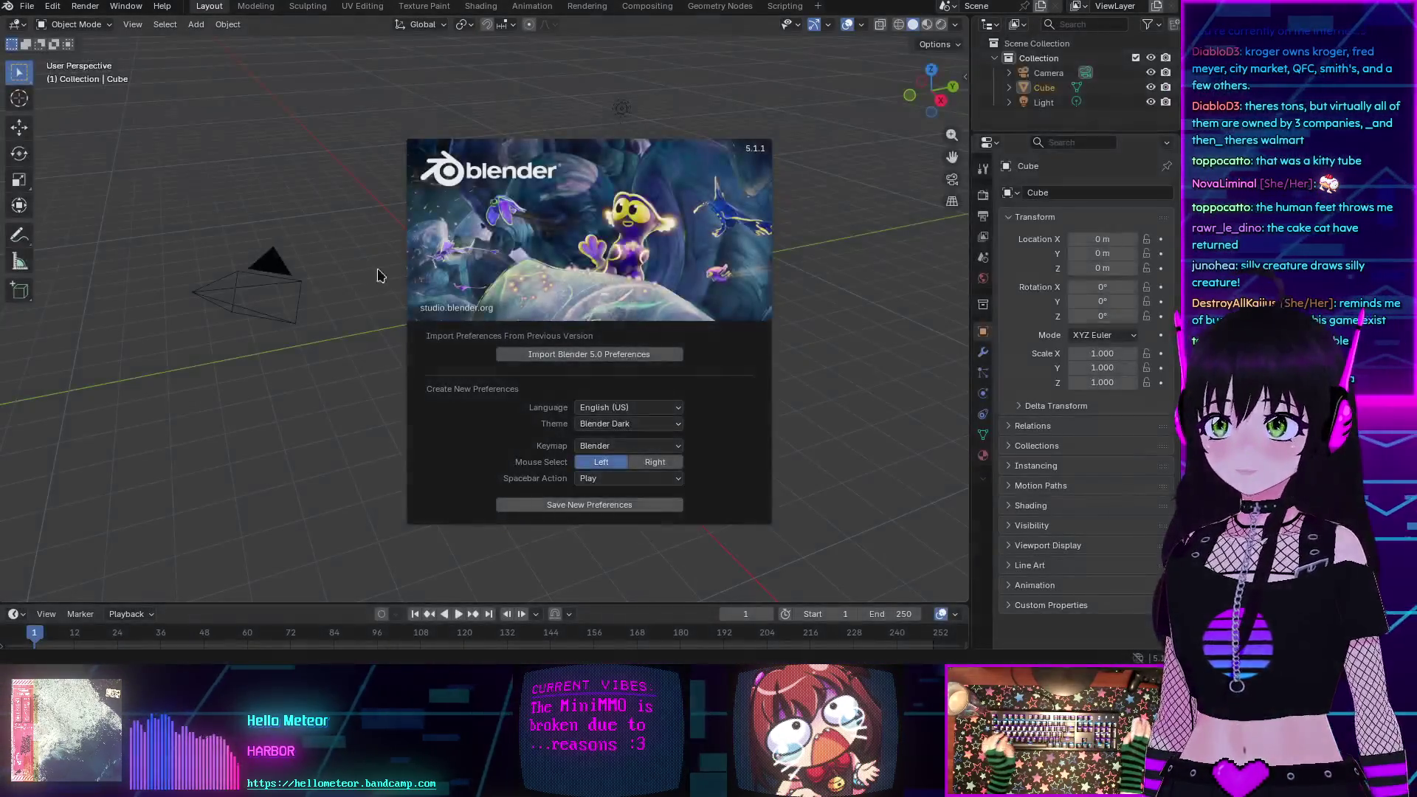
Step: Open cake-cat.blend from projects/assets/art jam 4/3D-blender/cake-cat in Blender
left_click(42, 23)
left_click(27, 6)
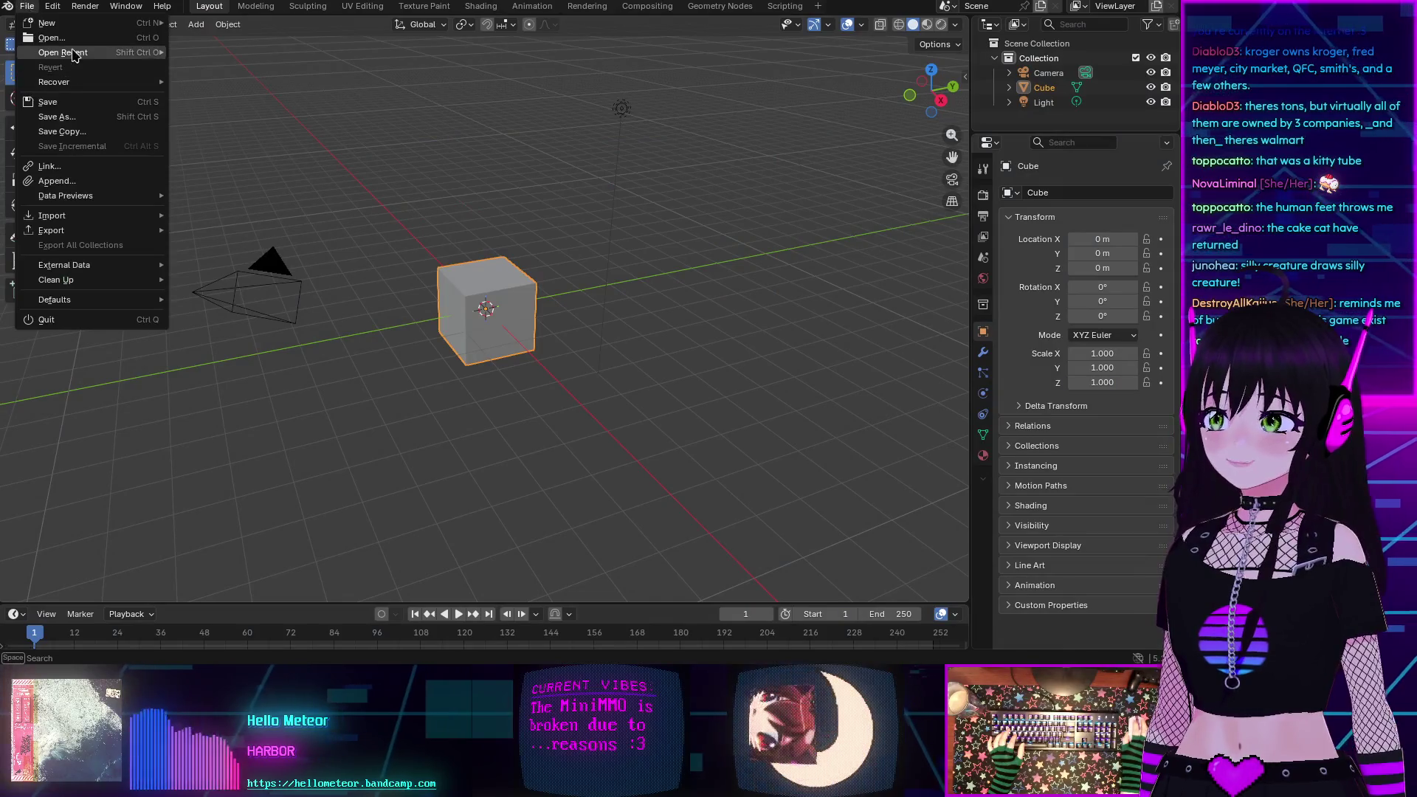
left_click(52, 51)
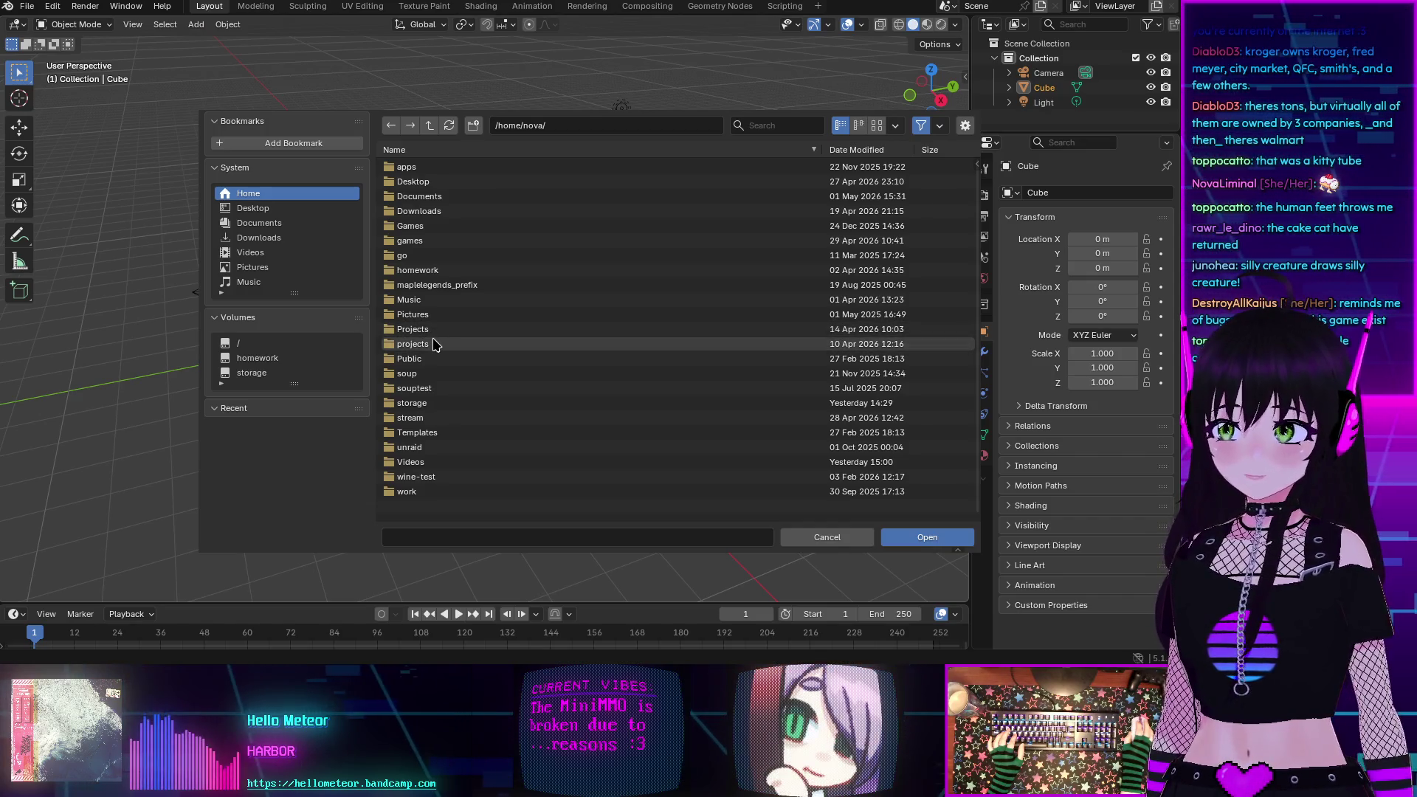
left_click(436, 345)
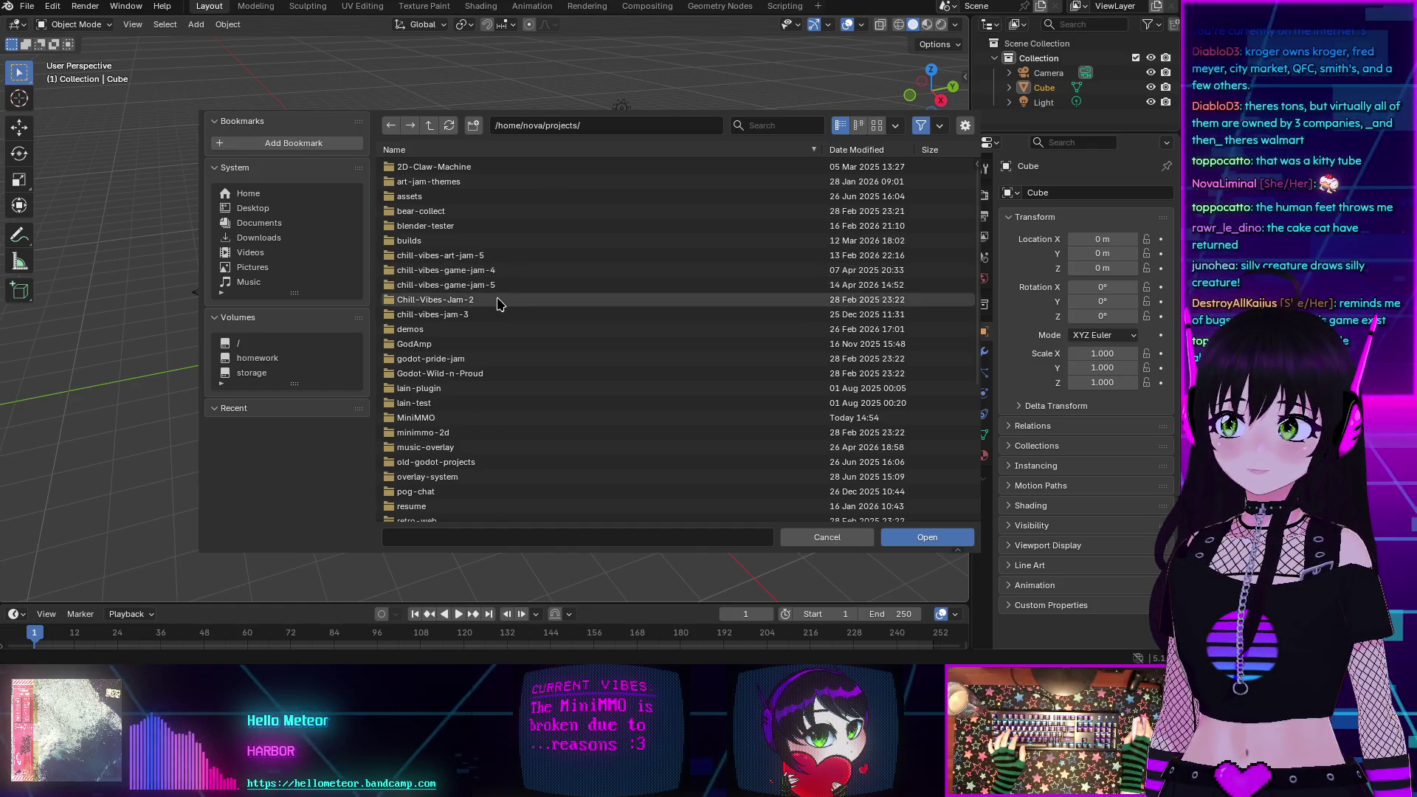
double_click(481, 197)
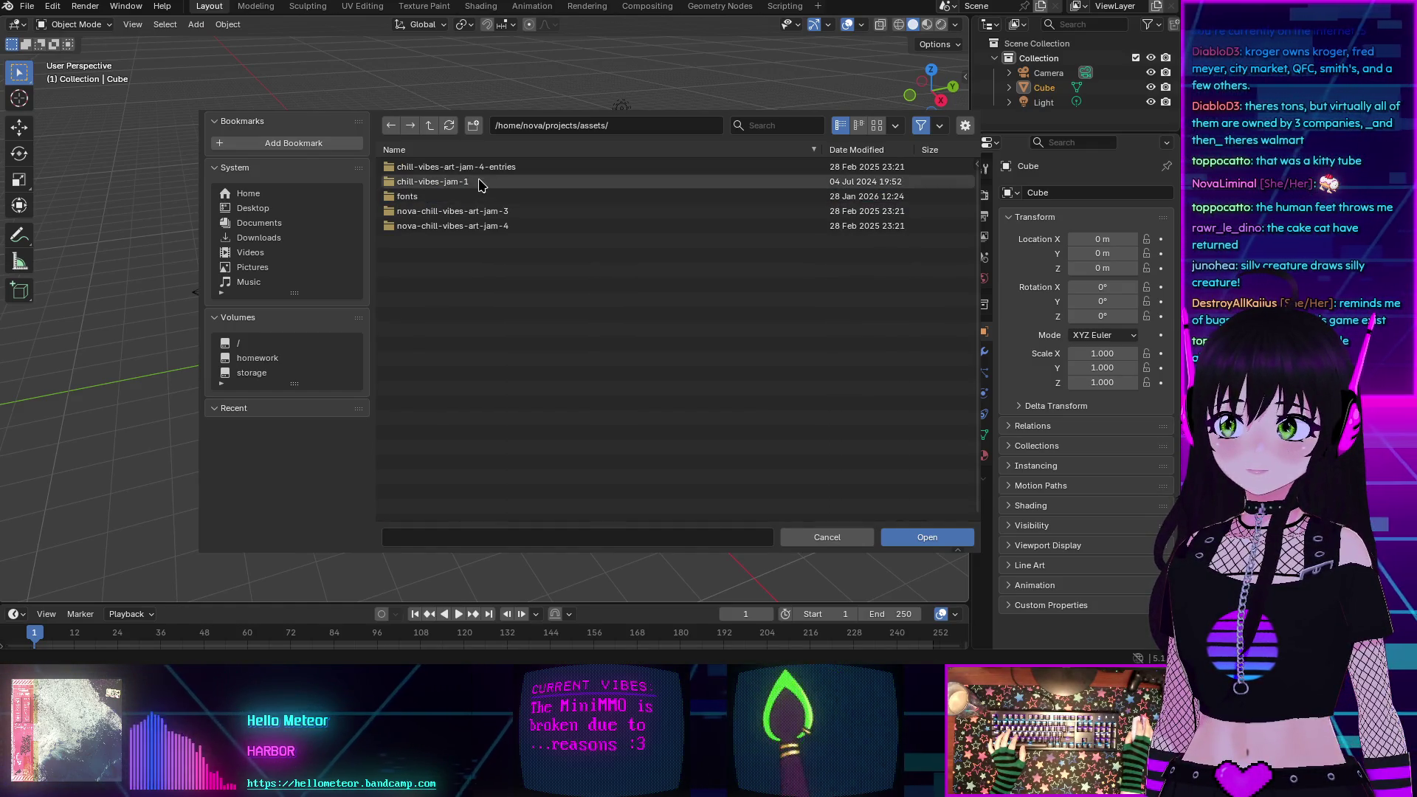
double_click(481, 227)
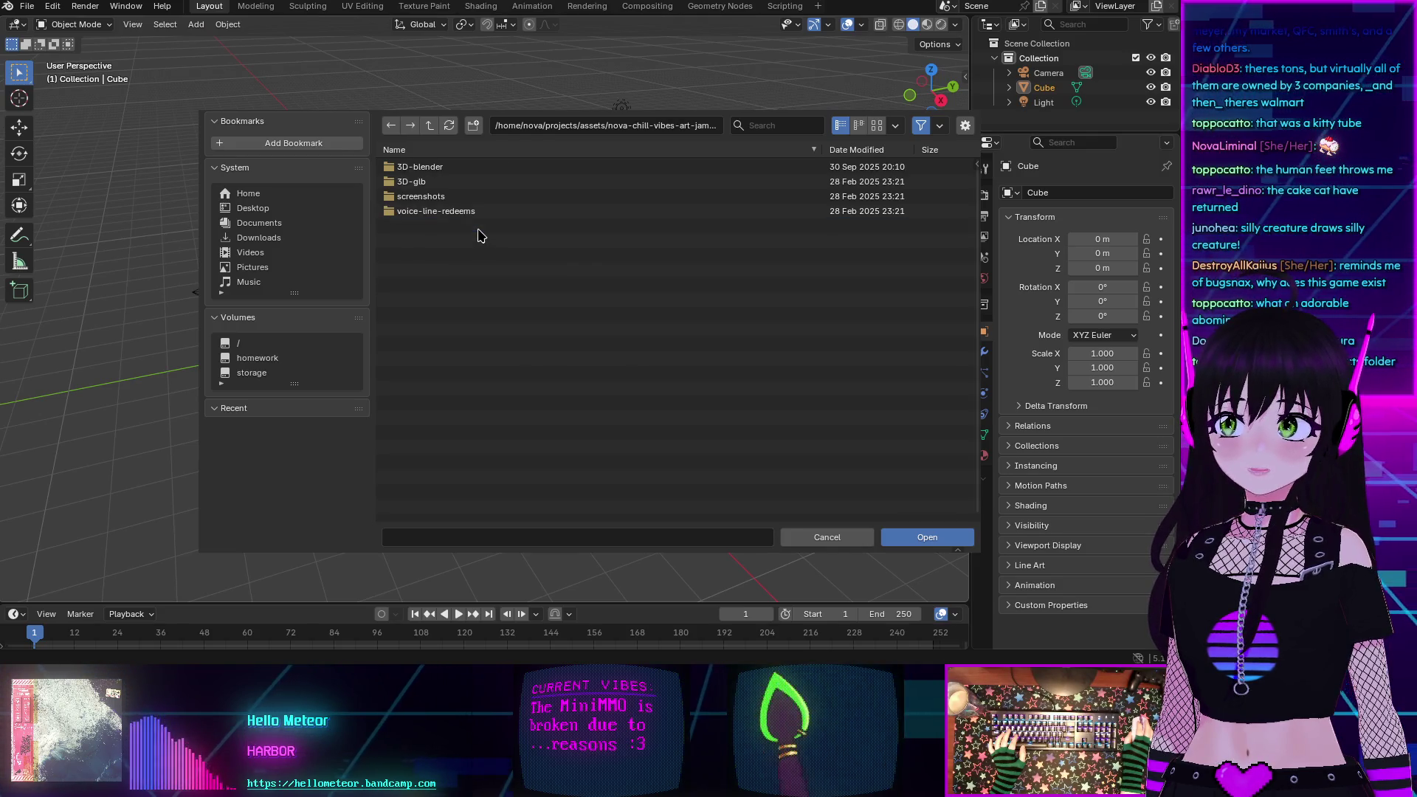
left_click(425, 170)
double_click(424, 170)
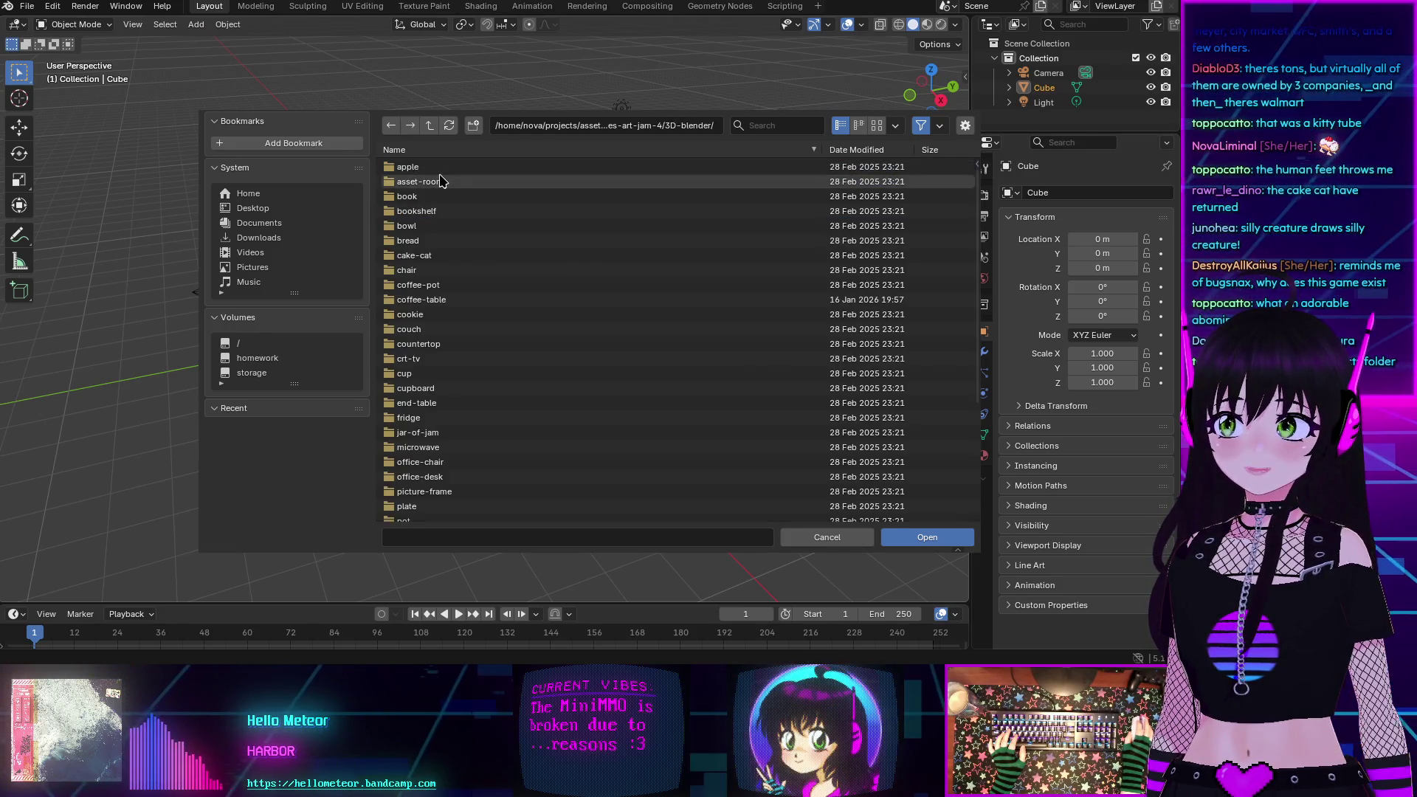
double_click(417, 255)
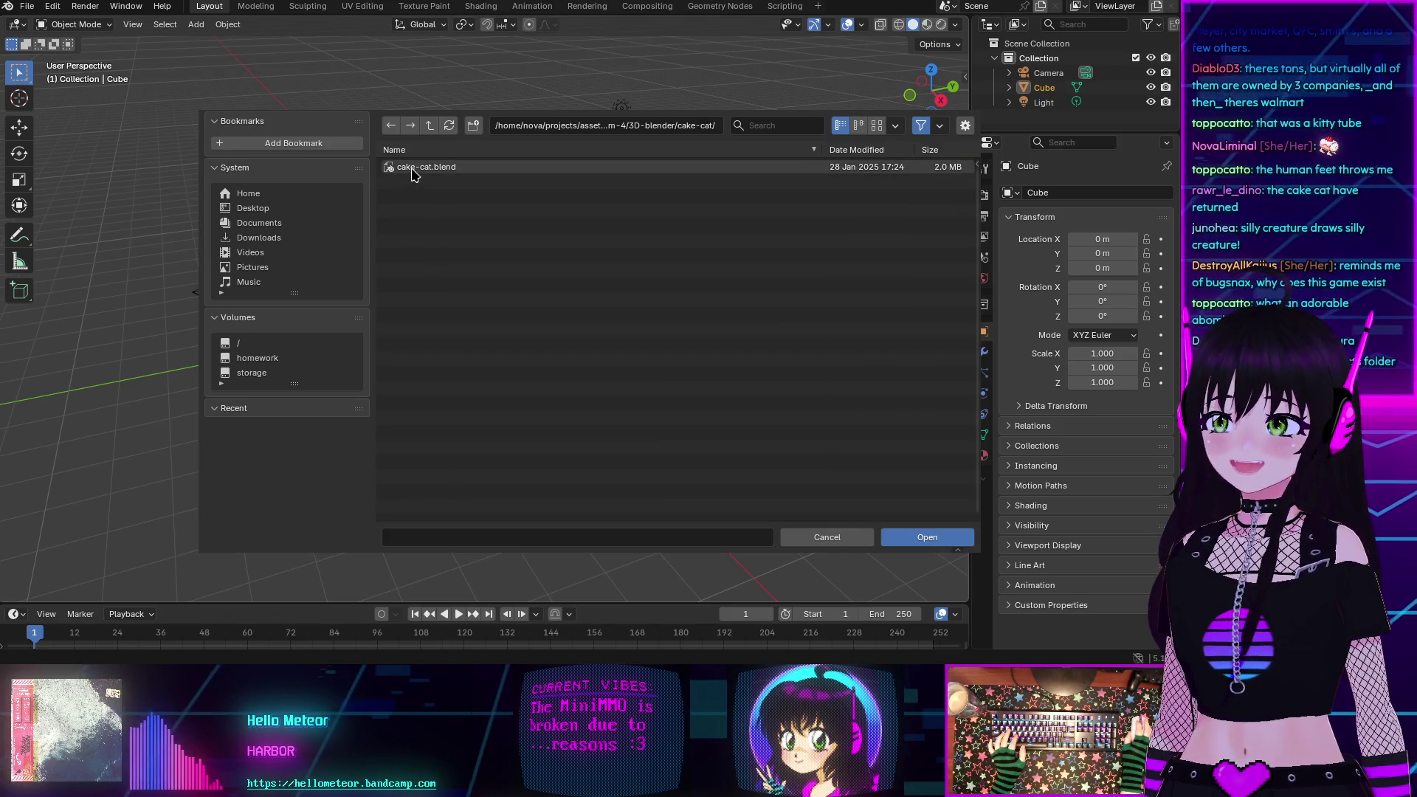
double_click(411, 170)
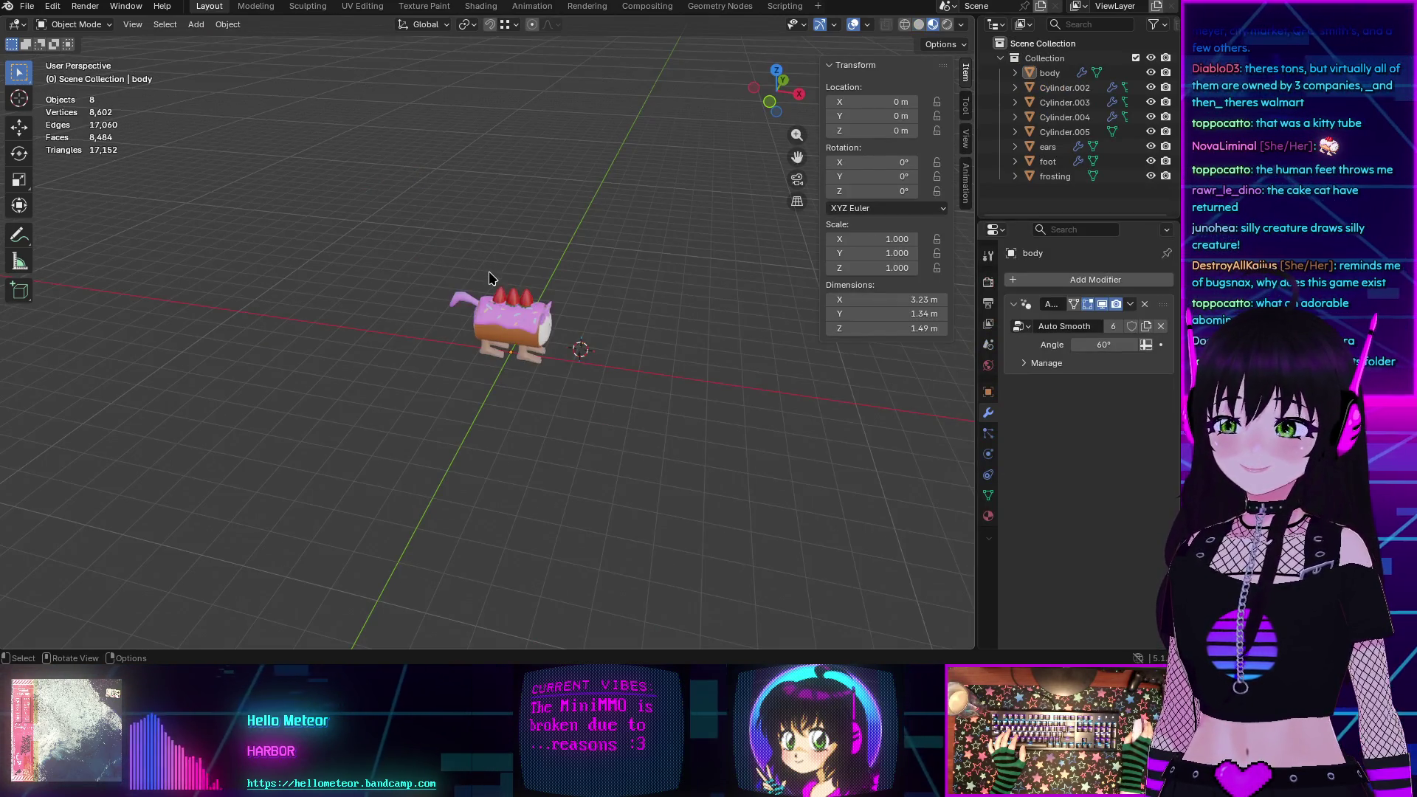
Step: Zoom in and orbit around the cake-cat model to view its face, then return to Godot
scroll(515, 343, "up", 5)
mouse_move(591, 293)
left_mouse_down()
mouse_move(377, 272)
mouse_move(664, 346)
mouse_move(702, 341)
mouse_move(724, 315)
mouse_move(536, 257)
mouse_move(615, 260)
mouse_move(590, 264)
left_mouse_up()
scroll(589, 264, "up", 5)
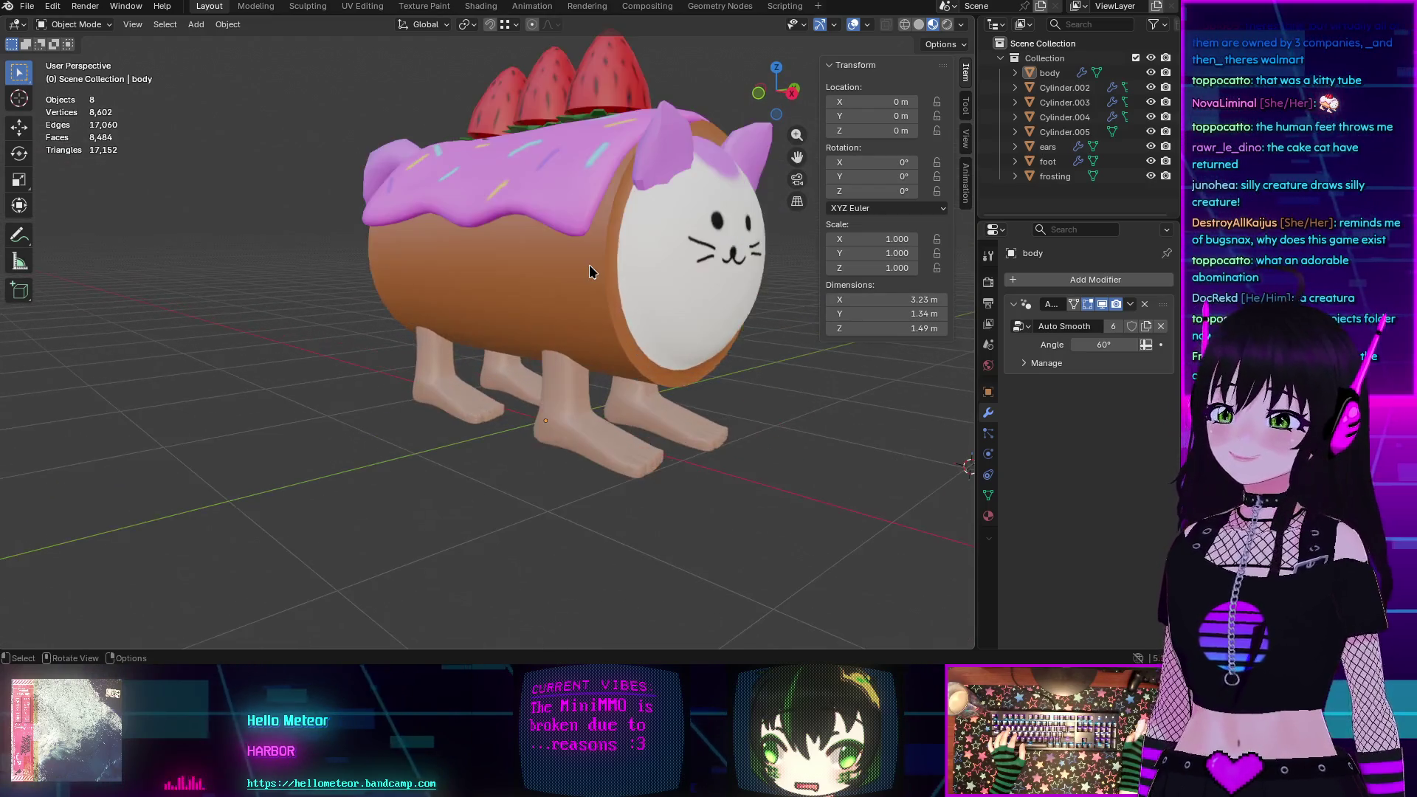
mouse_move(602, 317)
left_mouse_down()
mouse_move(547, 307)
mouse_move(587, 308)
mouse_move(763, 389)
mouse_move(246, 329)
mouse_move(620, 310)
mouse_move(524, 329)
left_mouse_up()
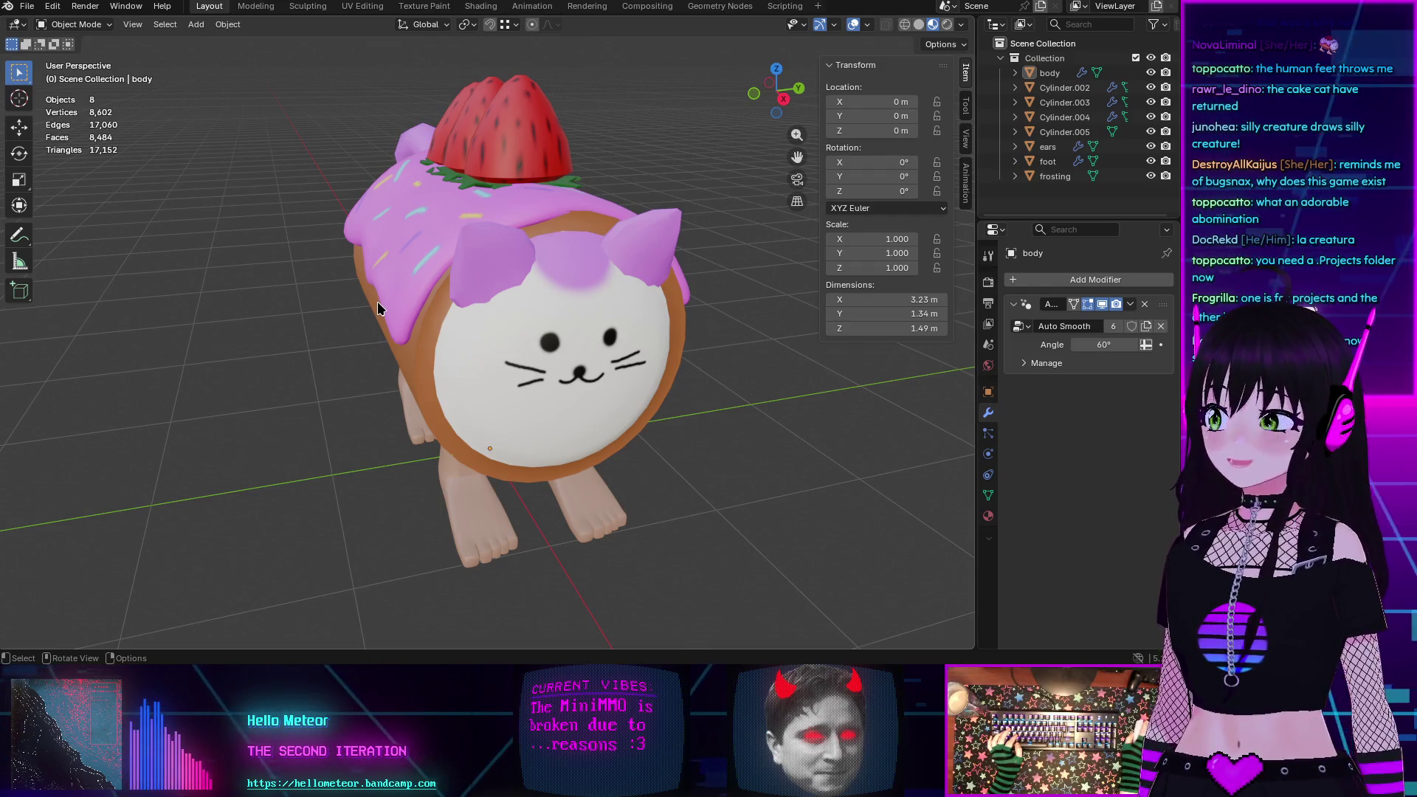
mouse_move(377, 302)
left_mouse_down()
mouse_move(325, 280)
mouse_move(289, 317)
mouse_move(397, 344)
mouse_move(482, 302)
mouse_move(485, 277)
mouse_move(451, 300)
left_mouse_up()
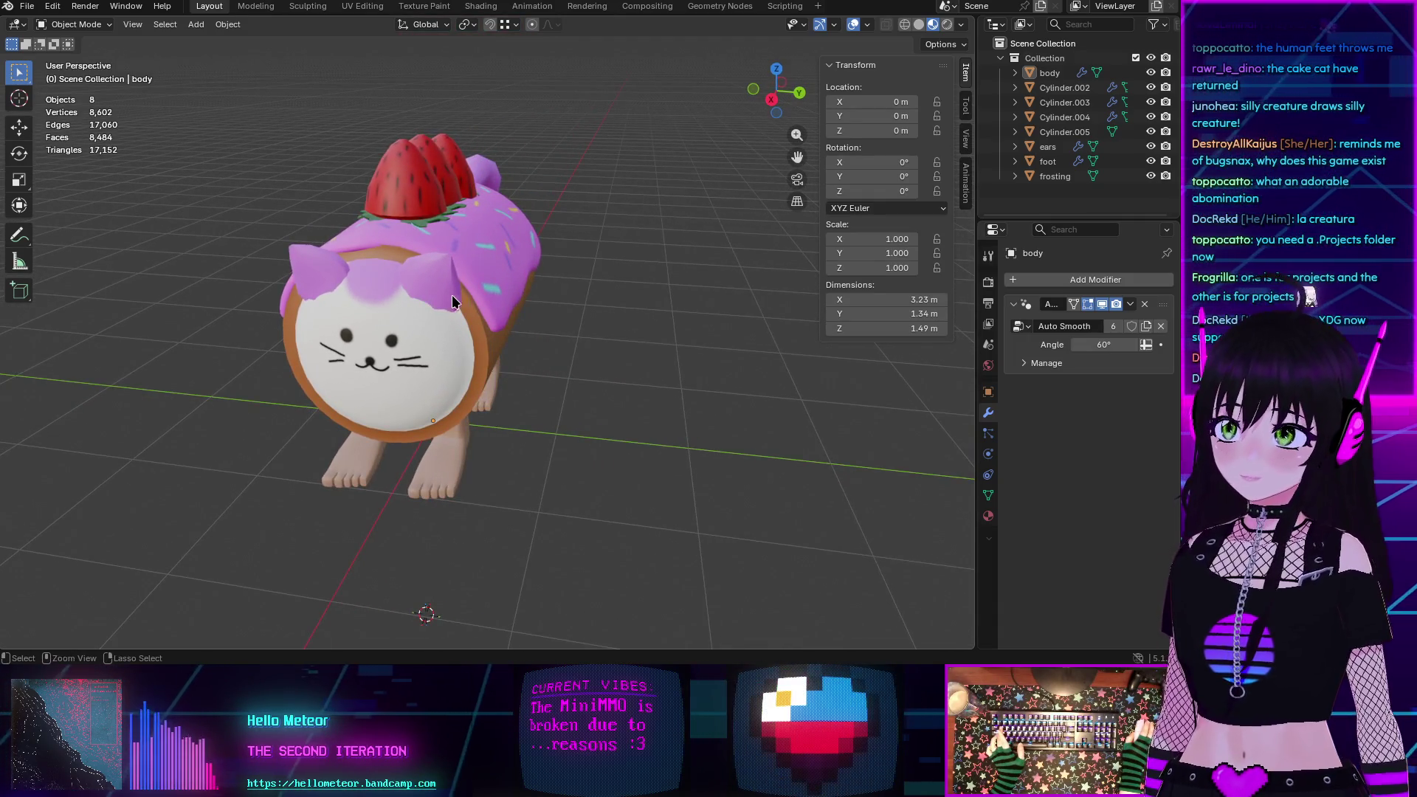
key("ctrl")
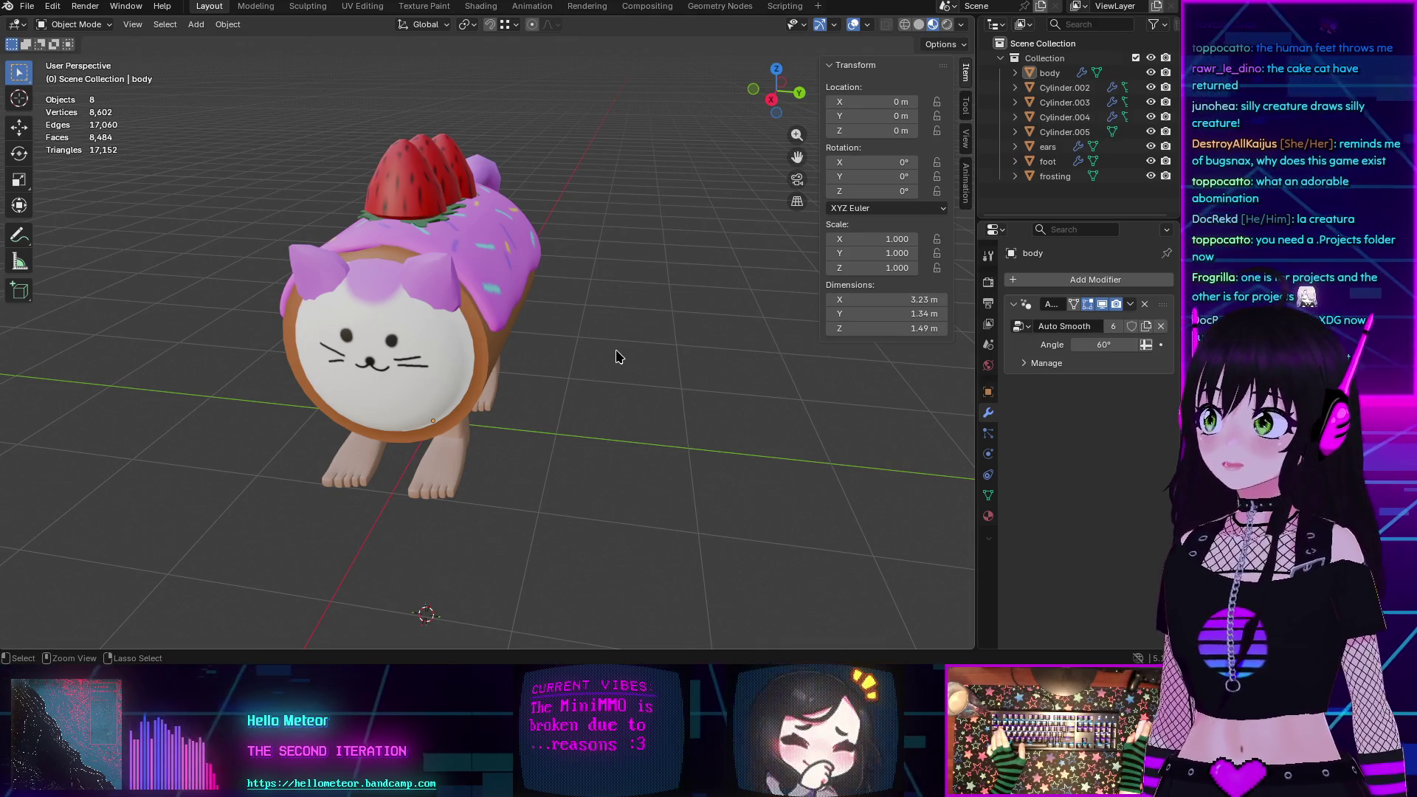
key("alt+Tab")
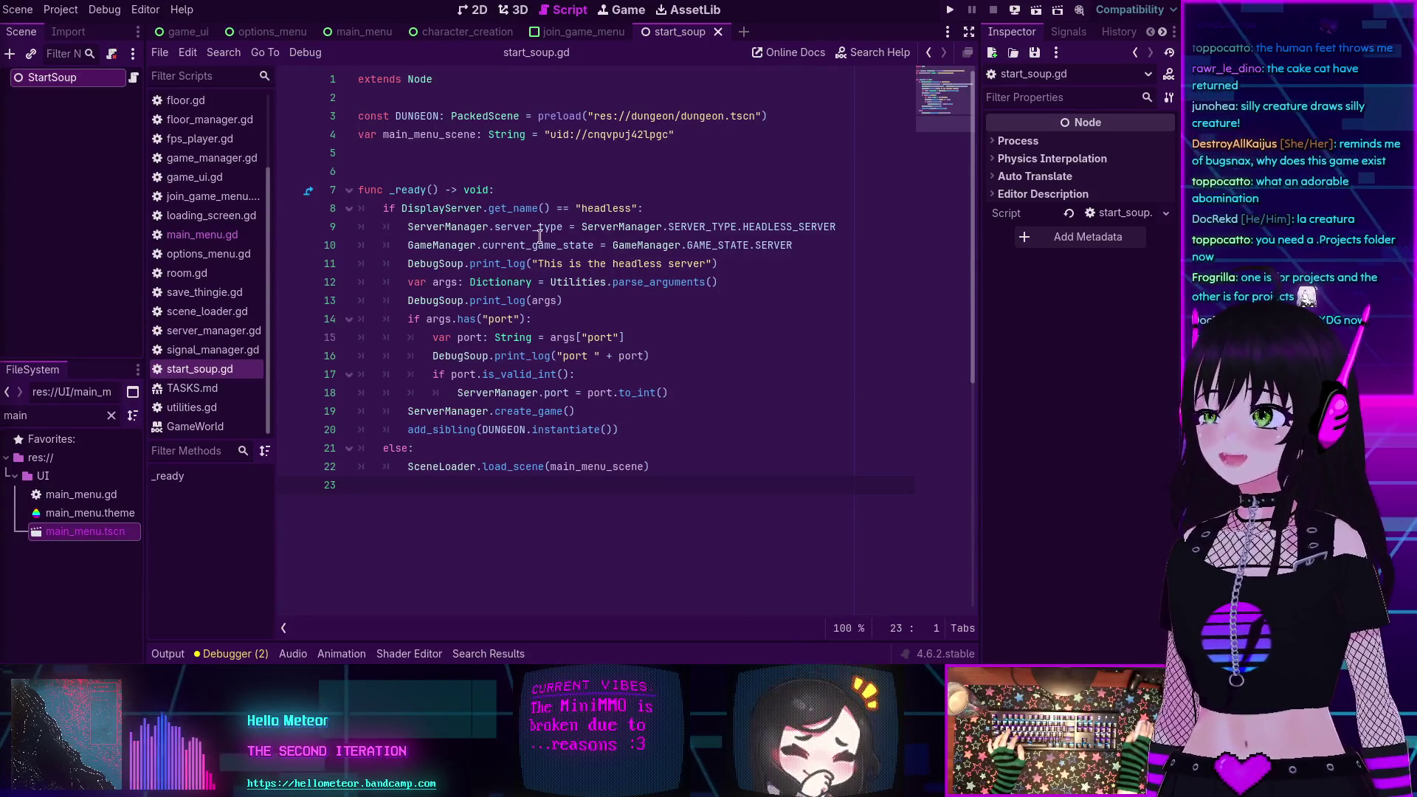
Step: Set Application > Run > Main Scene to res://start_soup.tscn in Project Settings
left_click(60, 9)
left_click(87, 29)
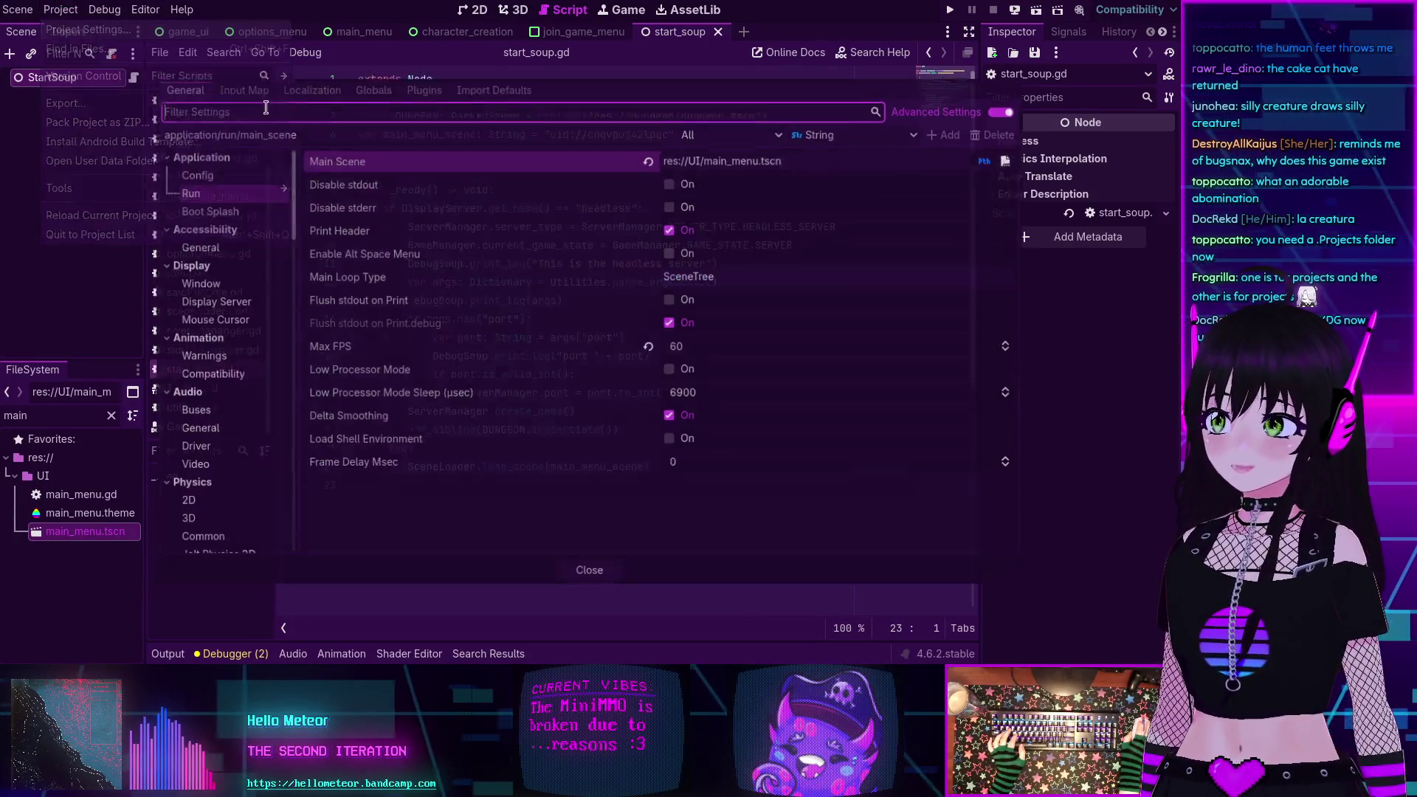
left_click(650, 158)
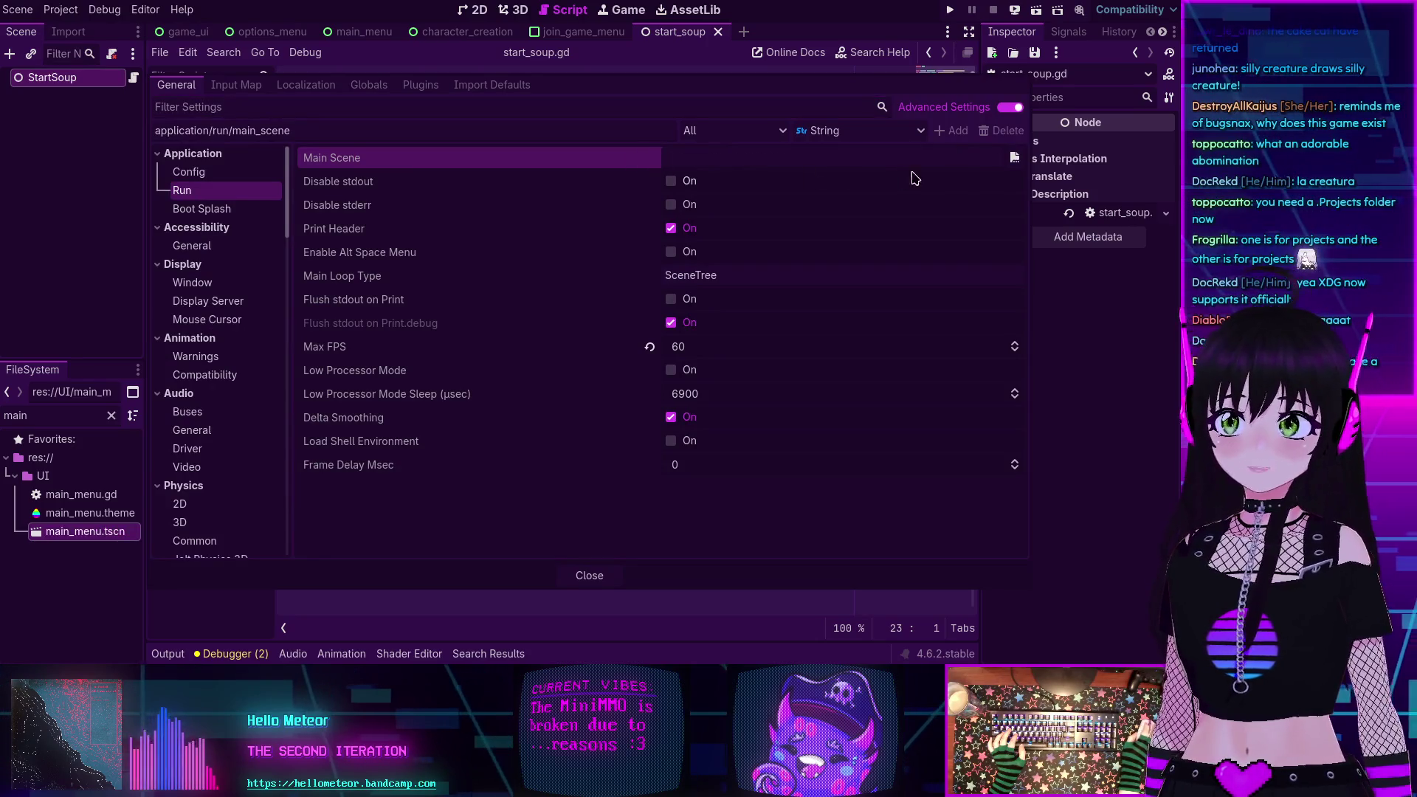
left_click(1015, 158)
left_click(789, 158)
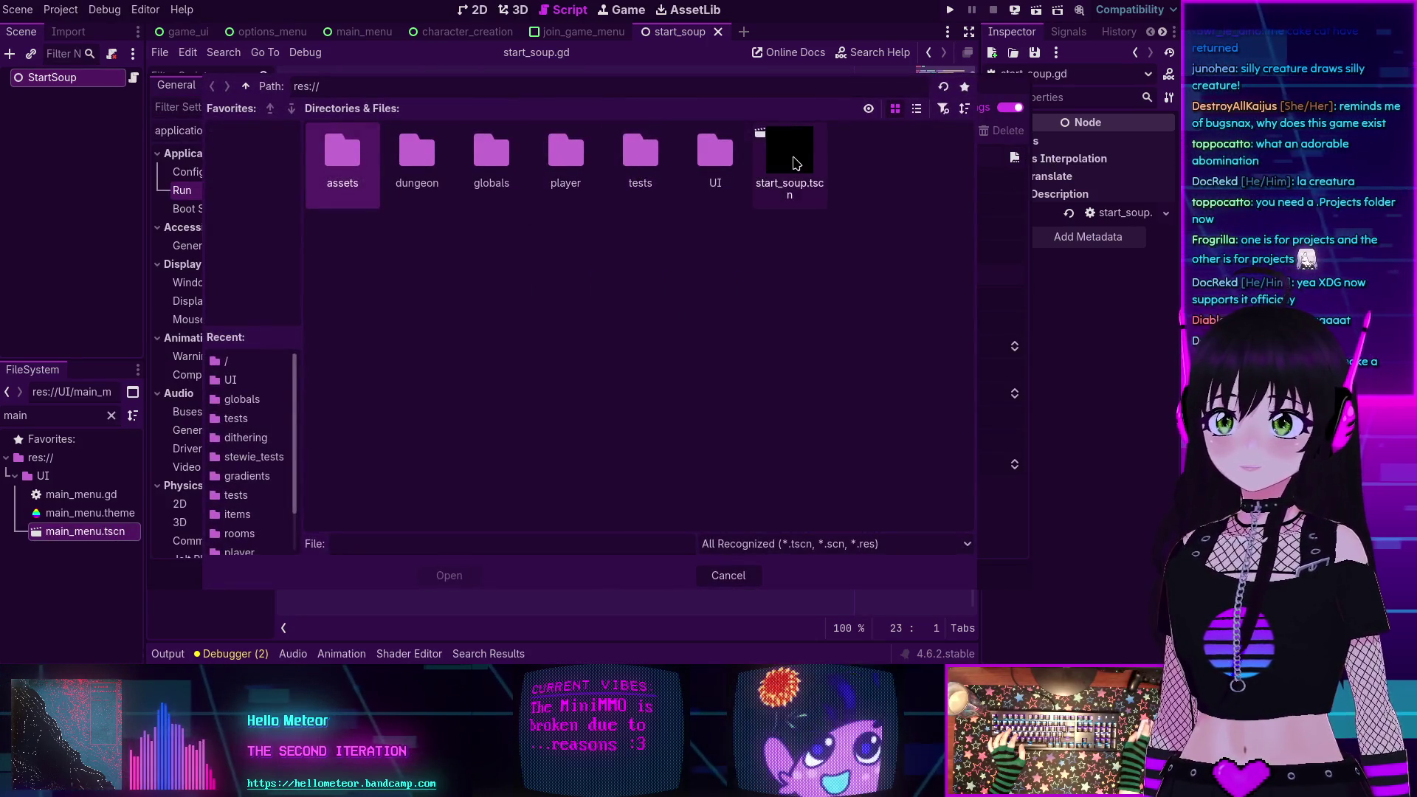
left_click(458, 574)
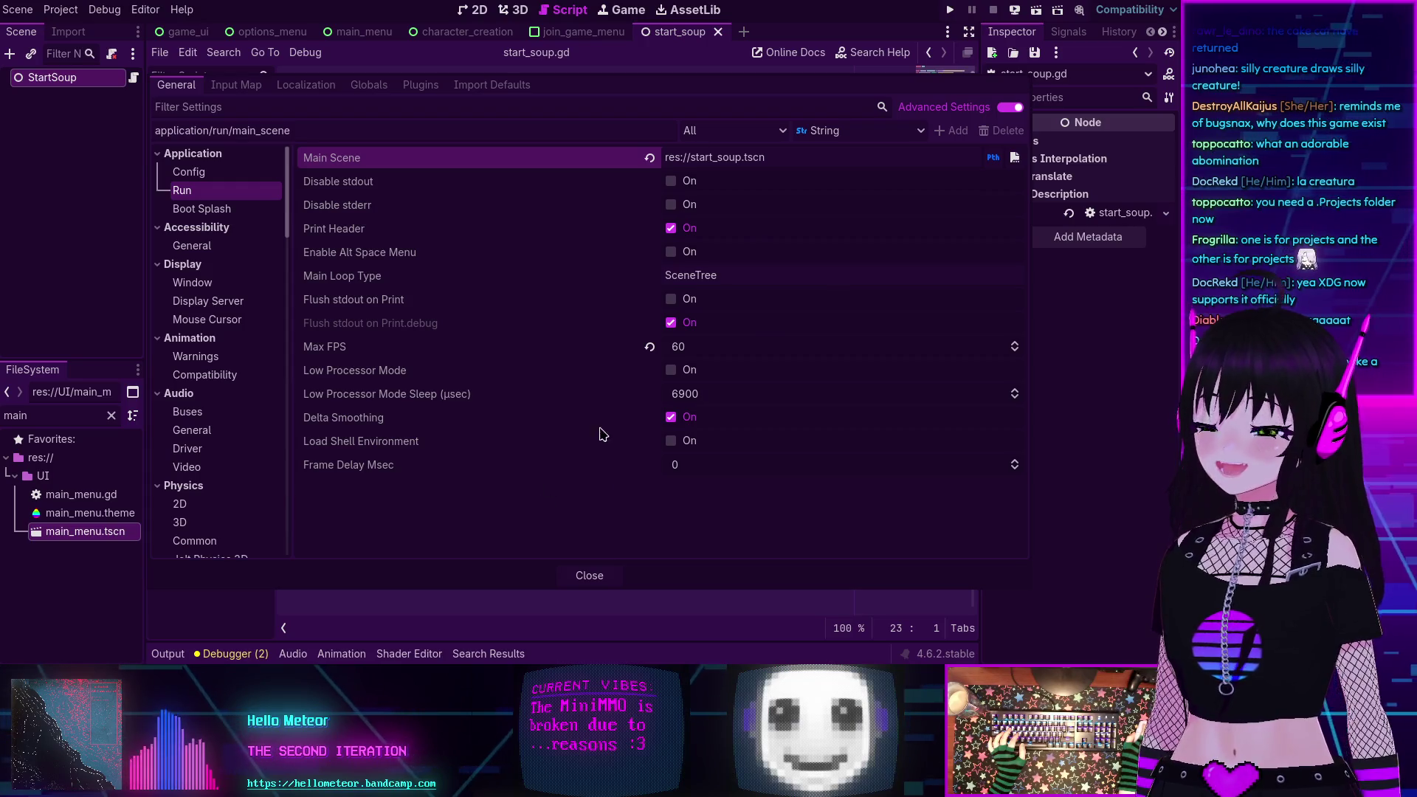
left_click(590, 575)
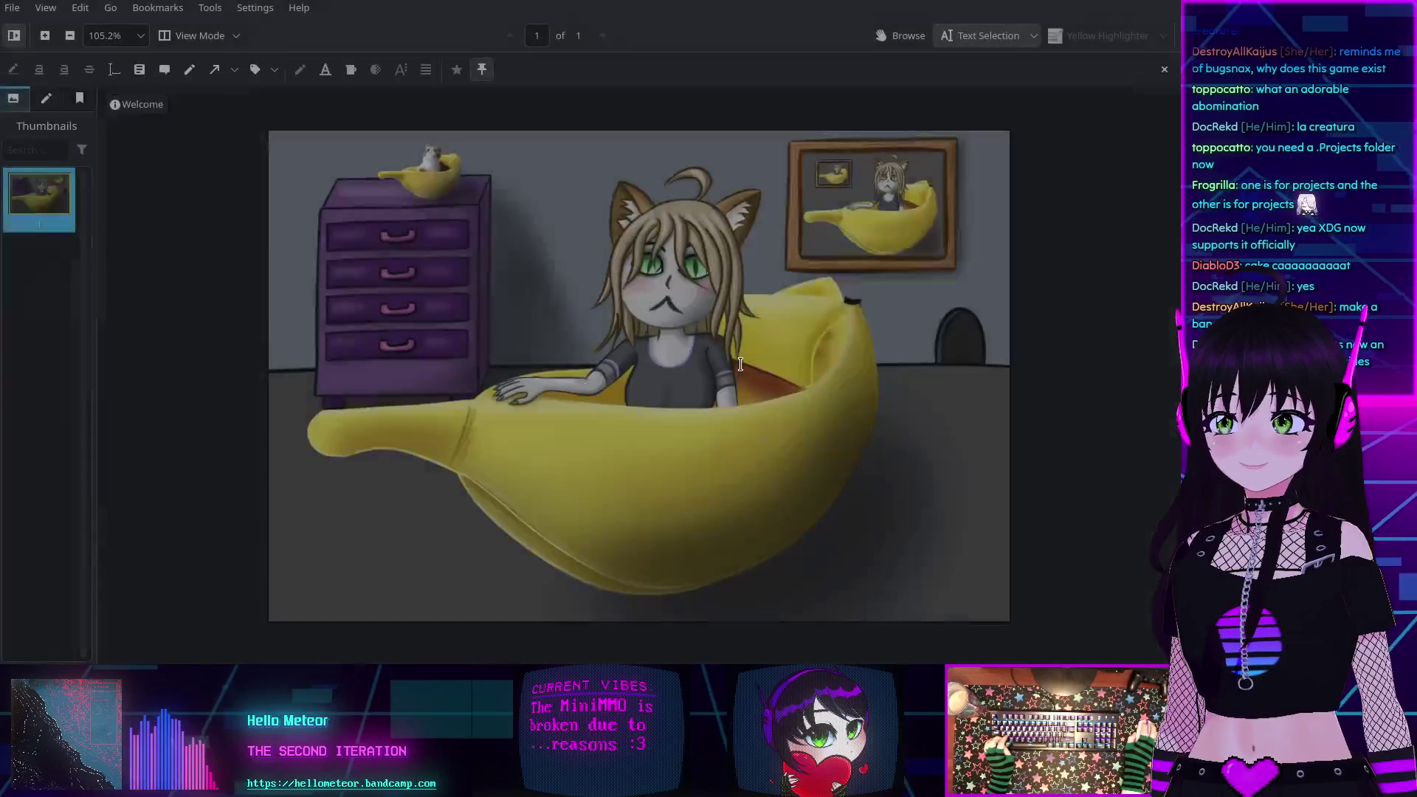
Step: Scroll over the banana-cat drawing in Okular, then take the viewer out of full screen
scroll(794, 362, "up", 2)
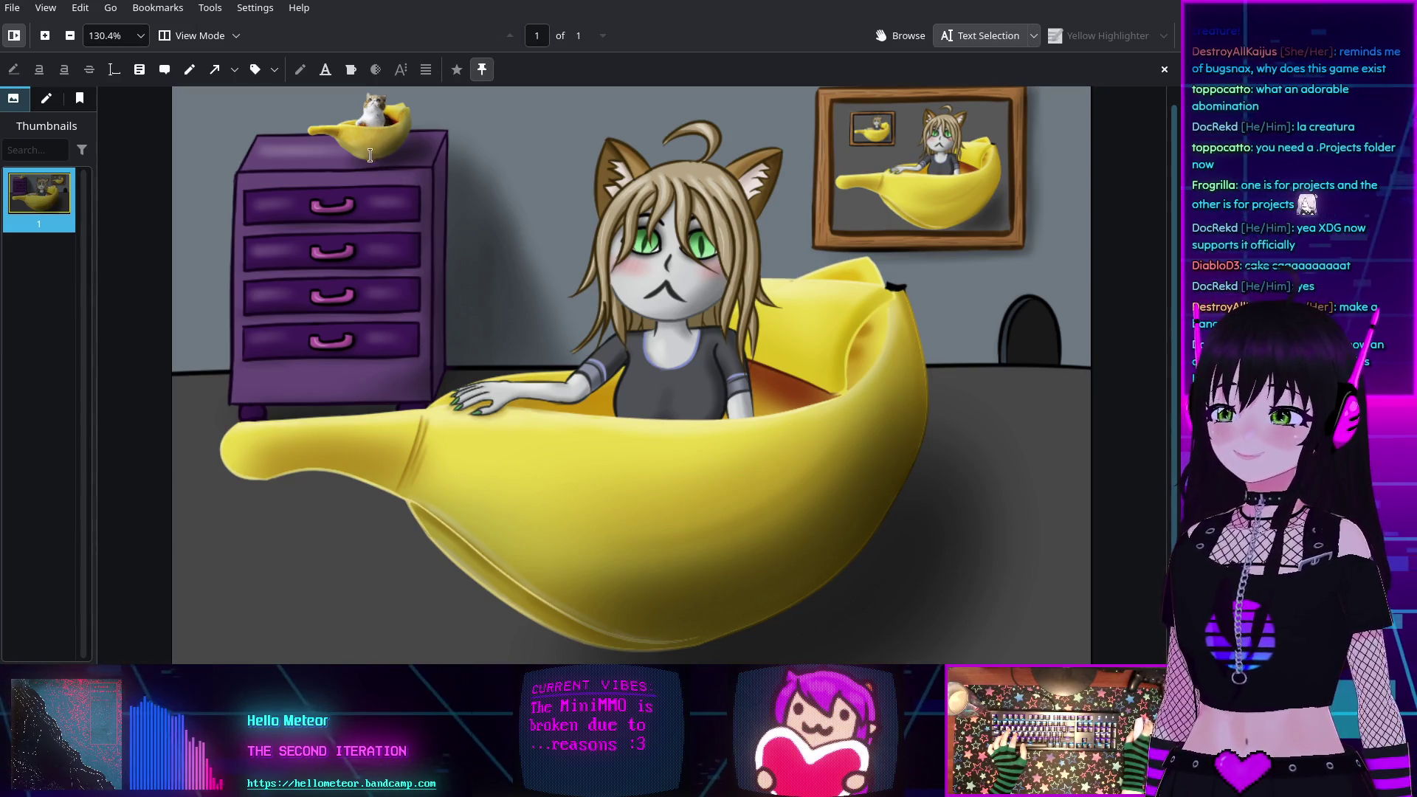
scroll(362, 138, "up", 10)
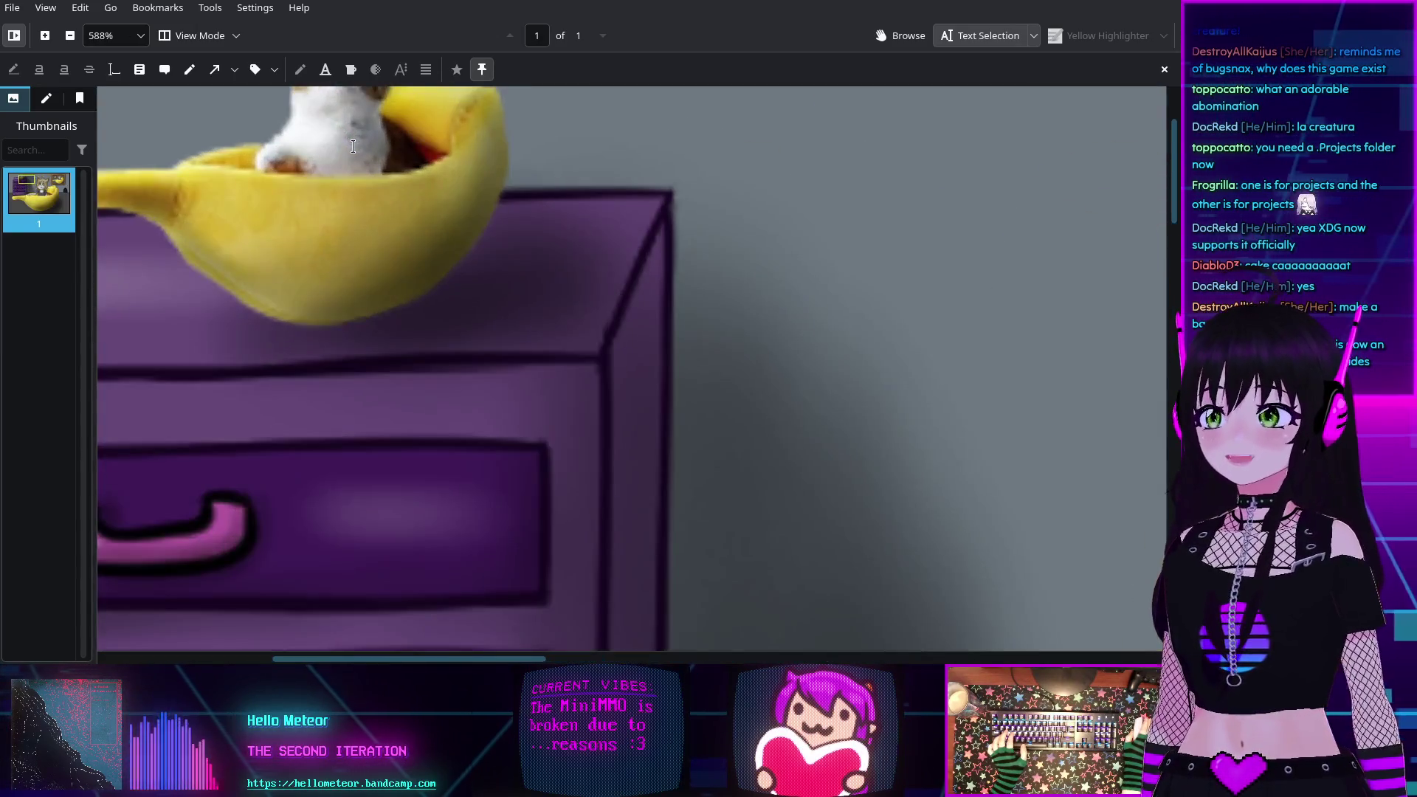
scroll(467, 220, "down", 2)
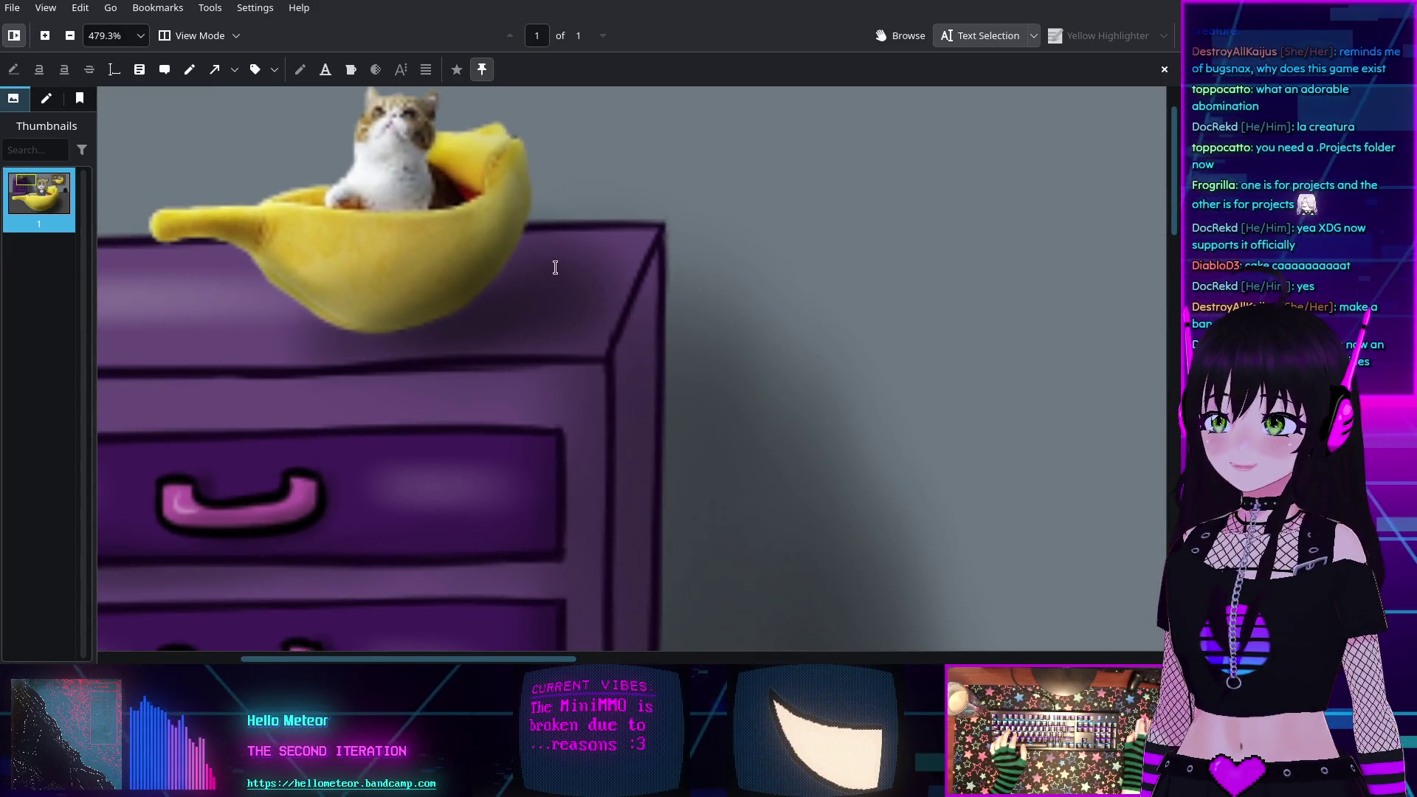
scroll(385, 129, "down", 4)
scroll(395, 148, "up", 5)
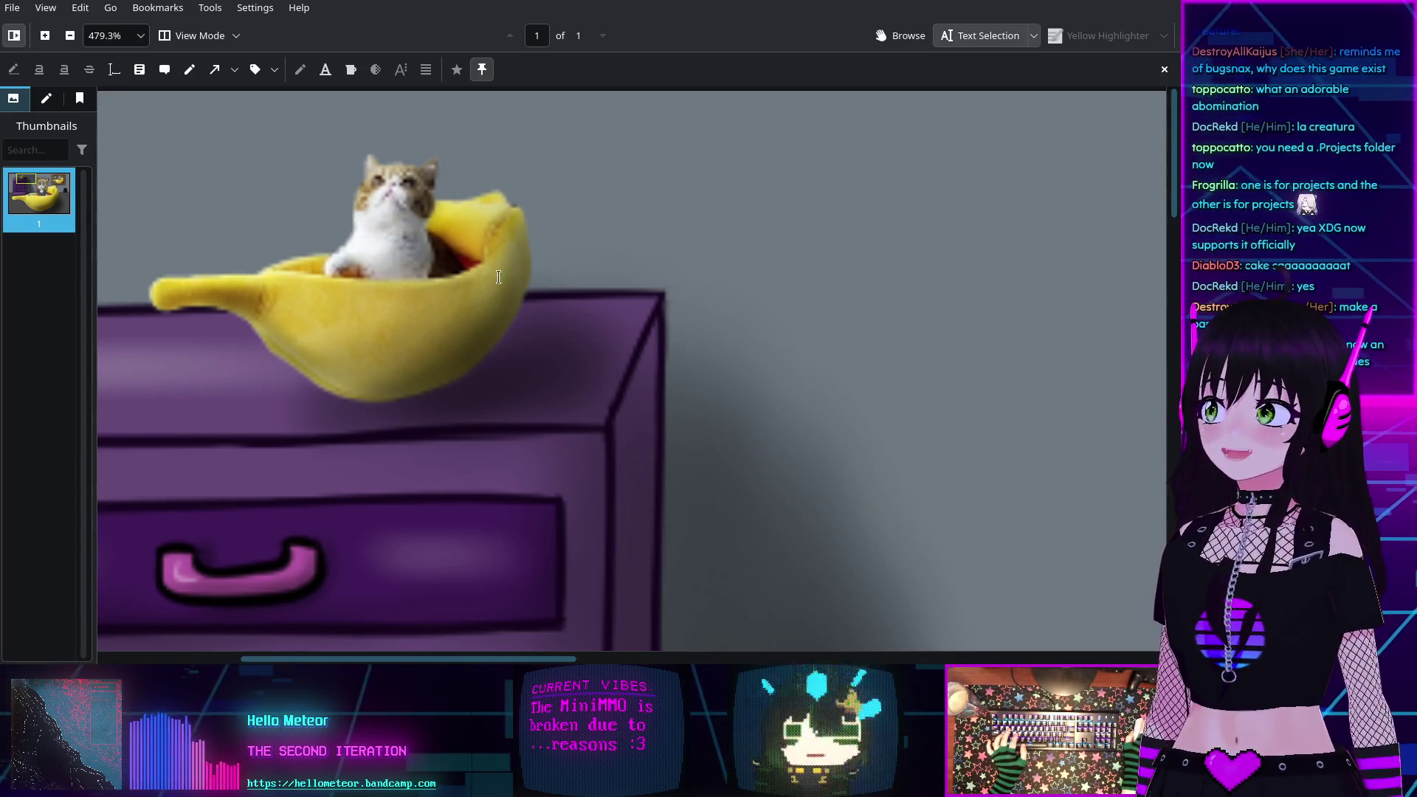
scroll(542, 281, "down", 8)
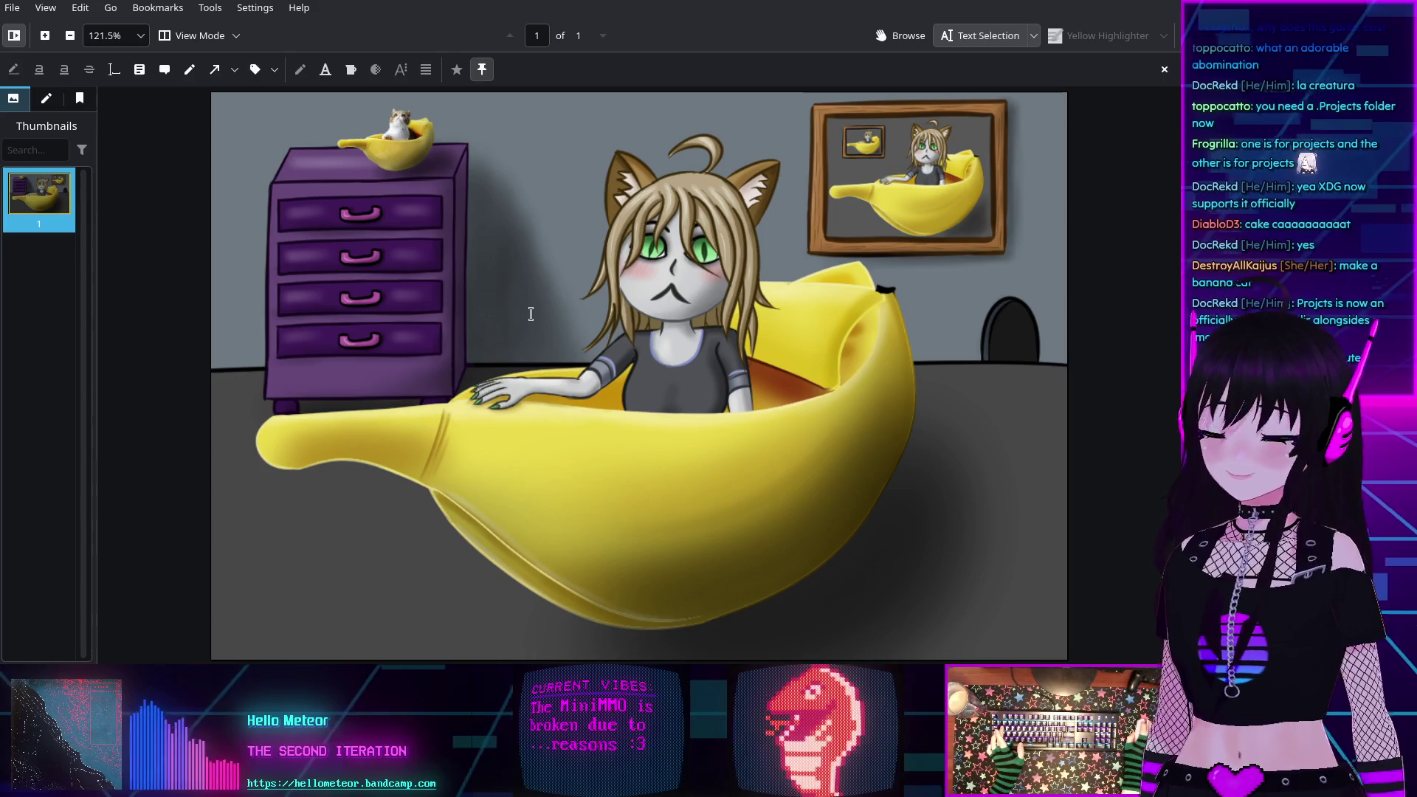
key("ctrl+q")
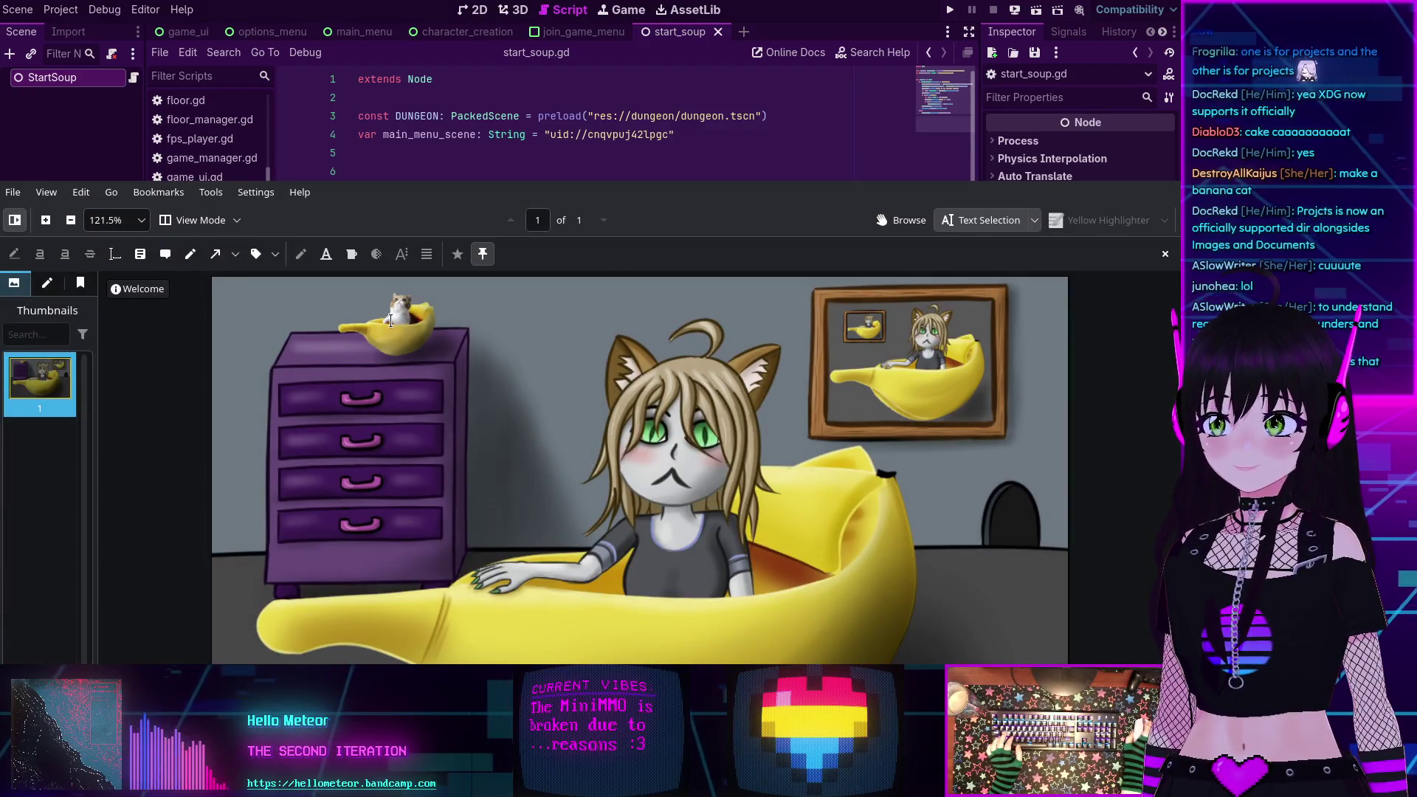
scroll(391, 322, "up", 4)
scroll(390, 322, "up", 3)
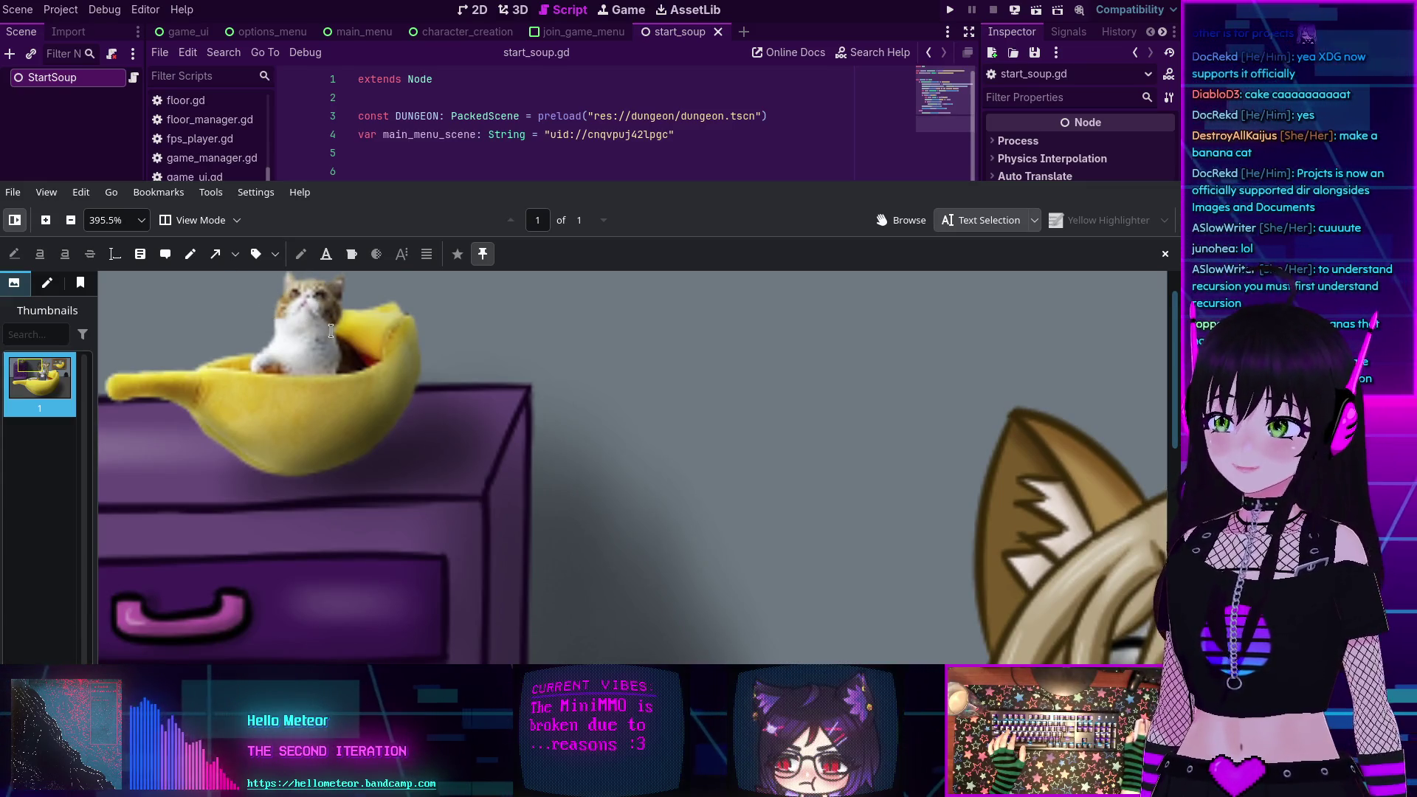
scroll(370, 316, "down", 3)
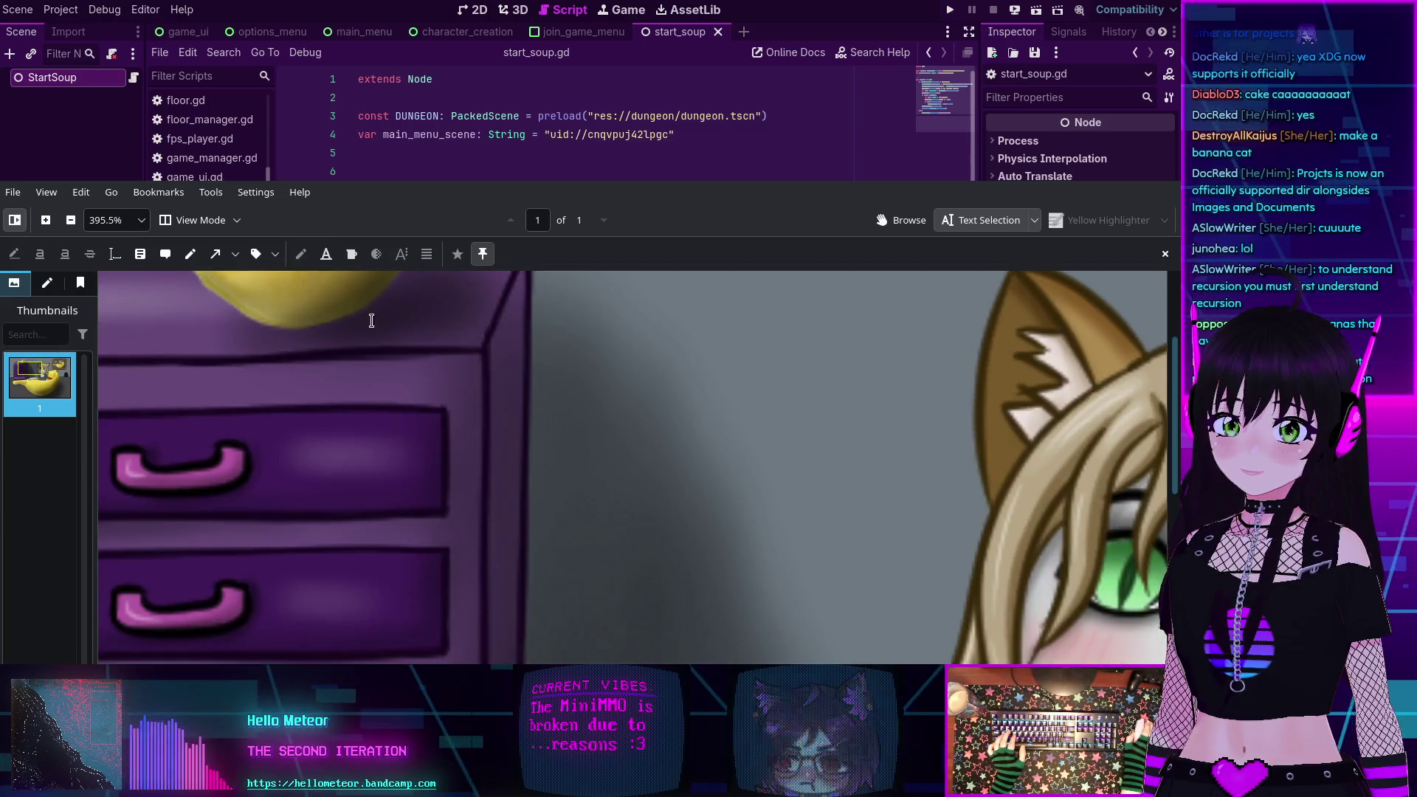
scroll(426, 335, "down", 4)
scroll(443, 341, "down", 2)
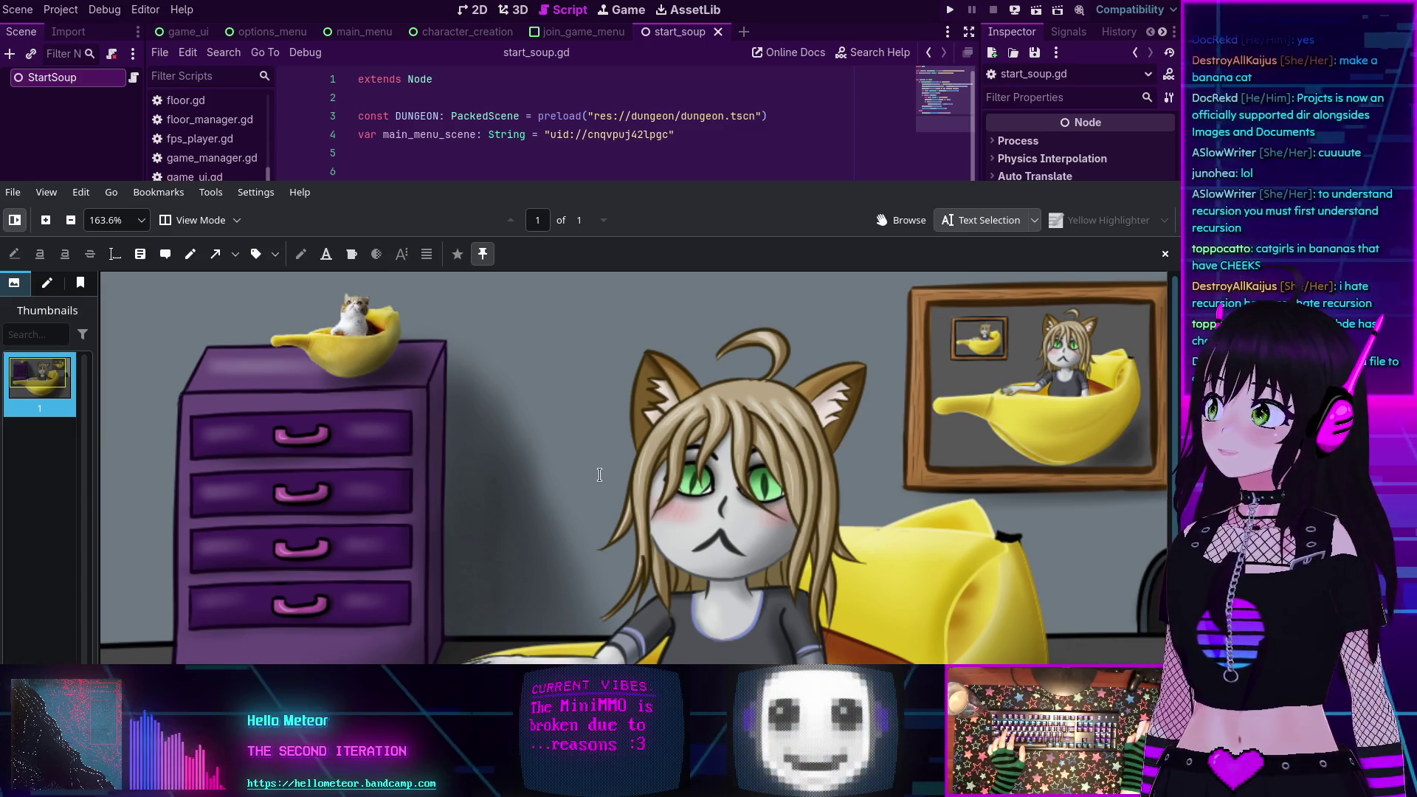
scroll(600, 475, "down", 4)
scroll(599, 474, "down", 1)
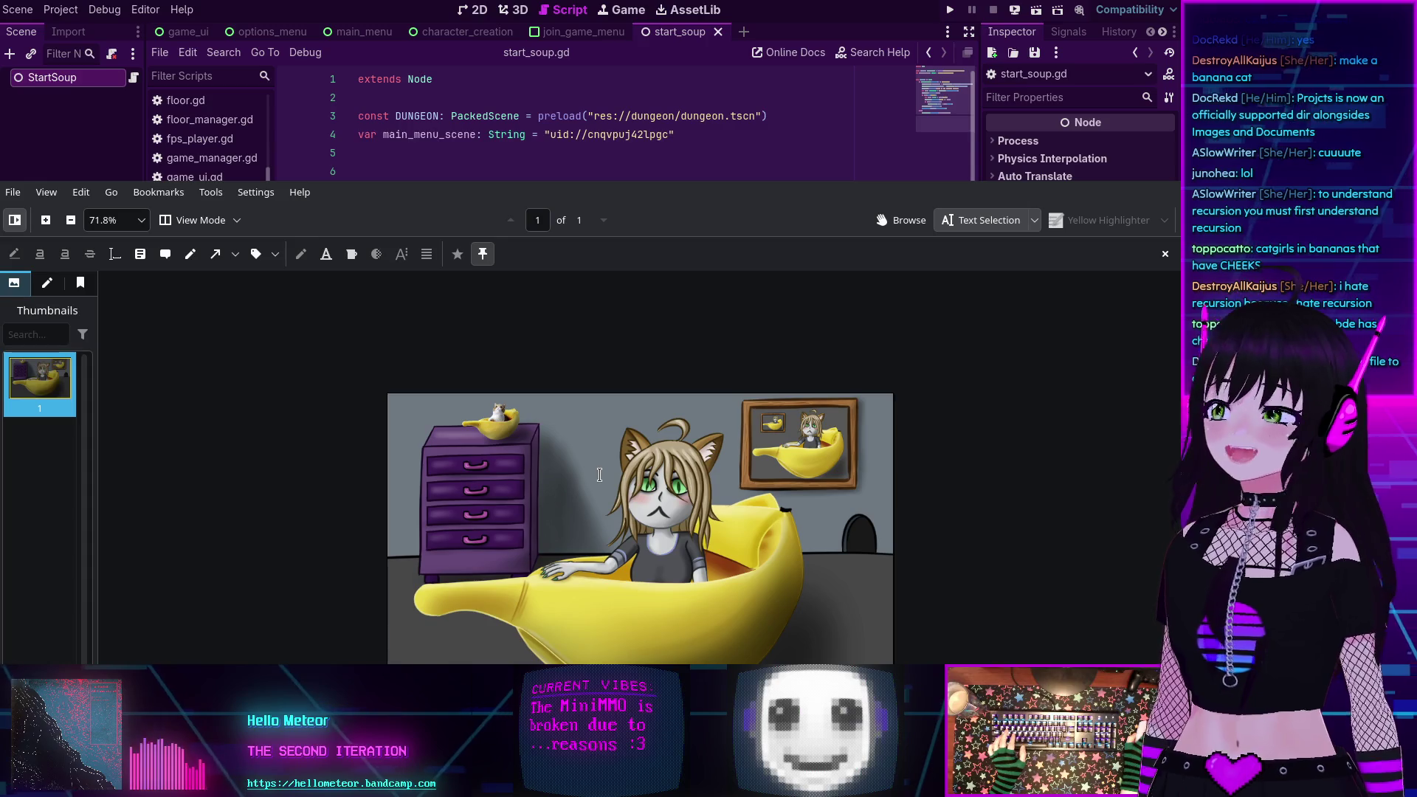
key("ctrl+q")
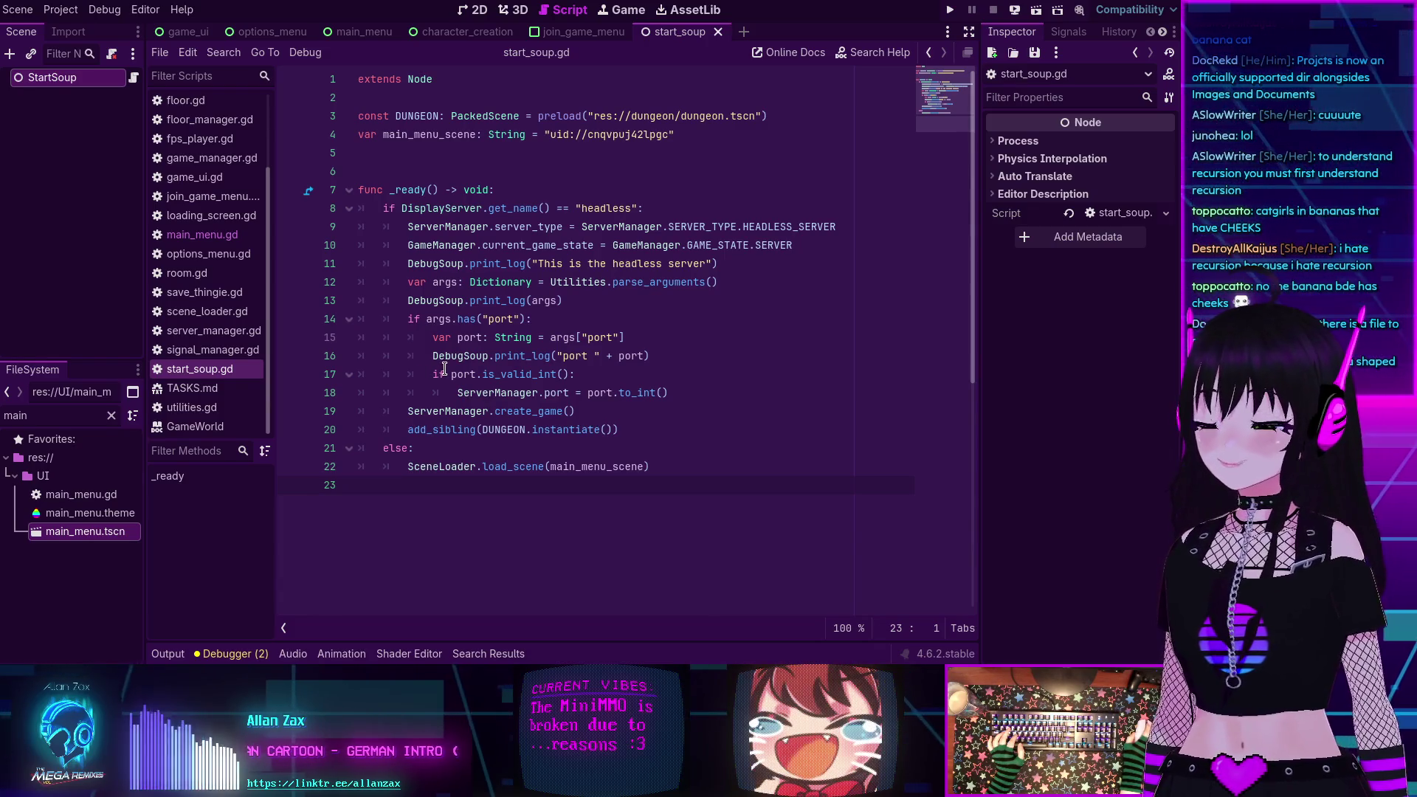
Step: Close the picture viewer so start_soup.gd is fully visible in Godot's Script editor
mouse_move(600, 377)
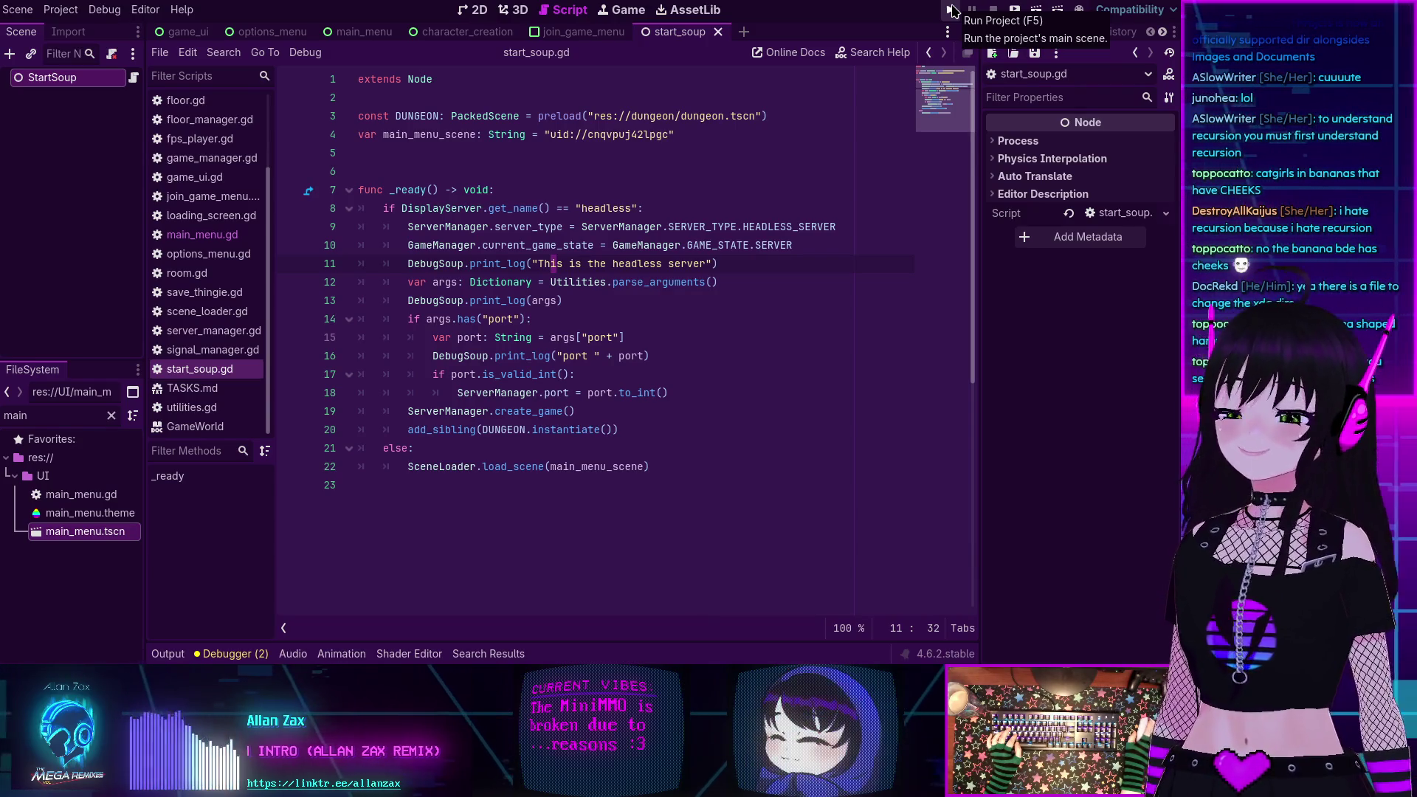
Step: Run the project, submit a character, and connect to localhost port 7555 as a client
left_click(950, 12)
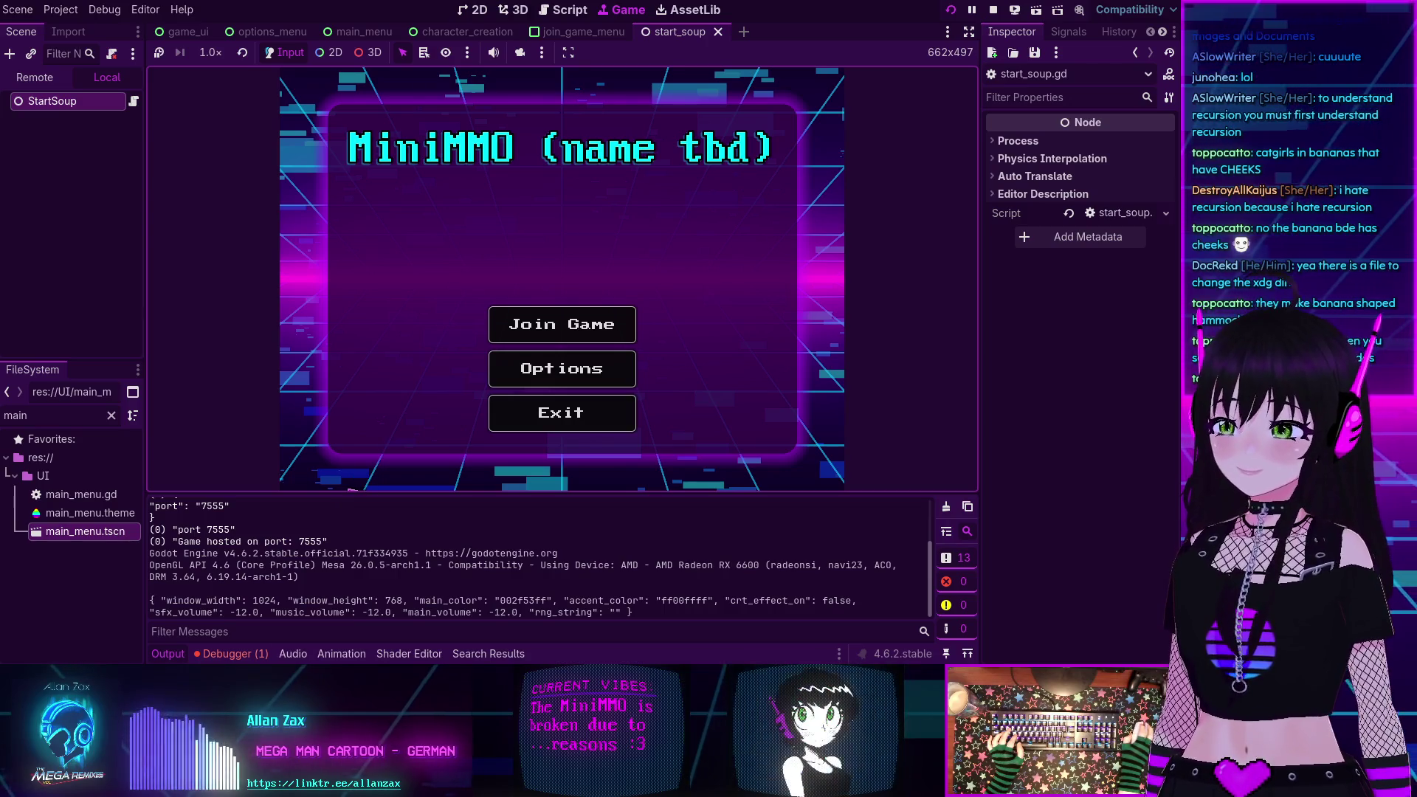
left_click(545, 326)
left_click(714, 434)
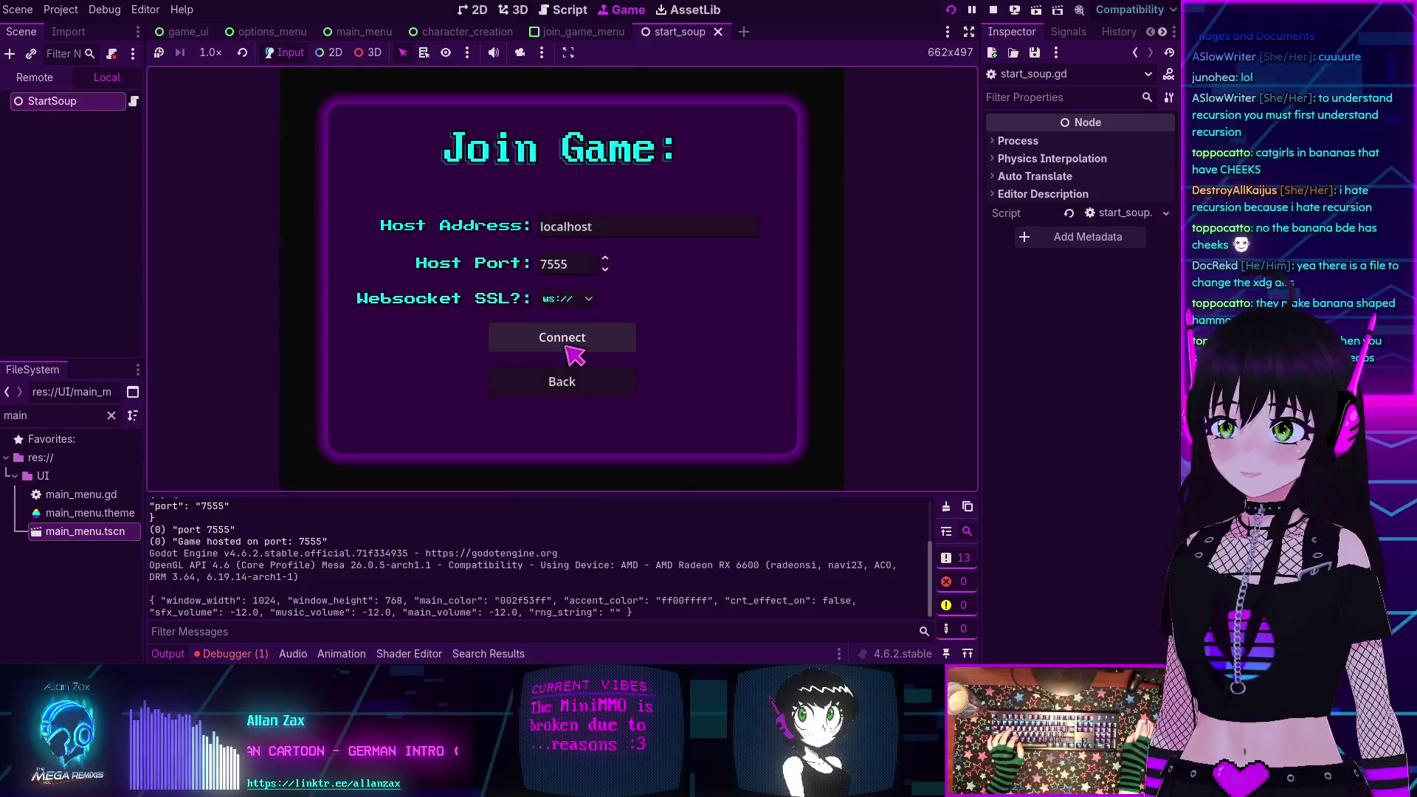
left_click(570, 341)
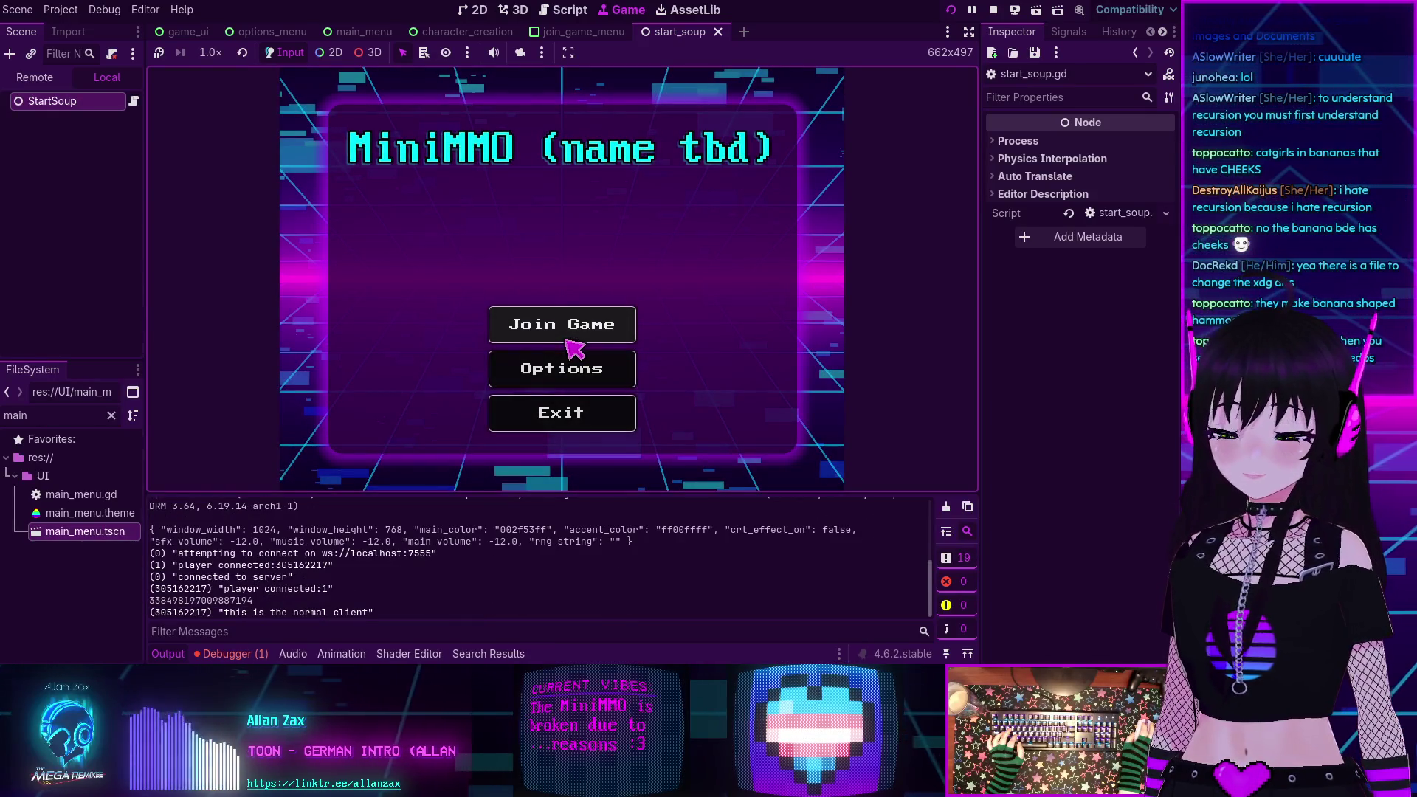
Step: Inspect the add_sibling error in Debugger > Errors and jump to start_soup.gd line 20
left_click(231, 654)
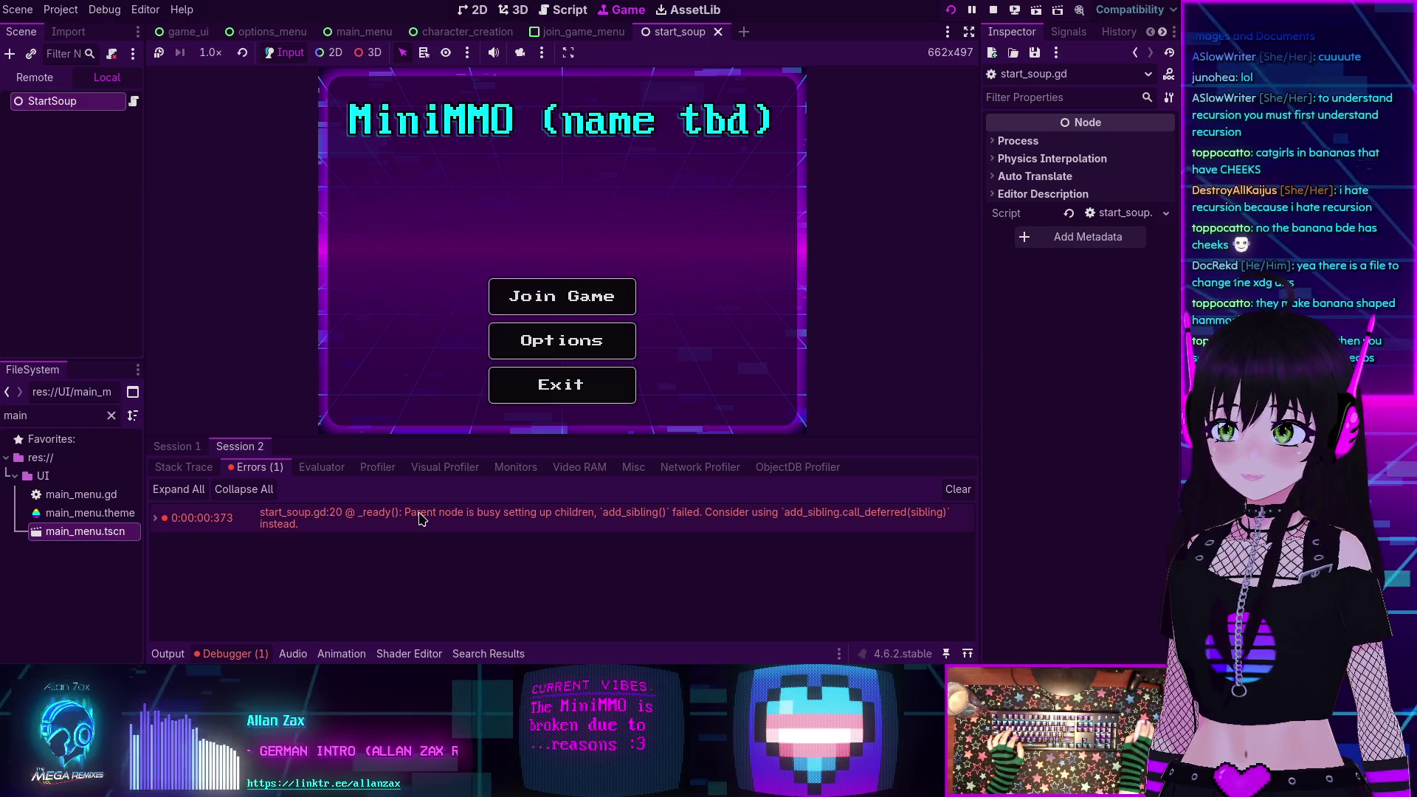
mouse_move(418, 519)
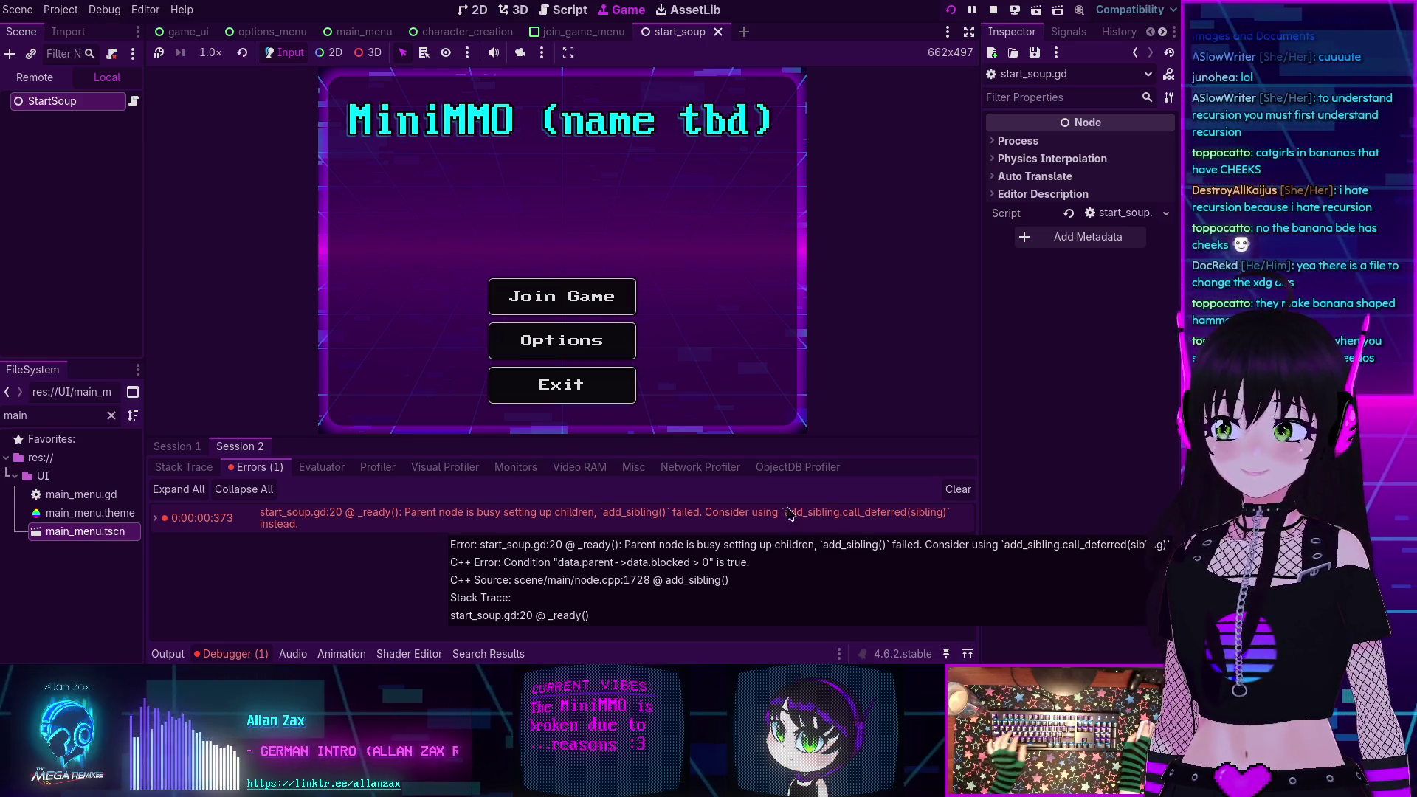
double_click(812, 514)
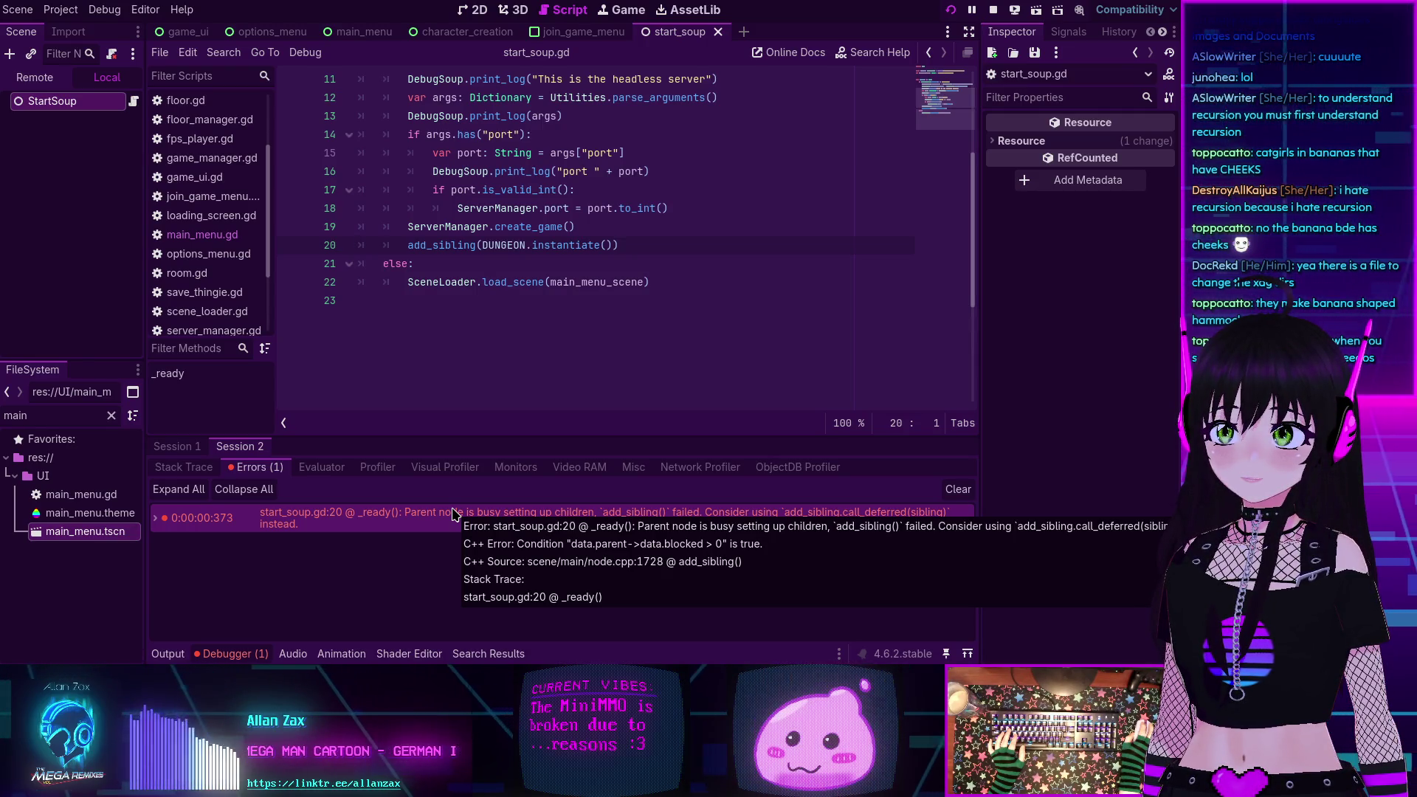
Step: Change line 20 to add_sibling.call_deferred and rerun the project
scroll(362, 307, "up", 2)
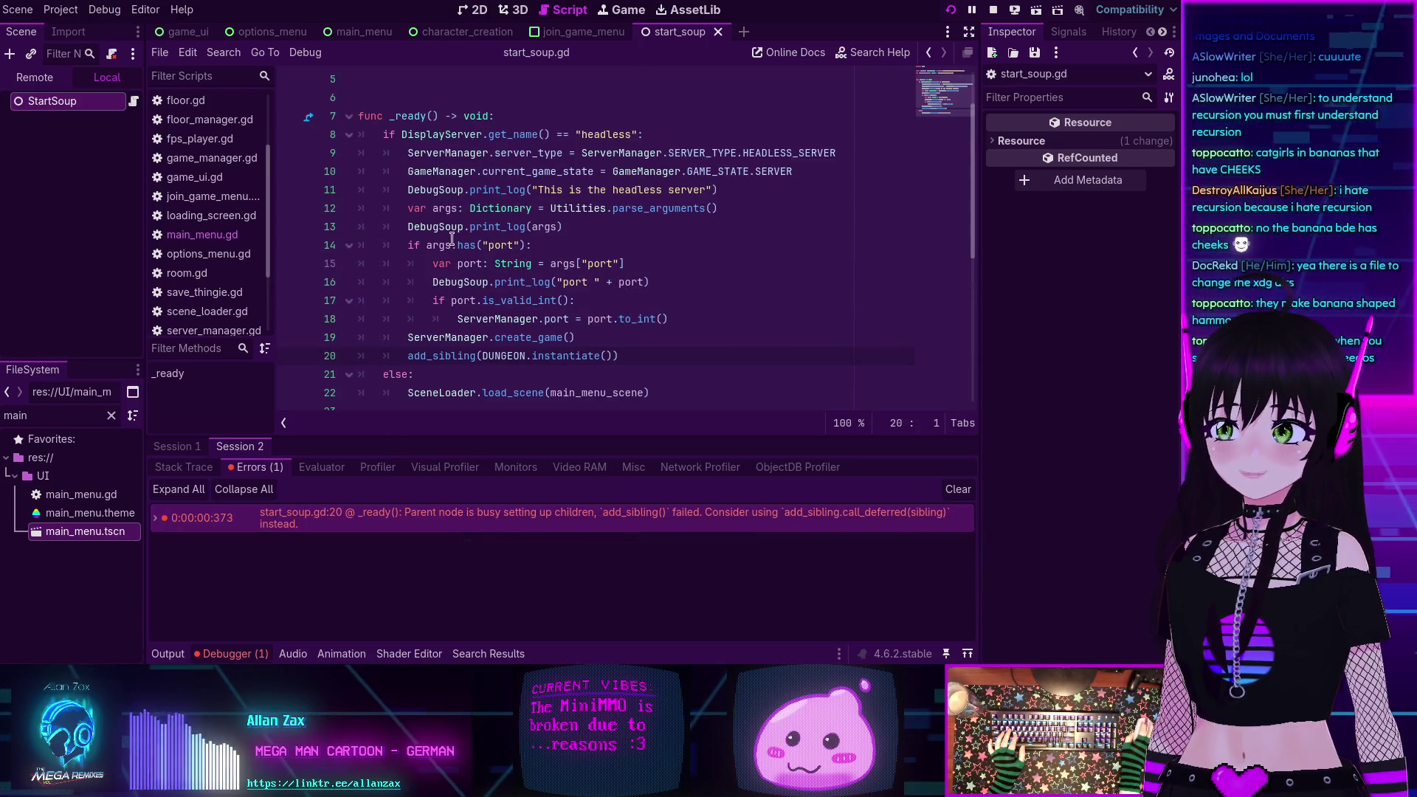
left_click(480, 357)
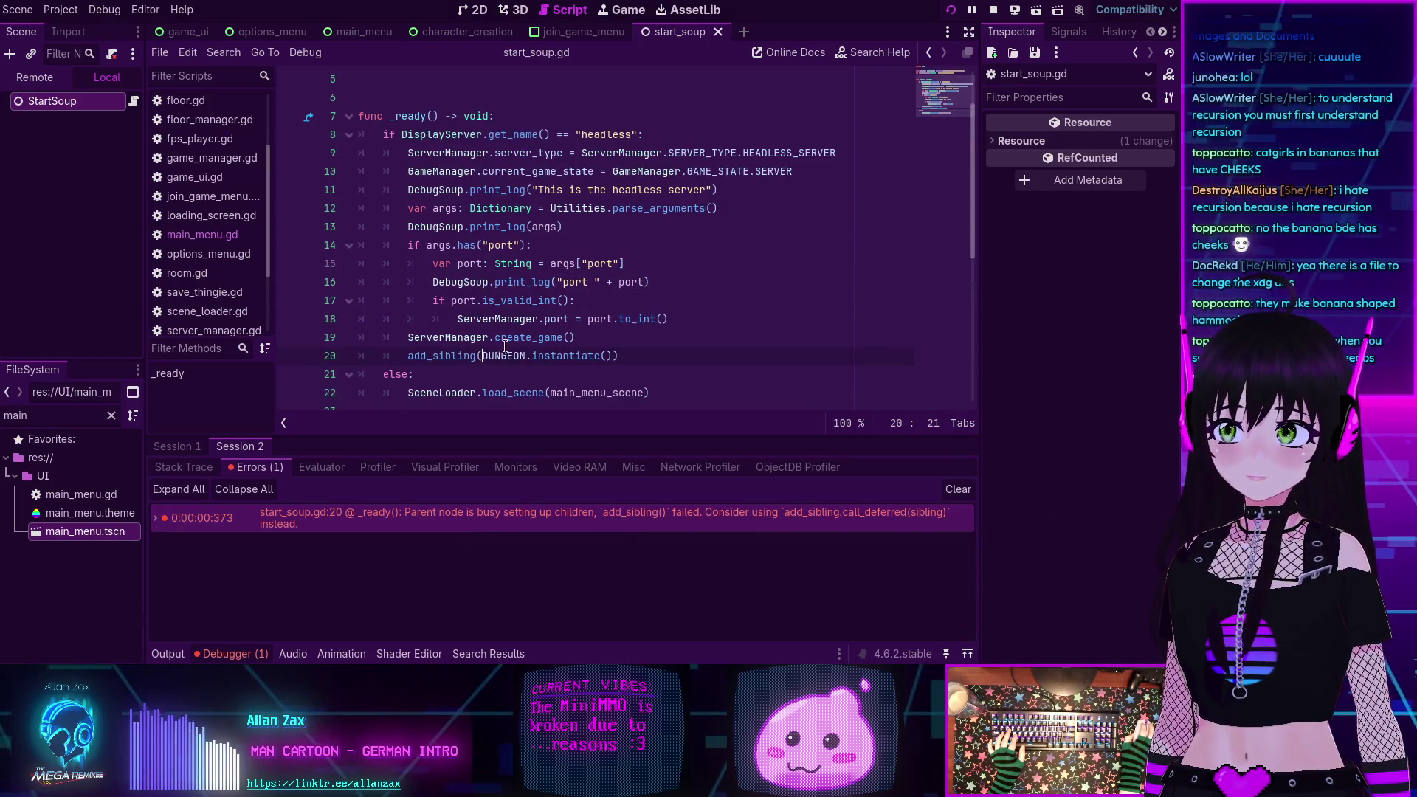
type(".call")
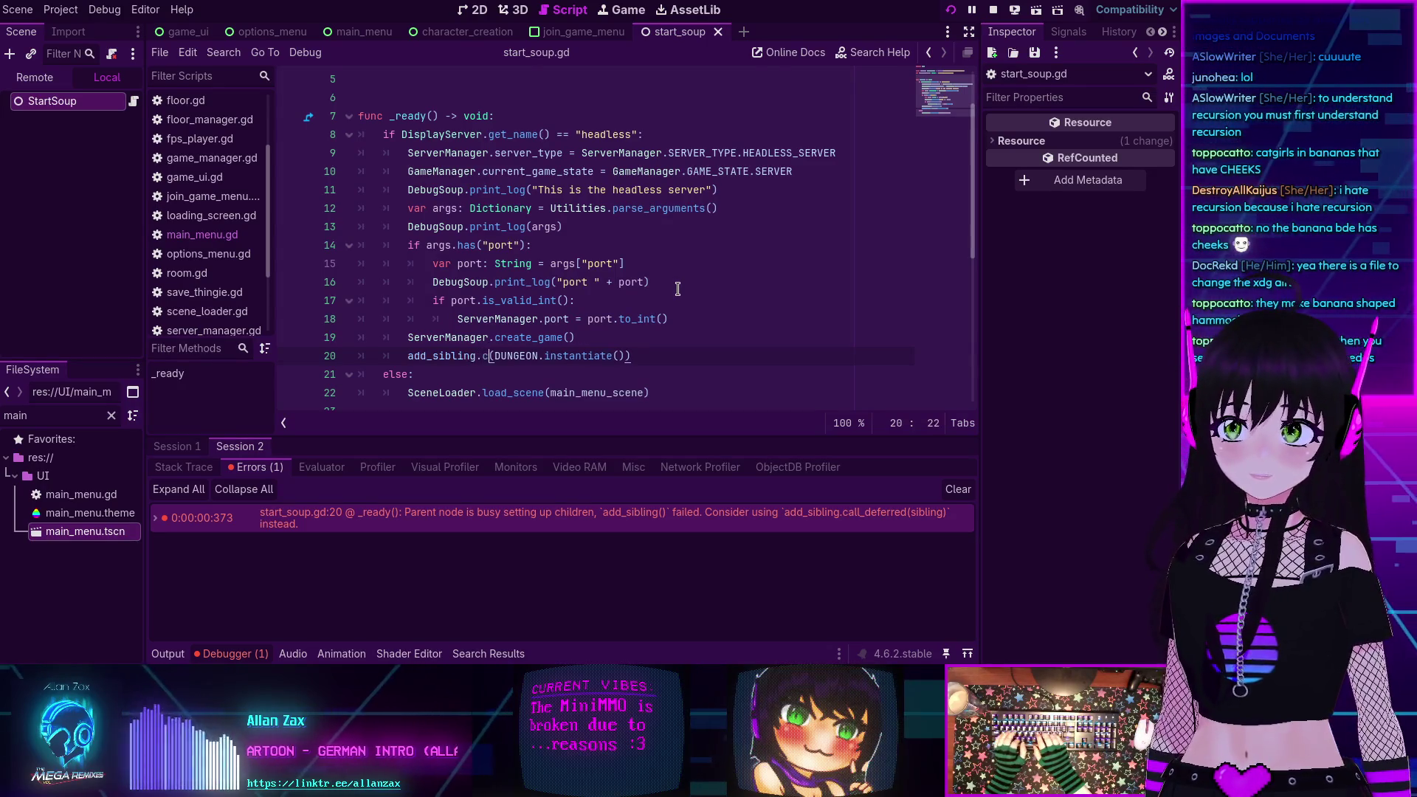
key("Down")
key("Down")
key("Return")
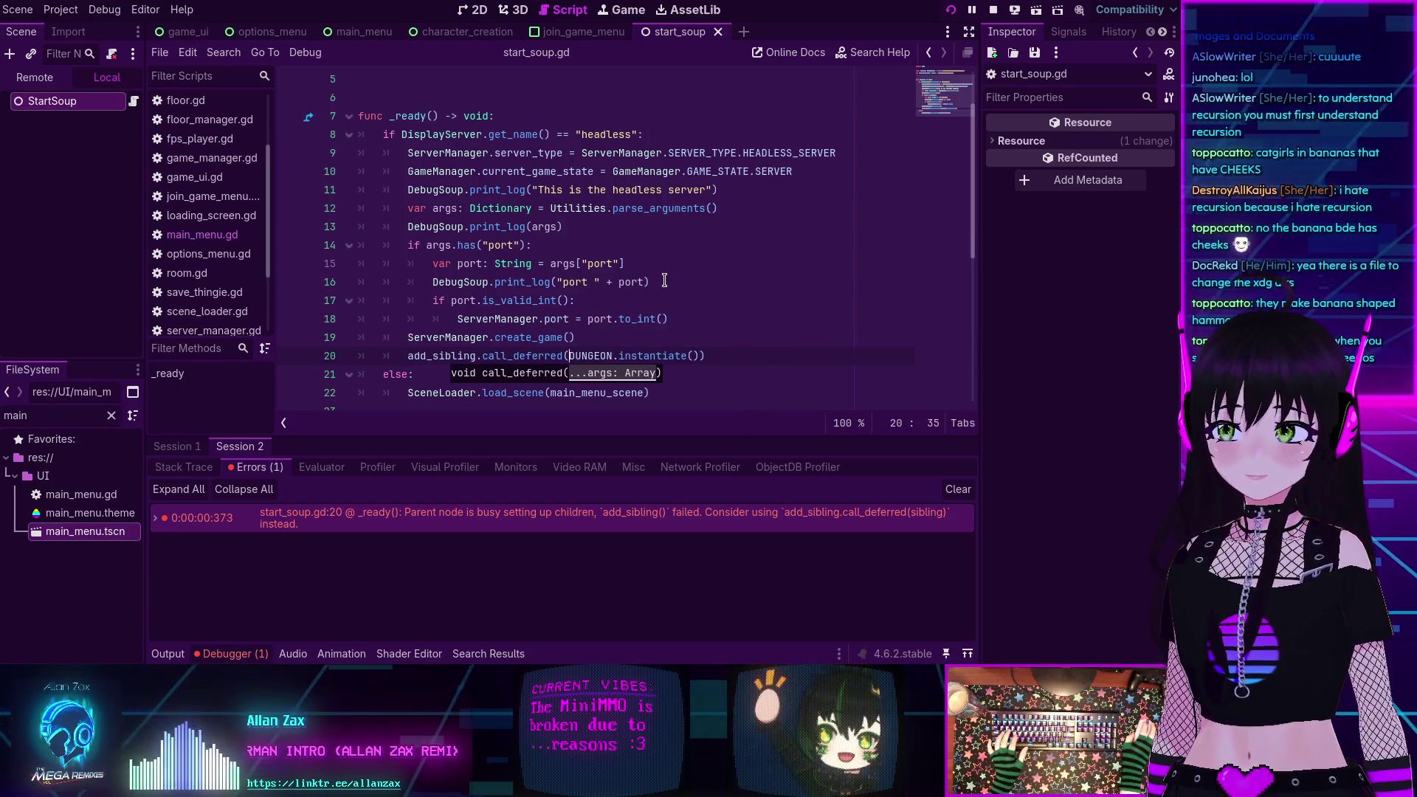
key("F5")
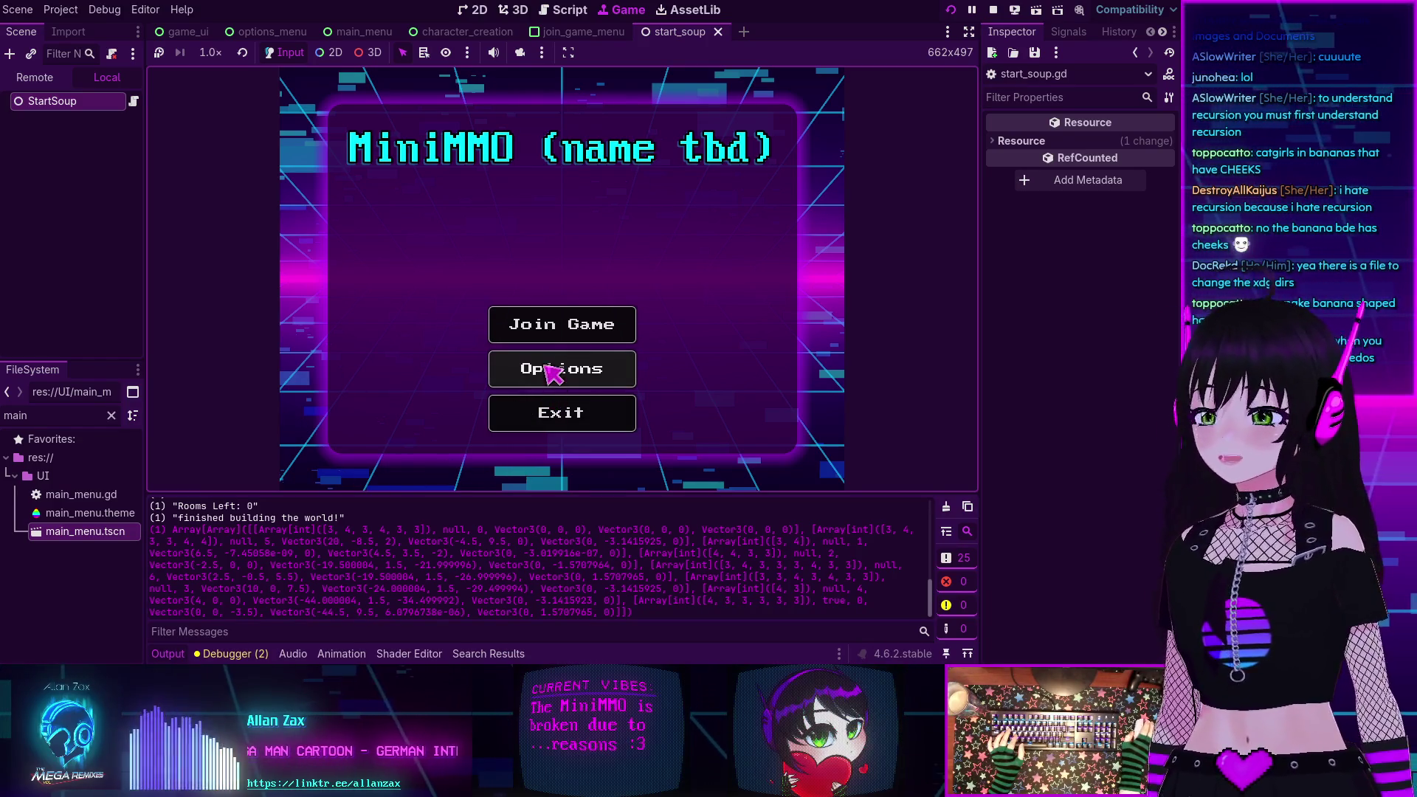
Step: Rejoin the local server via Join Game, character SUBMIT and Connect
left_click(599, 324)
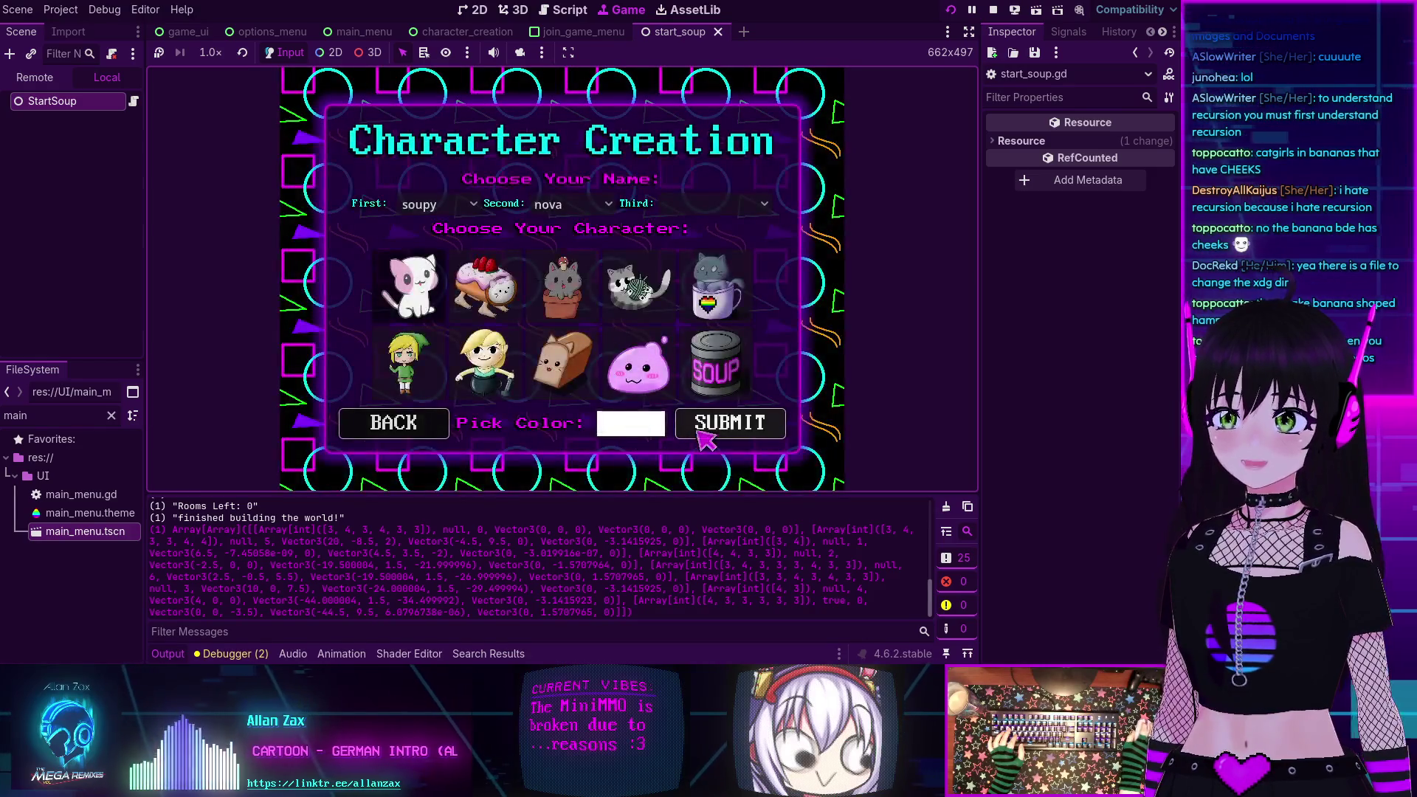
left_click(727, 424)
left_click(579, 347)
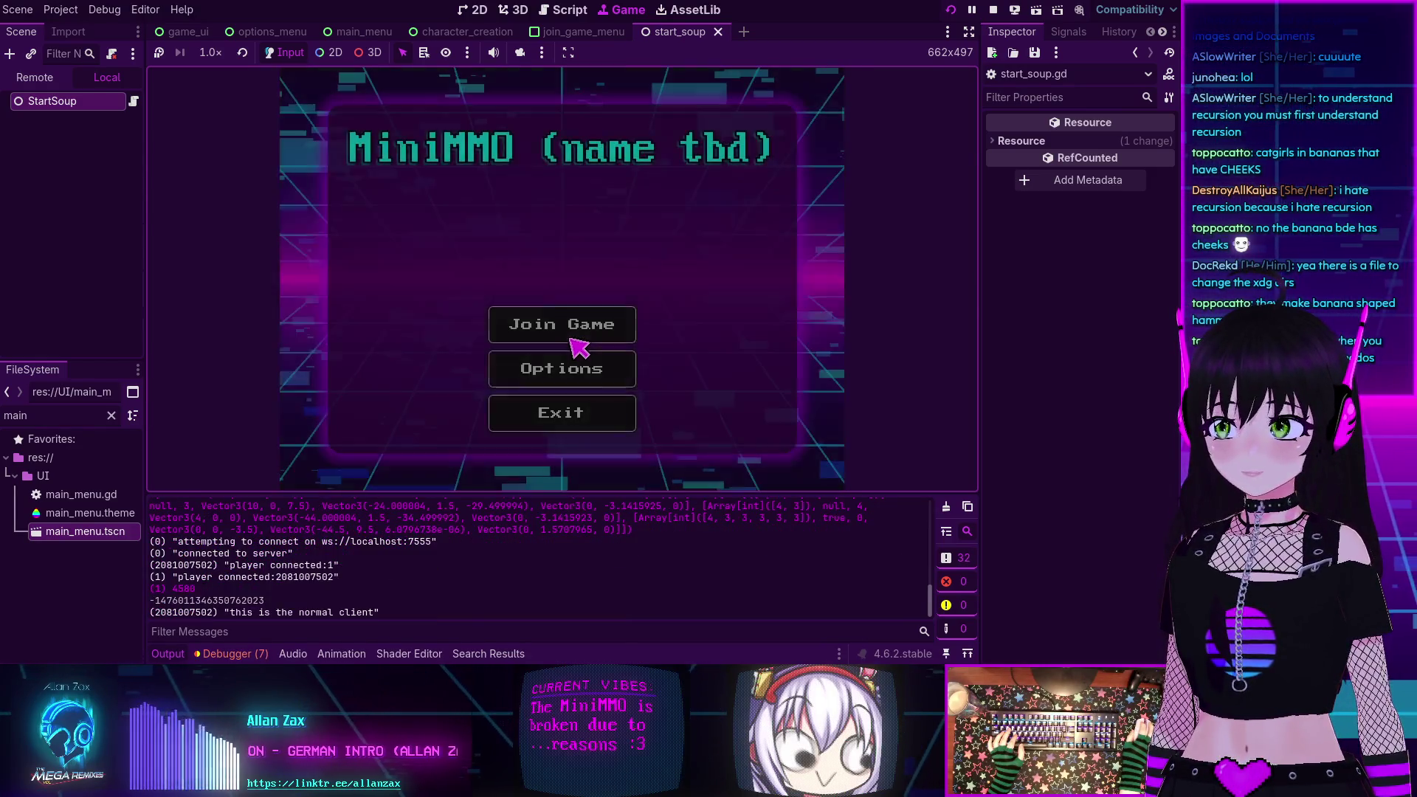
Step: Review Session 1's five node-not-found errors, then go back to line 14 of start_soup.gd
left_click(235, 654)
left_click(178, 447)
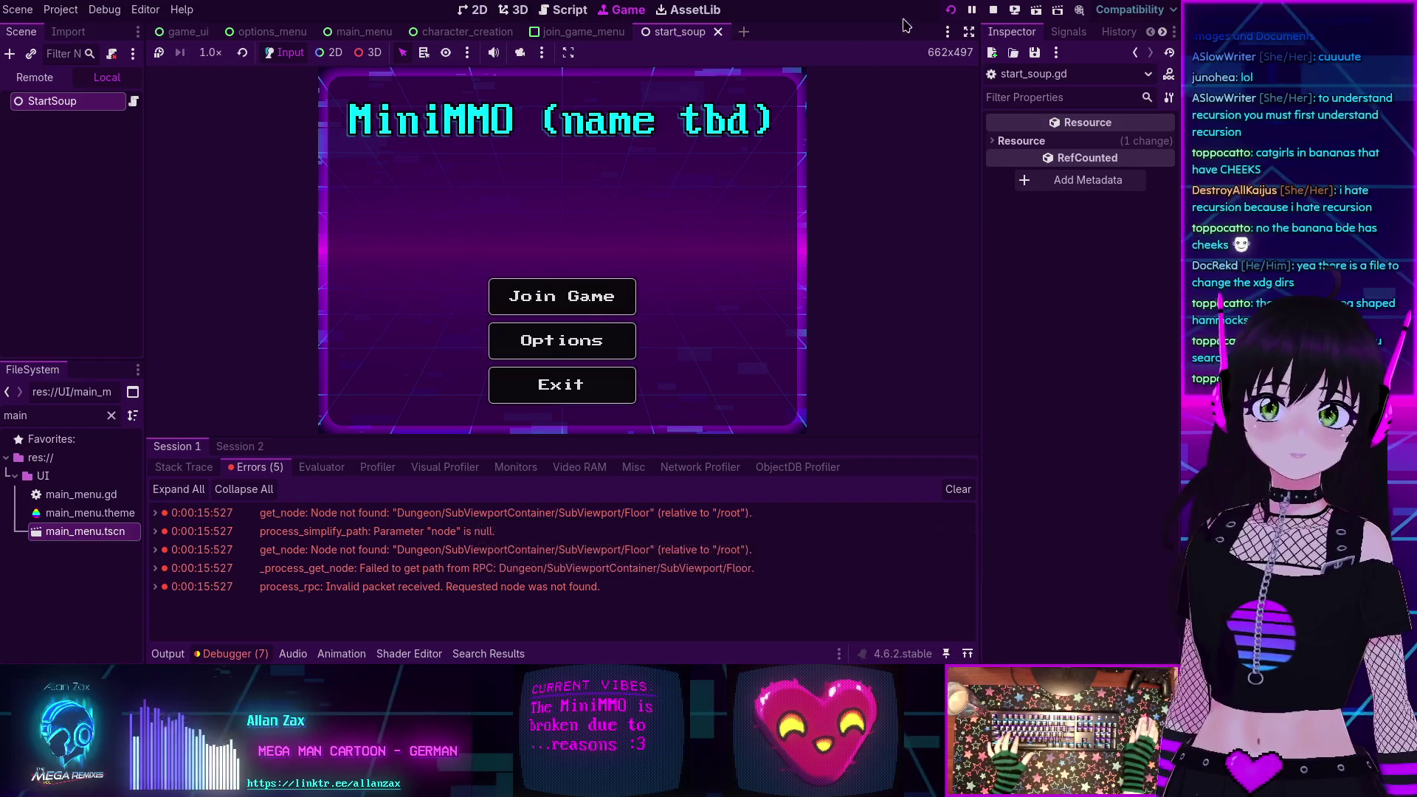
left_click(468, 521)
left_click(531, 248)
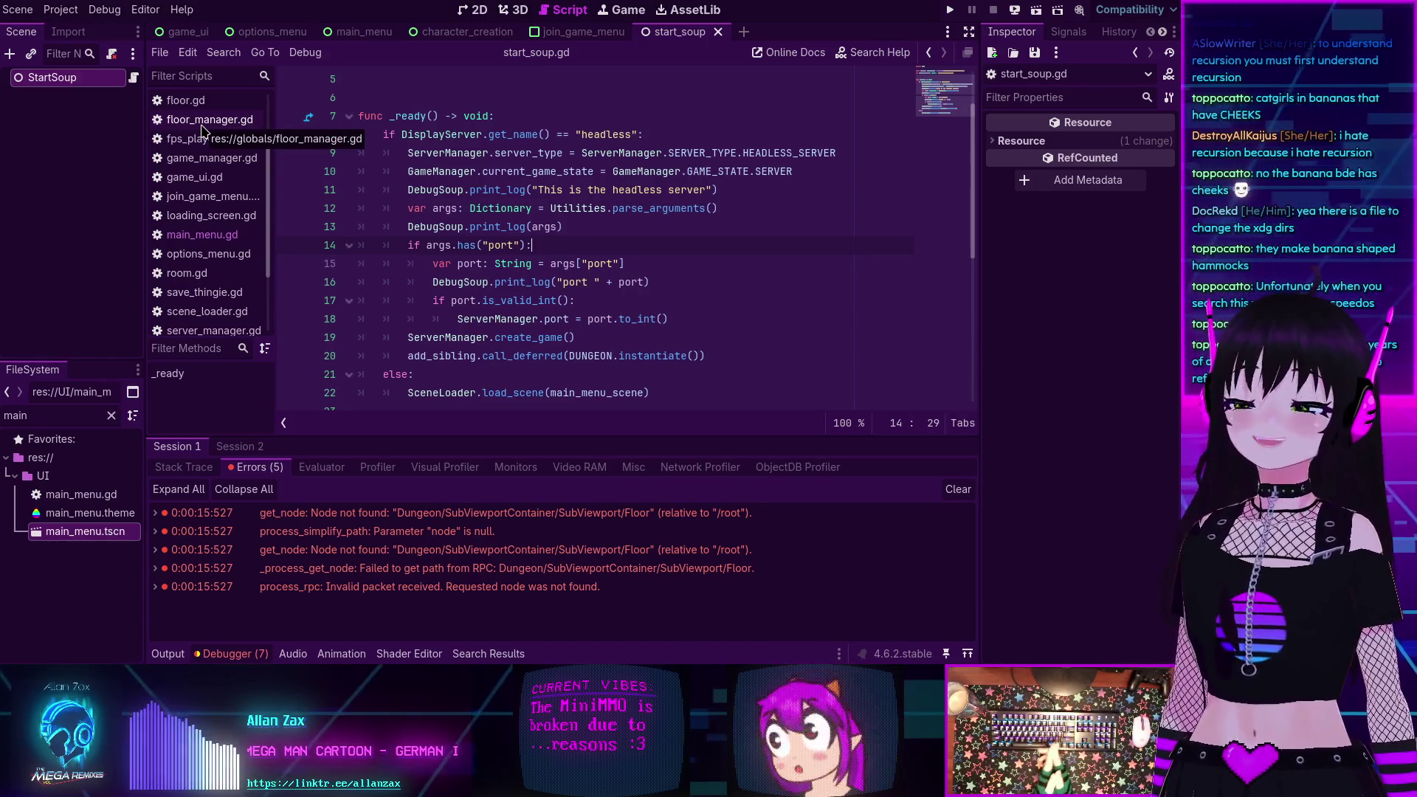
Step: Open join_game_menu.gd from the script list
scroll(188, 177, "up", 3)
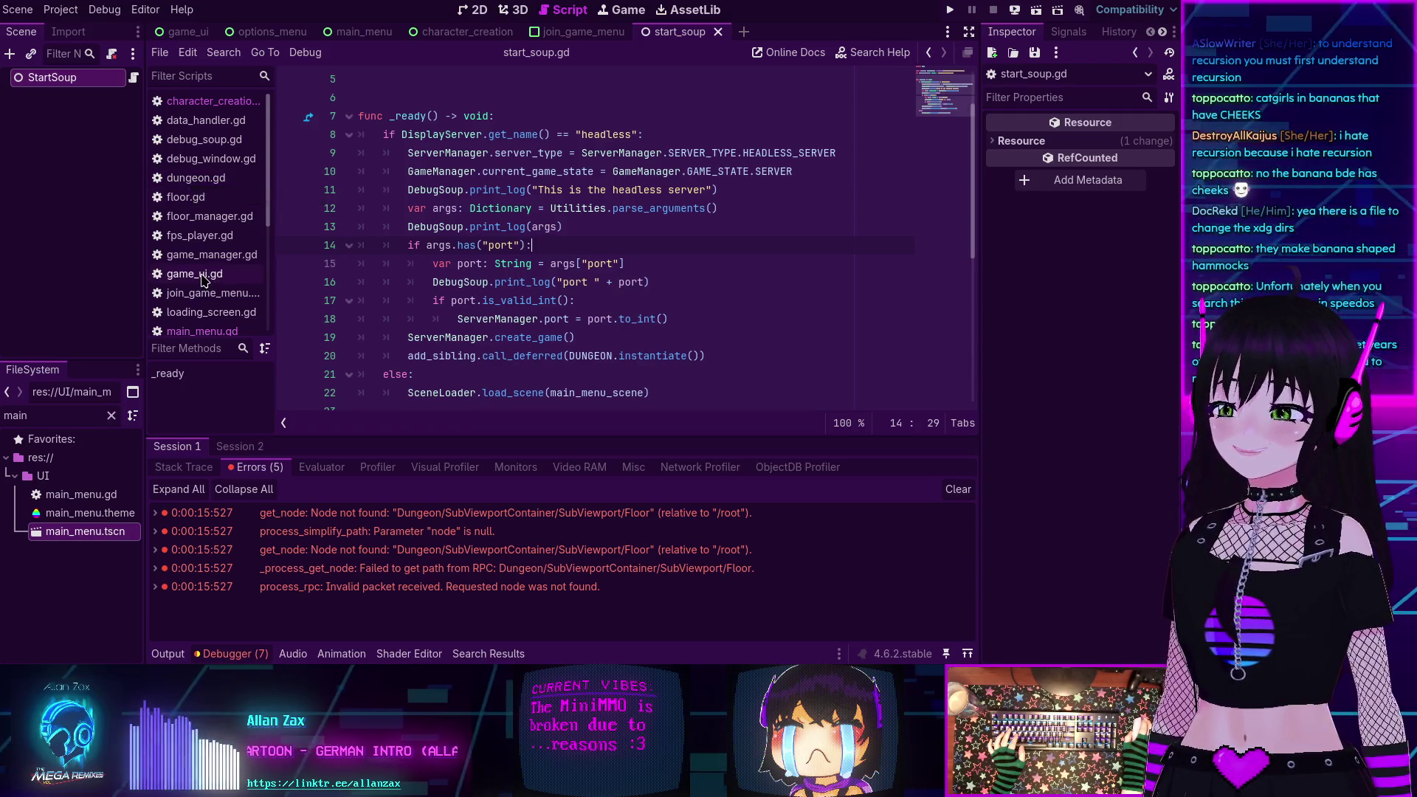
scroll(204, 278, "down", 3)
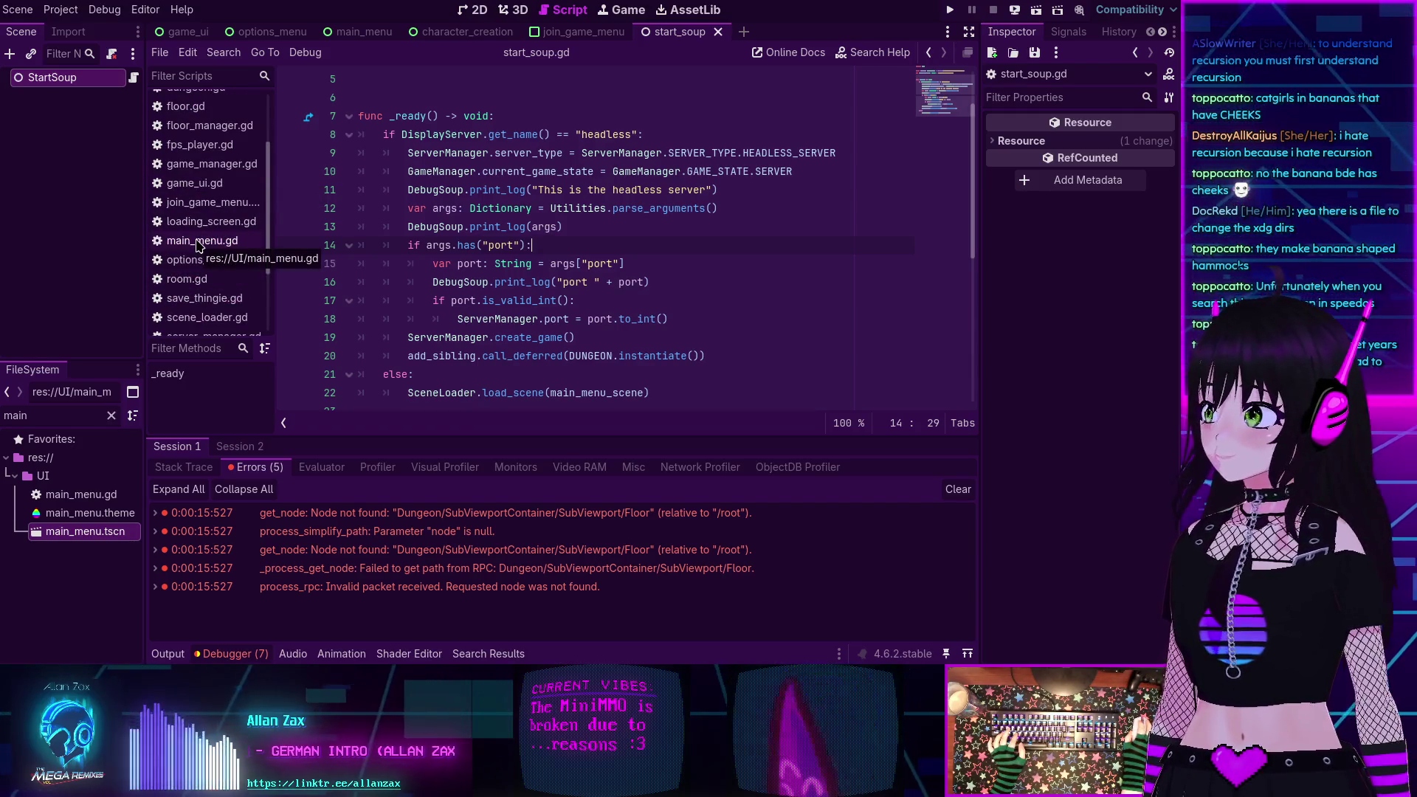
left_click(199, 242)
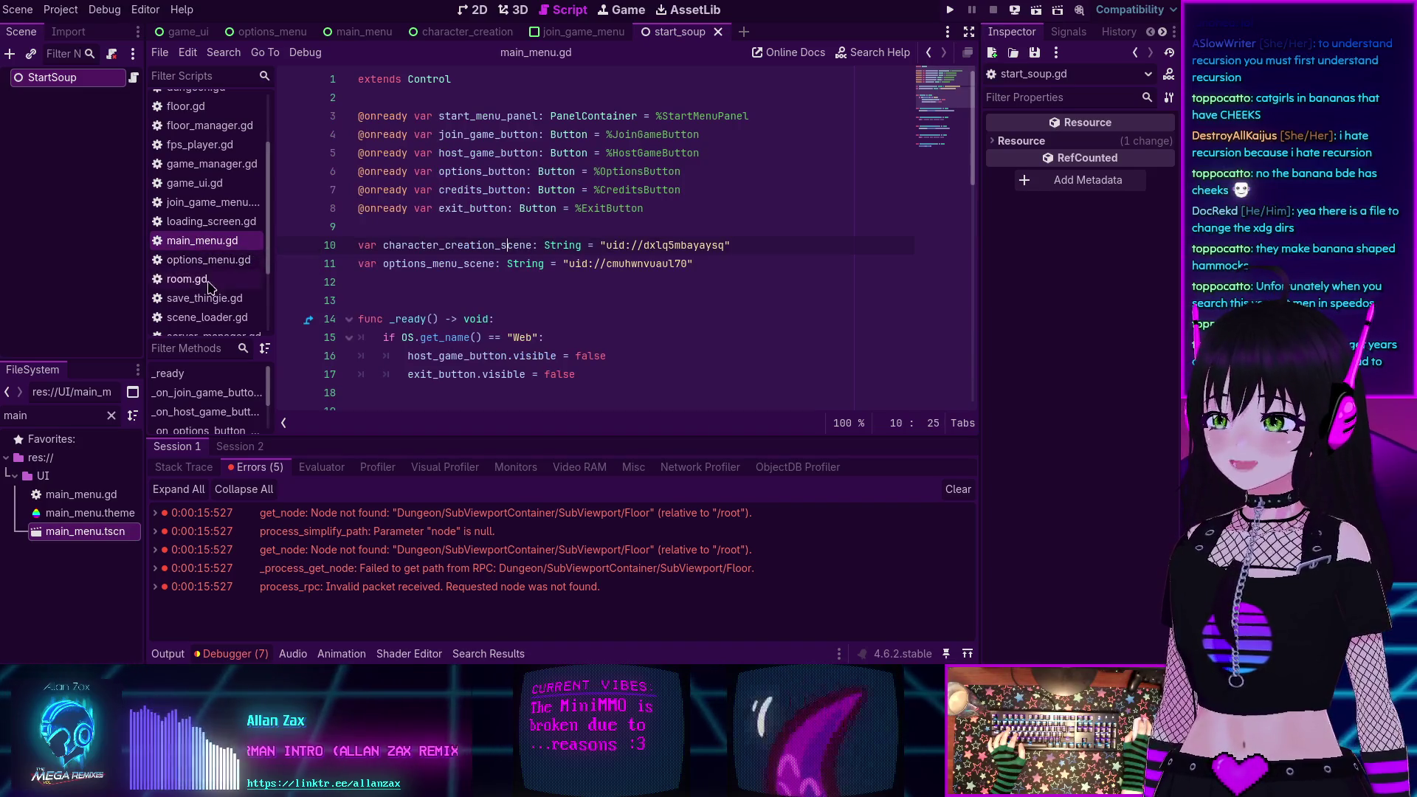
left_click(211, 208)
Step: Follow the update_game_state(IN_GAME) call on line 24 to its definition in game_manager.gd
scroll(463, 251, "down", 5)
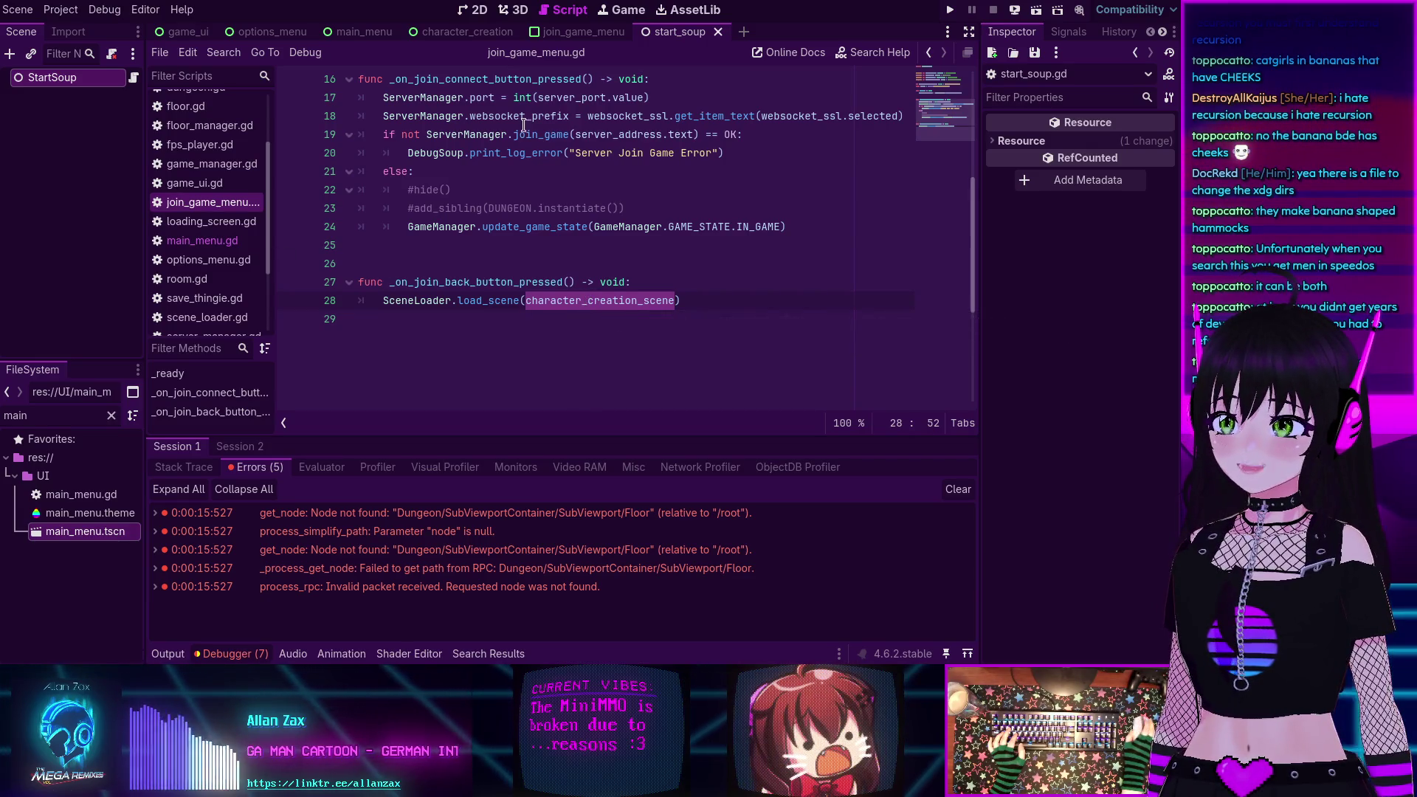
scroll(481, 250, "up", 2)
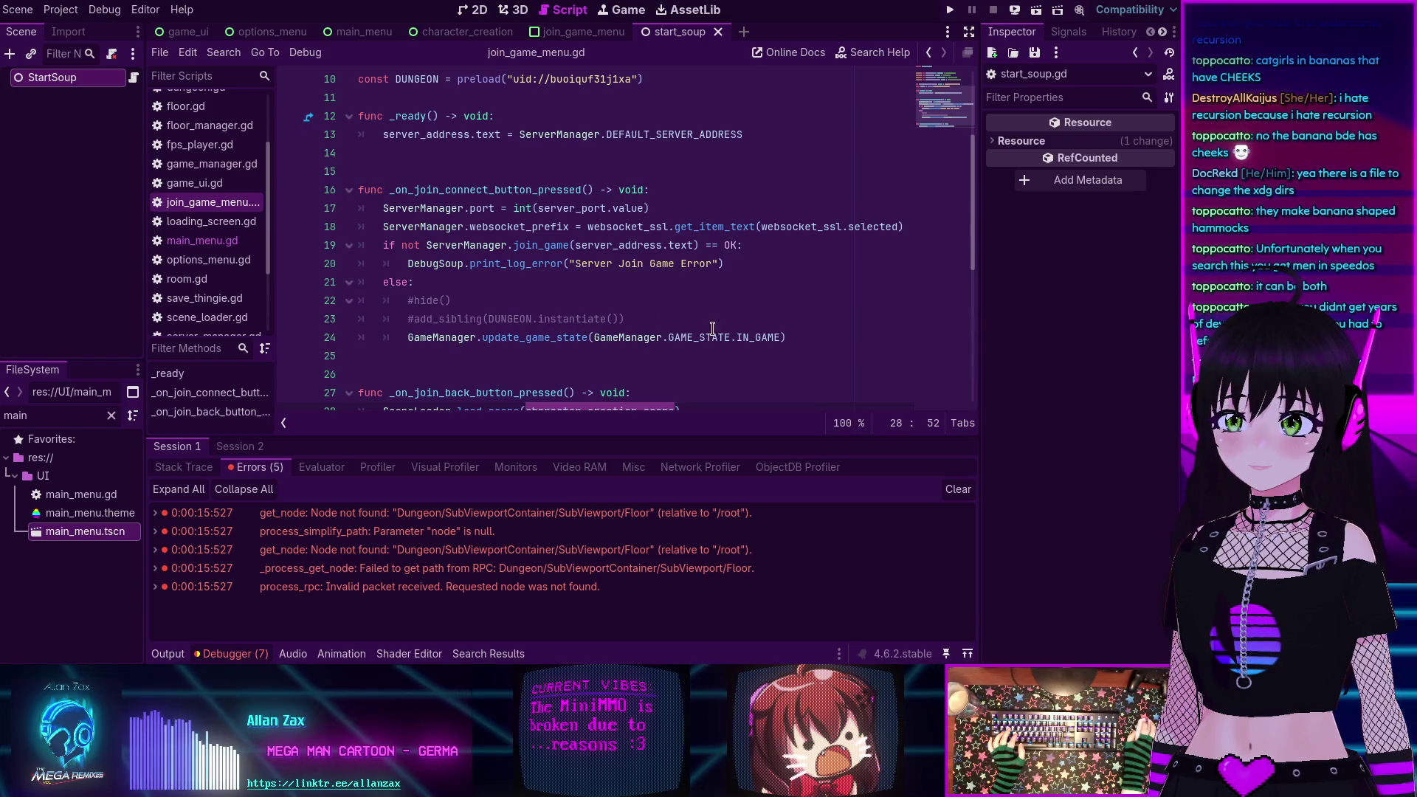
double_click(680, 333)
double_click(758, 338)
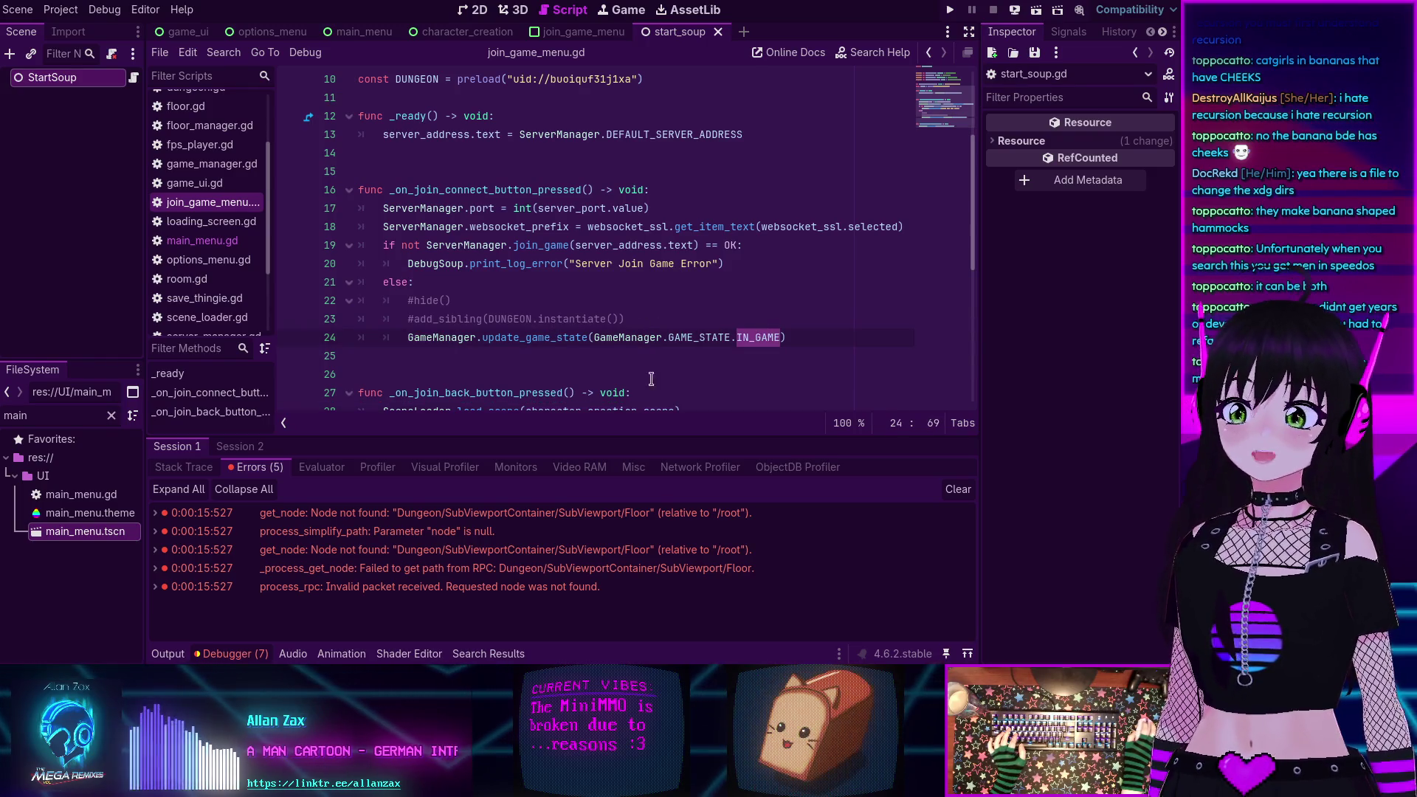
left_click(529, 339, "ctrl")
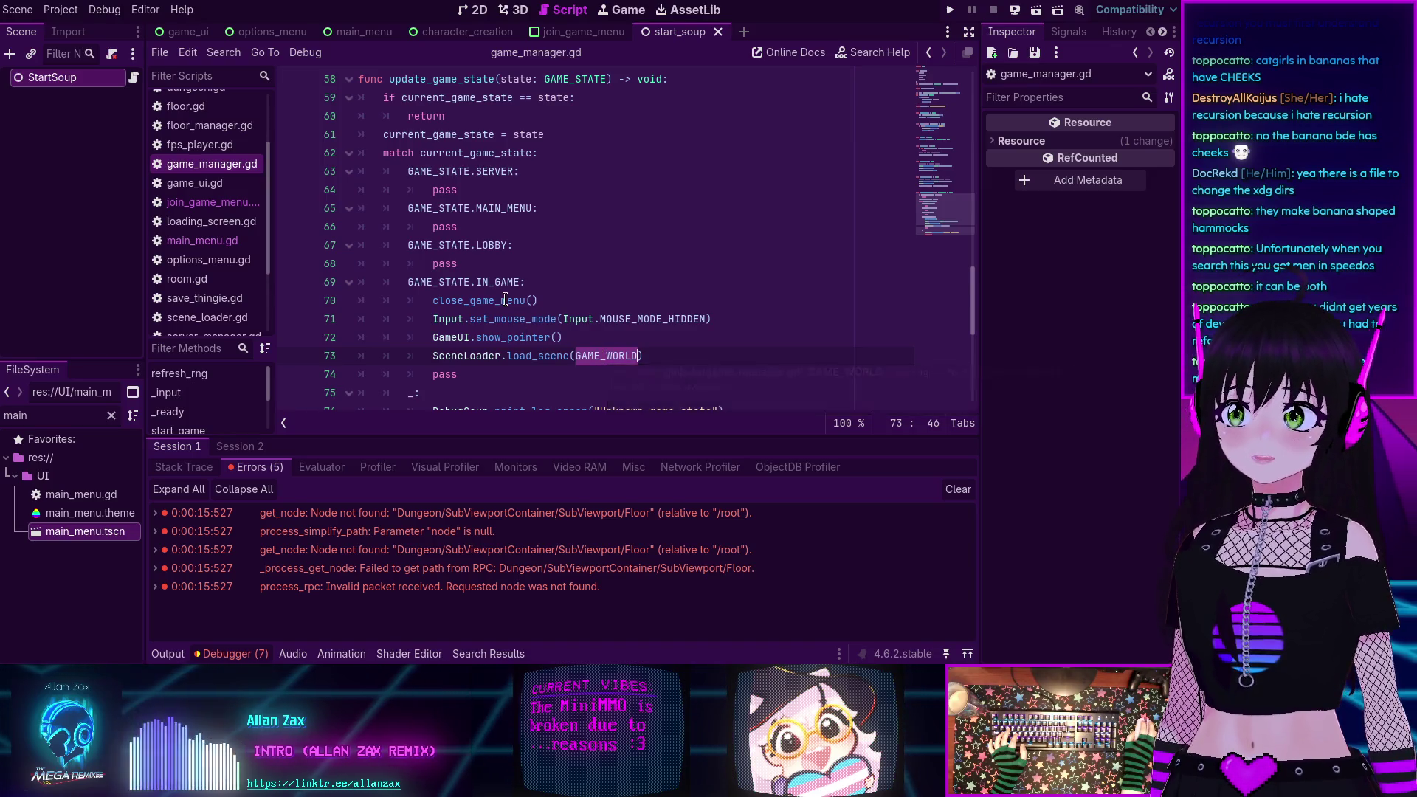
Step: Prefix line 73's SceneLoader.load_scene(GAME_WORLD) with # and save game_manager.gd
scroll(597, 355, "up", 8)
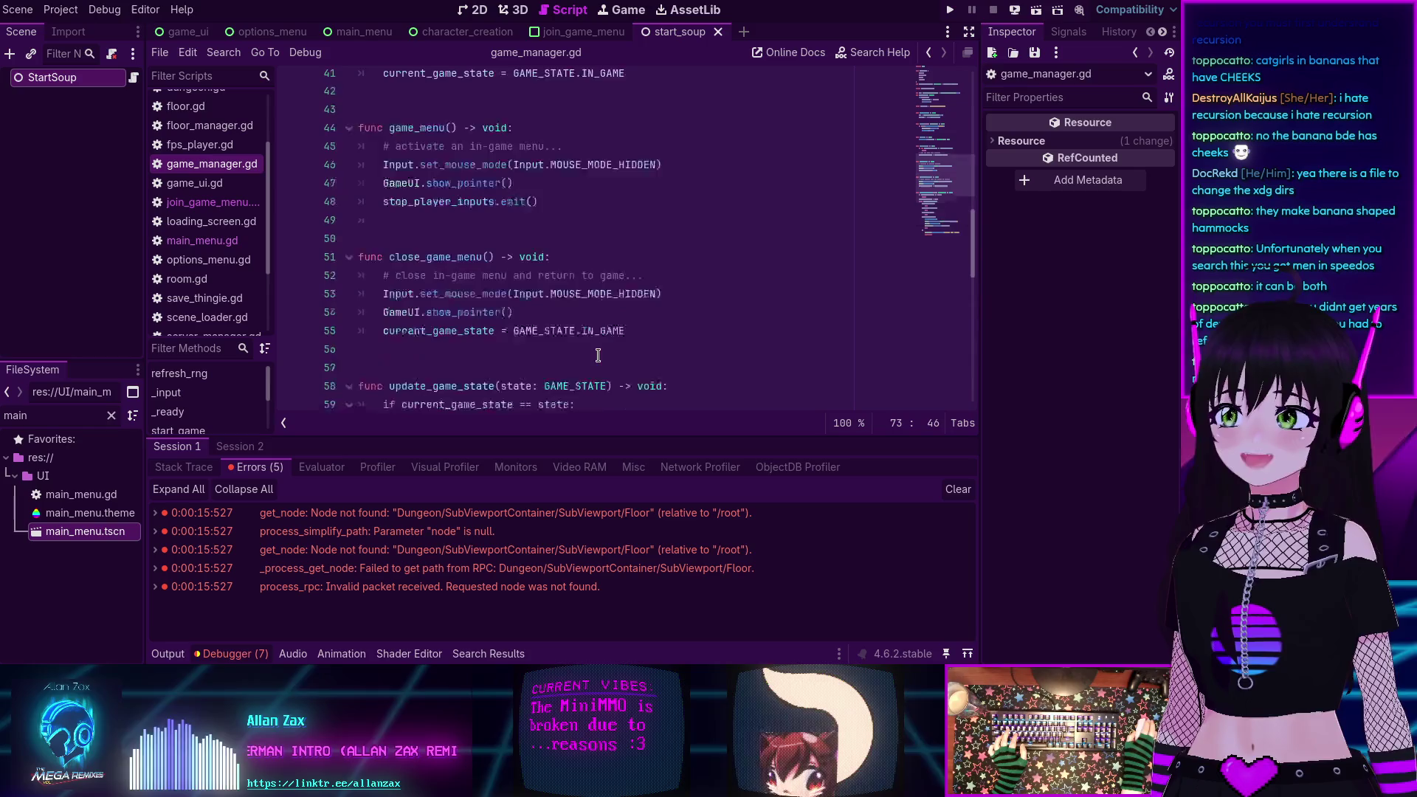
scroll(597, 356, "up", 9)
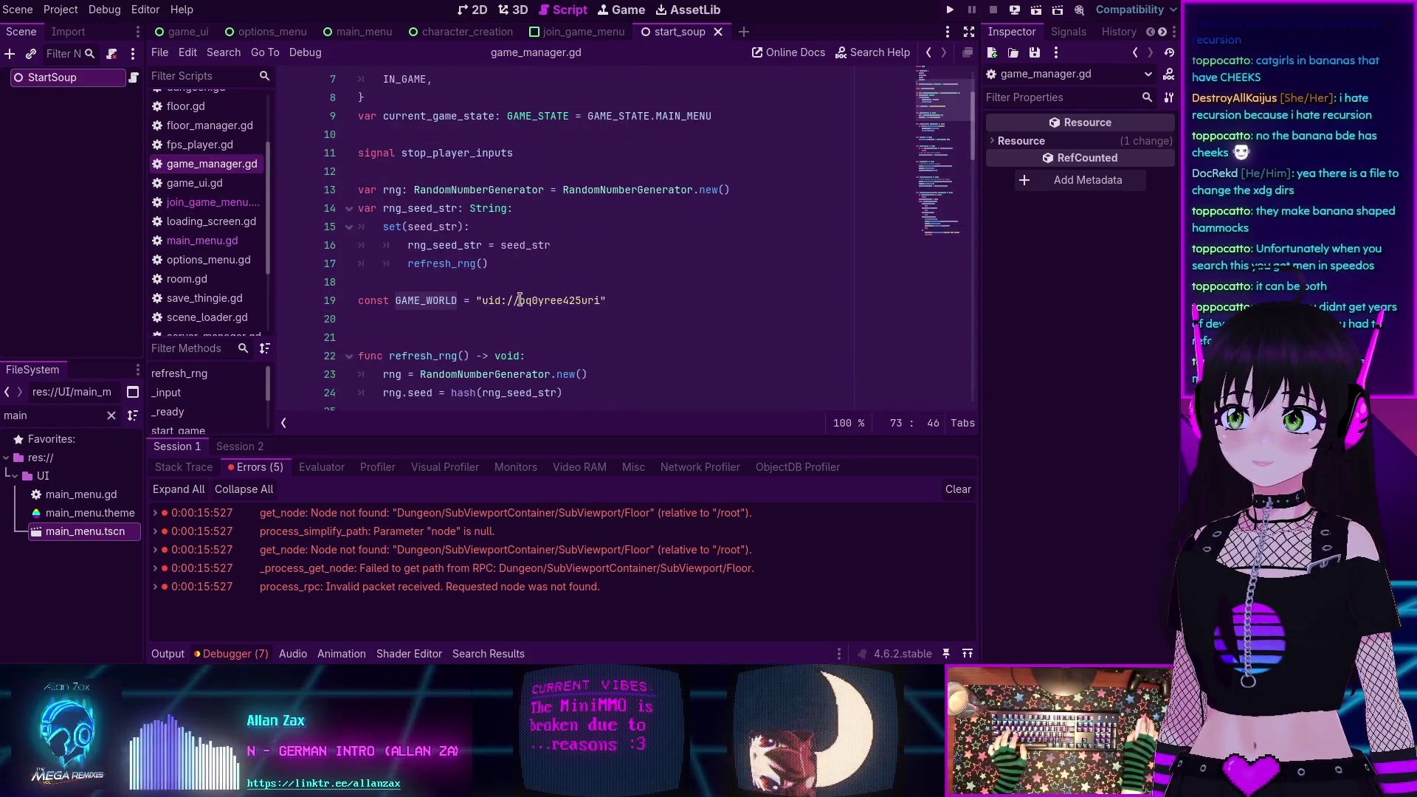
scroll(419, 290, "down", 19)
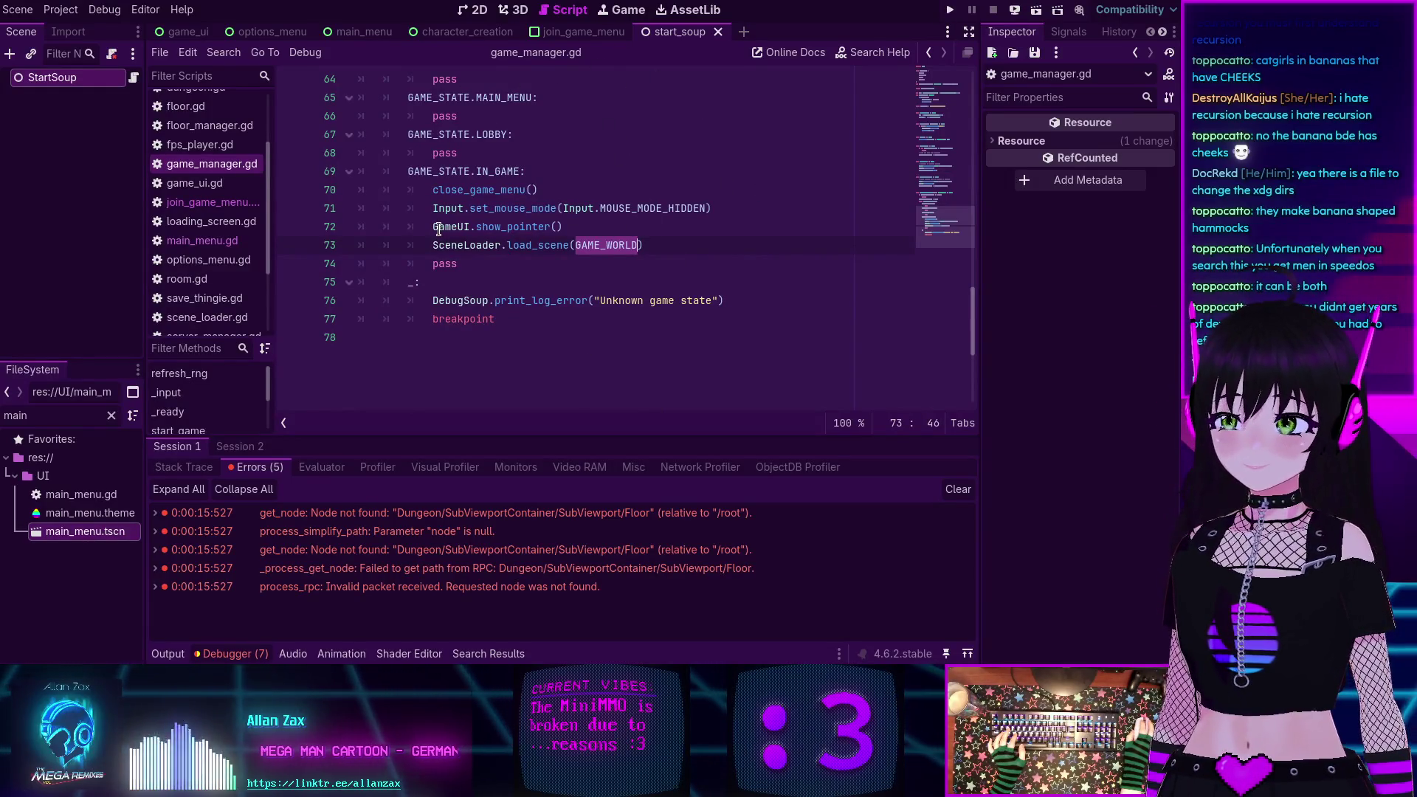
key("Home")
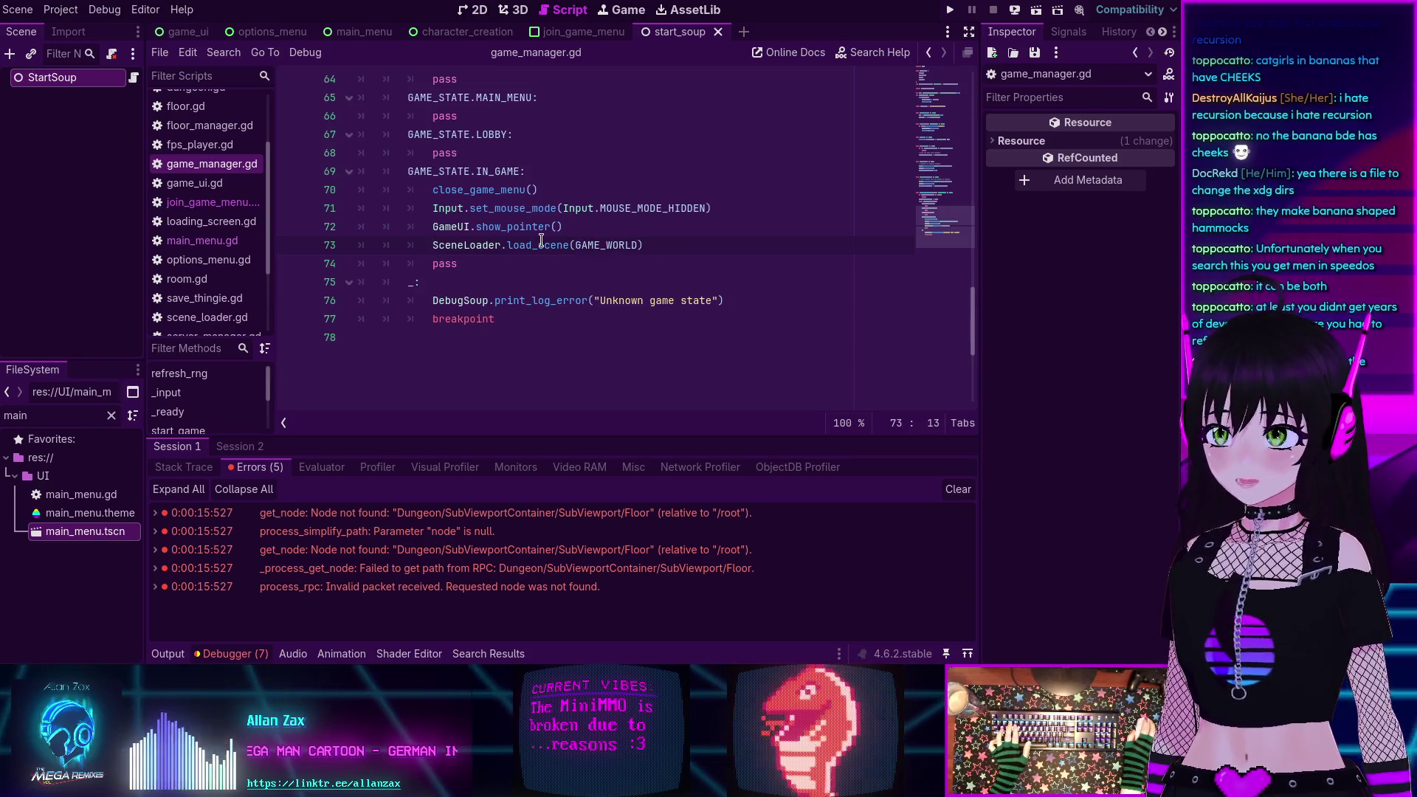
type("#")
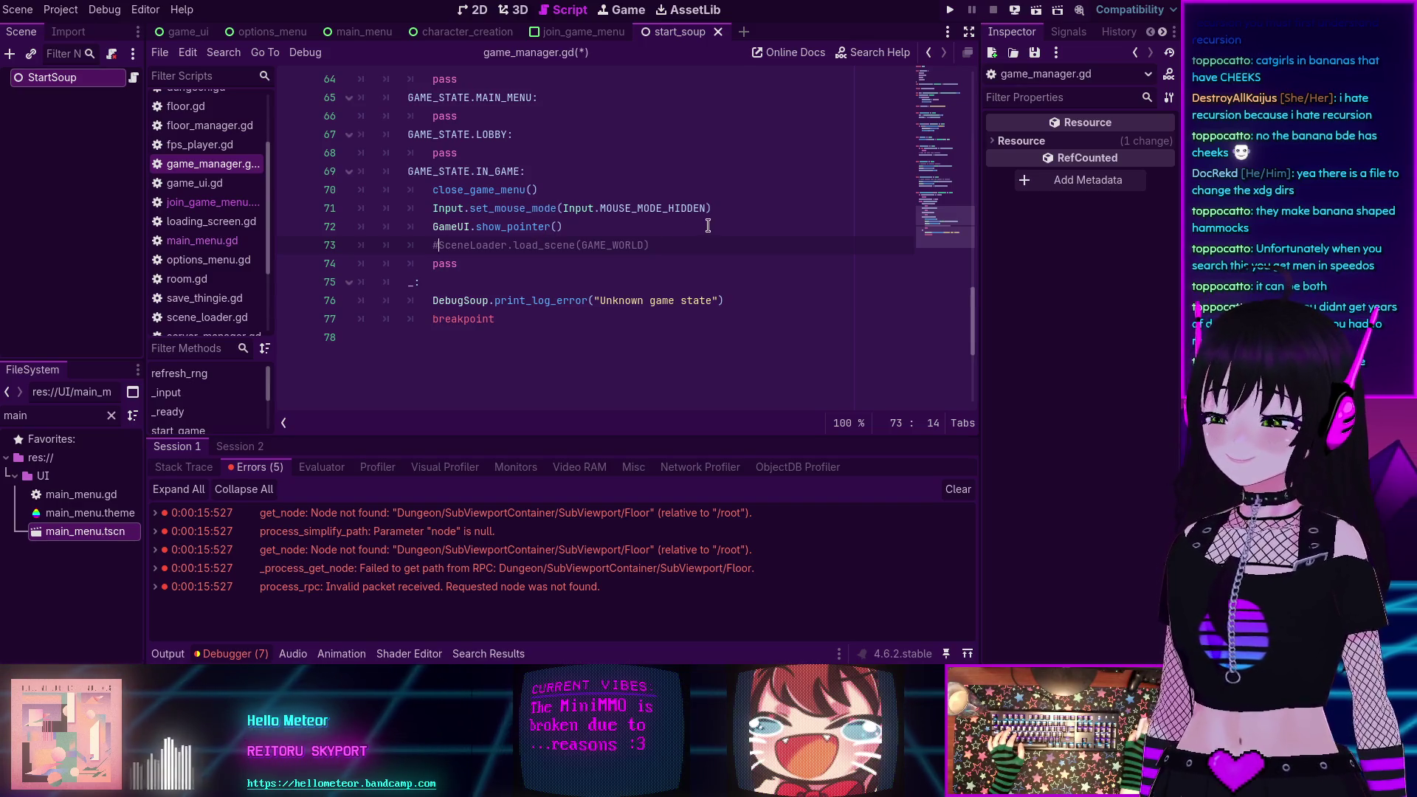
left_click(584, 245)
key("ctrl+s")
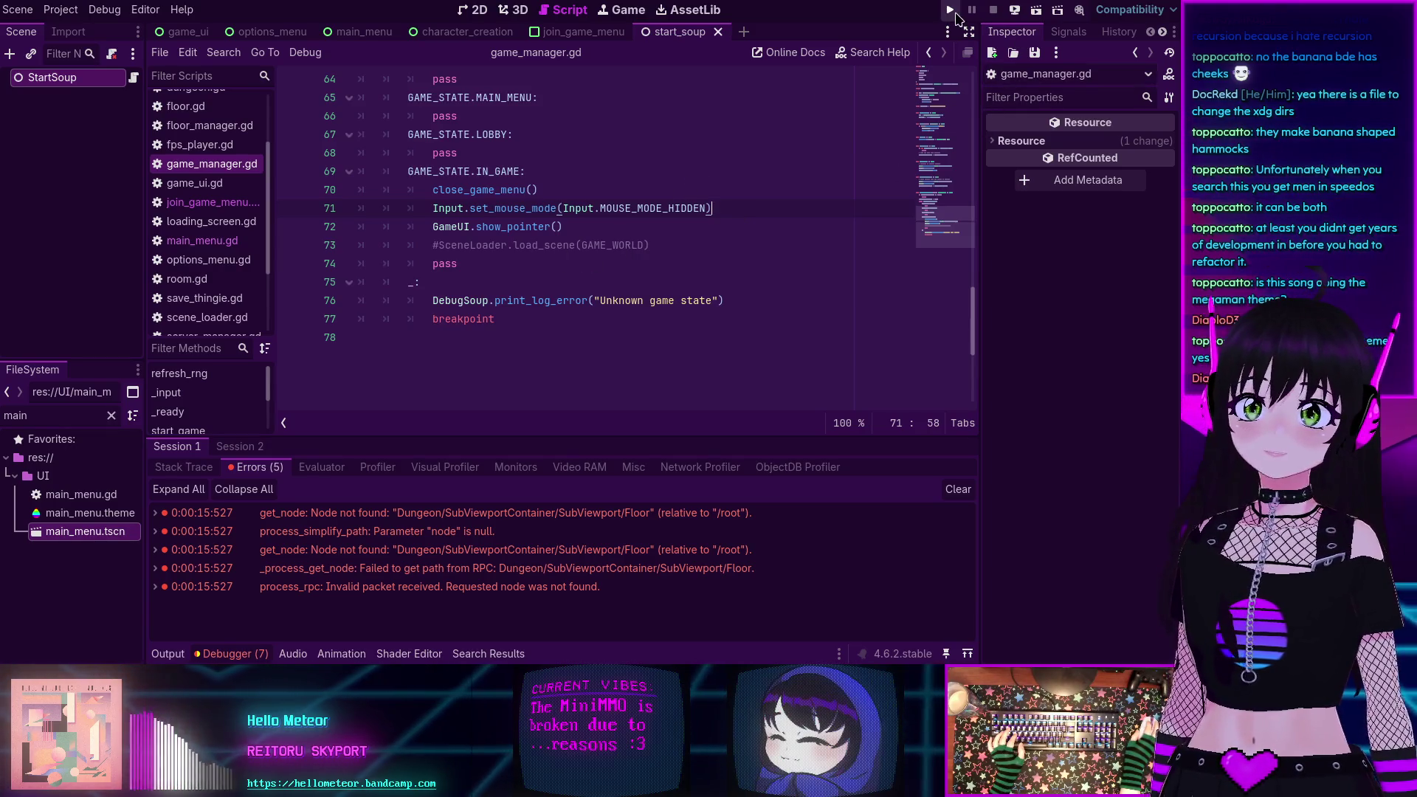
Step: Run the project, join via Join Game, Submit and Connect to localhost, check the Errors tab, then stop
left_click(690, 172)
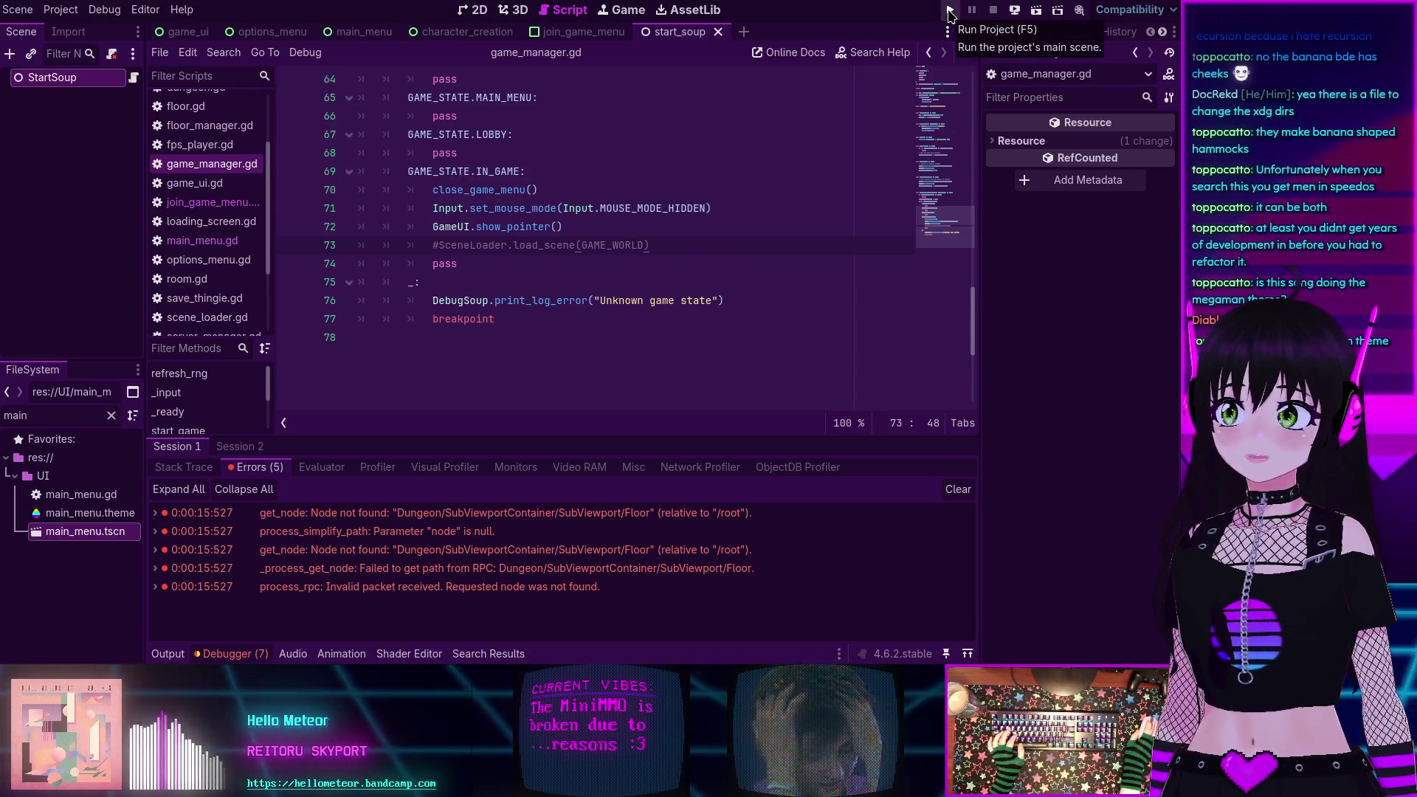
left_click(950, 14)
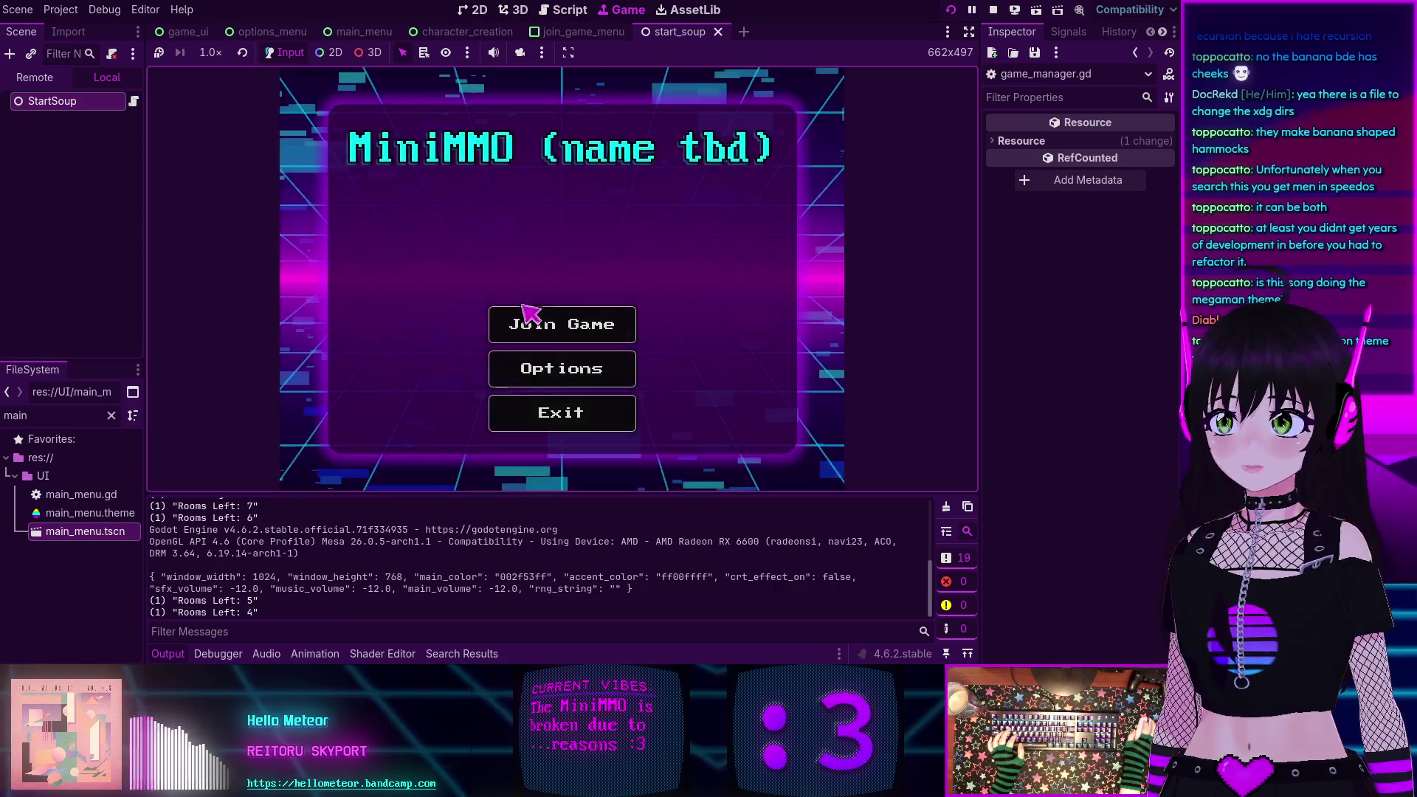
left_click(544, 323)
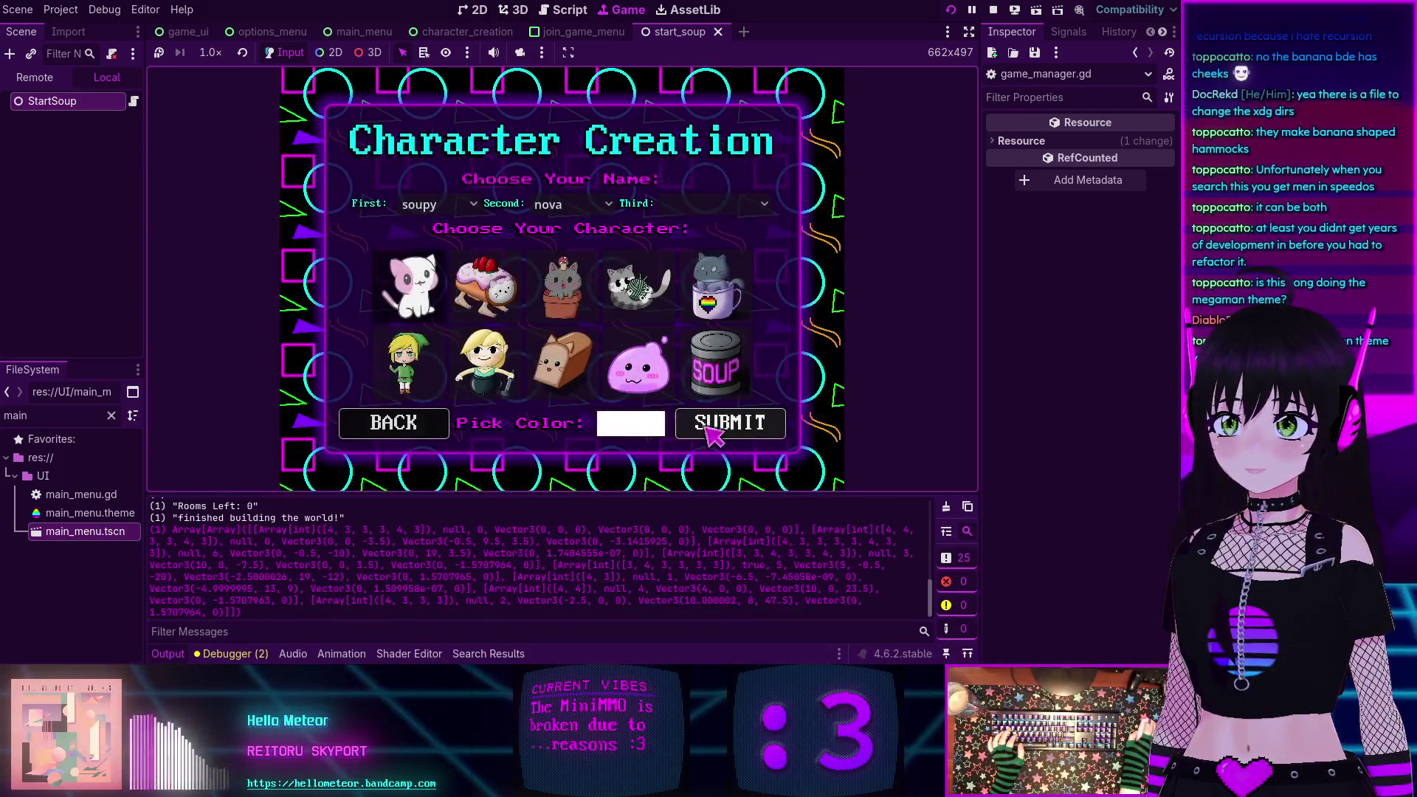
left_click(715, 428)
left_click(599, 338)
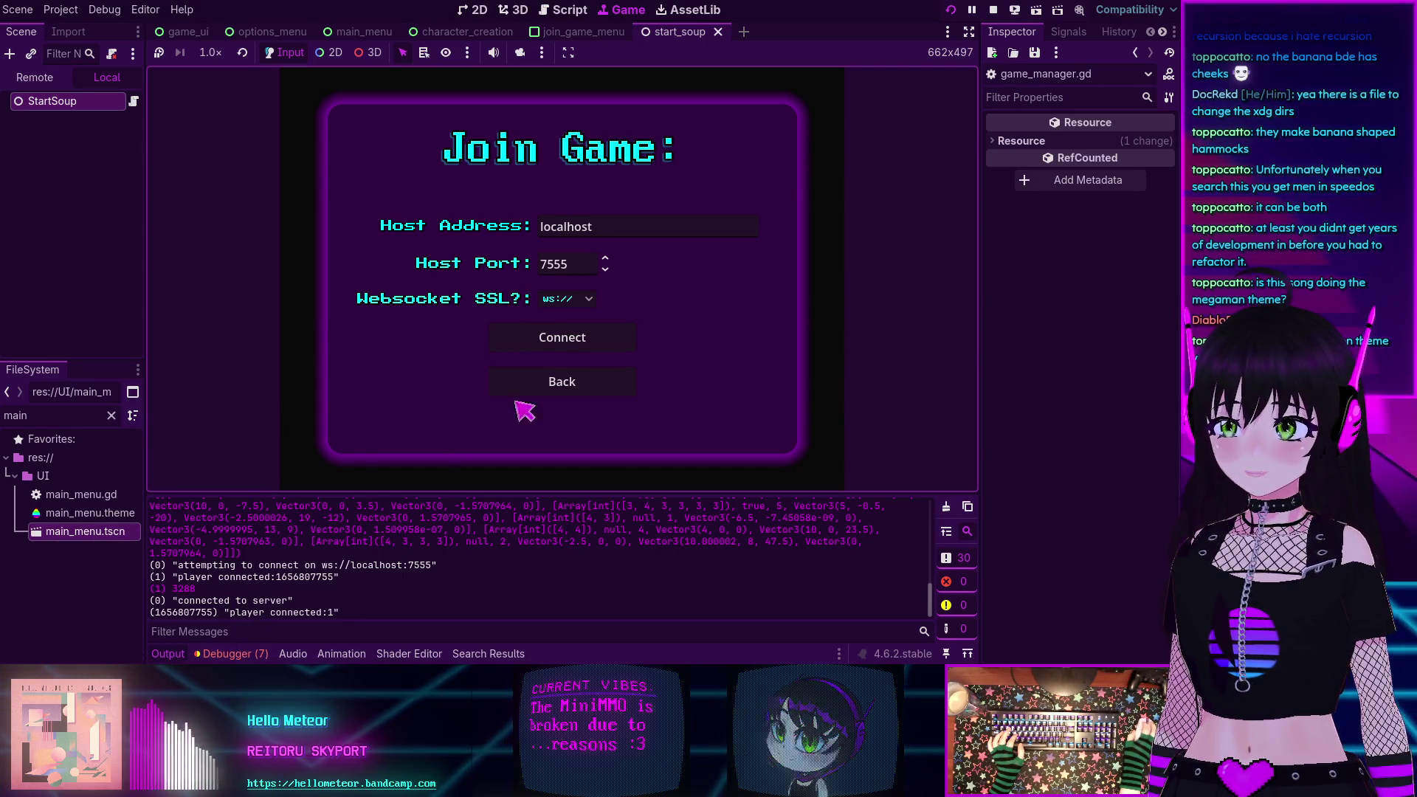
left_click(229, 654)
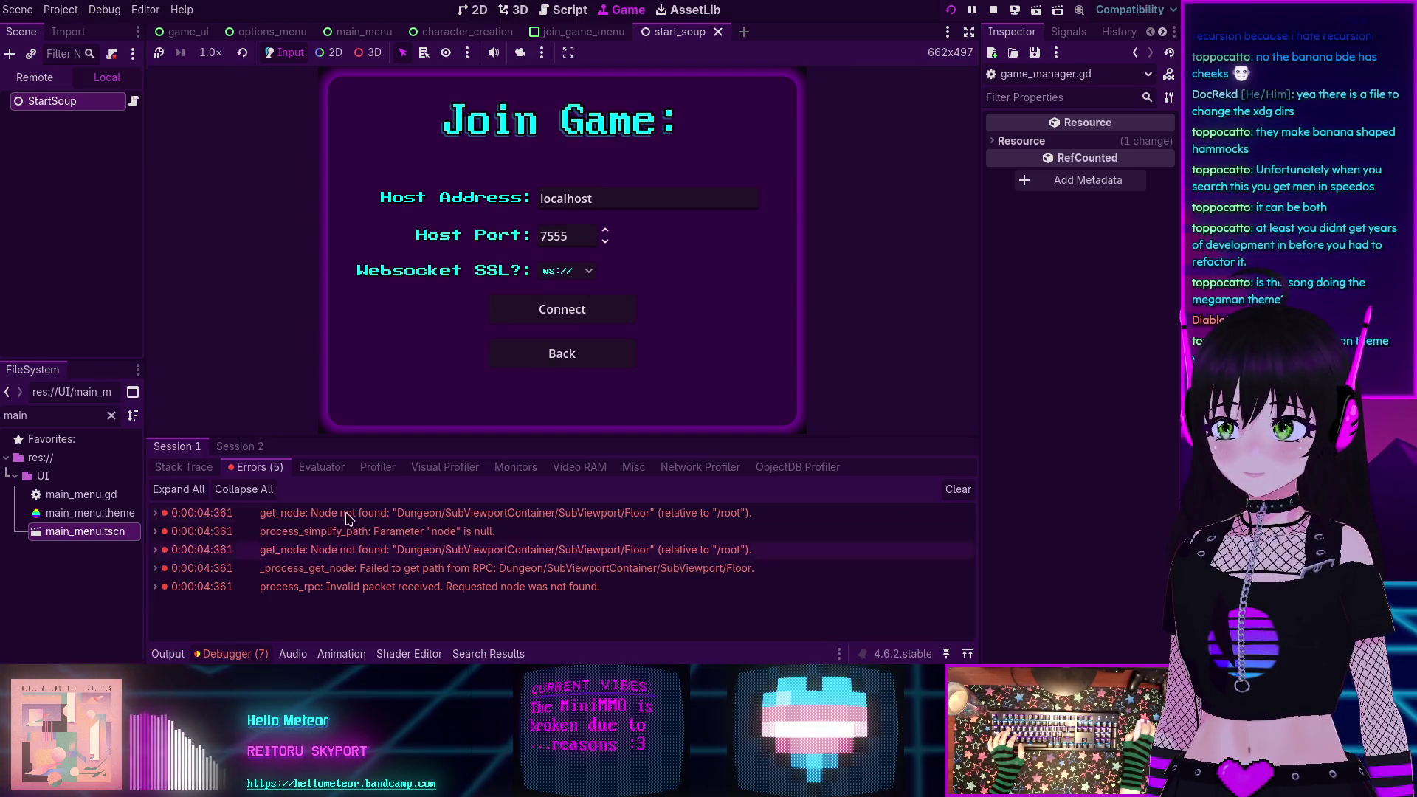
left_click(992, 10)
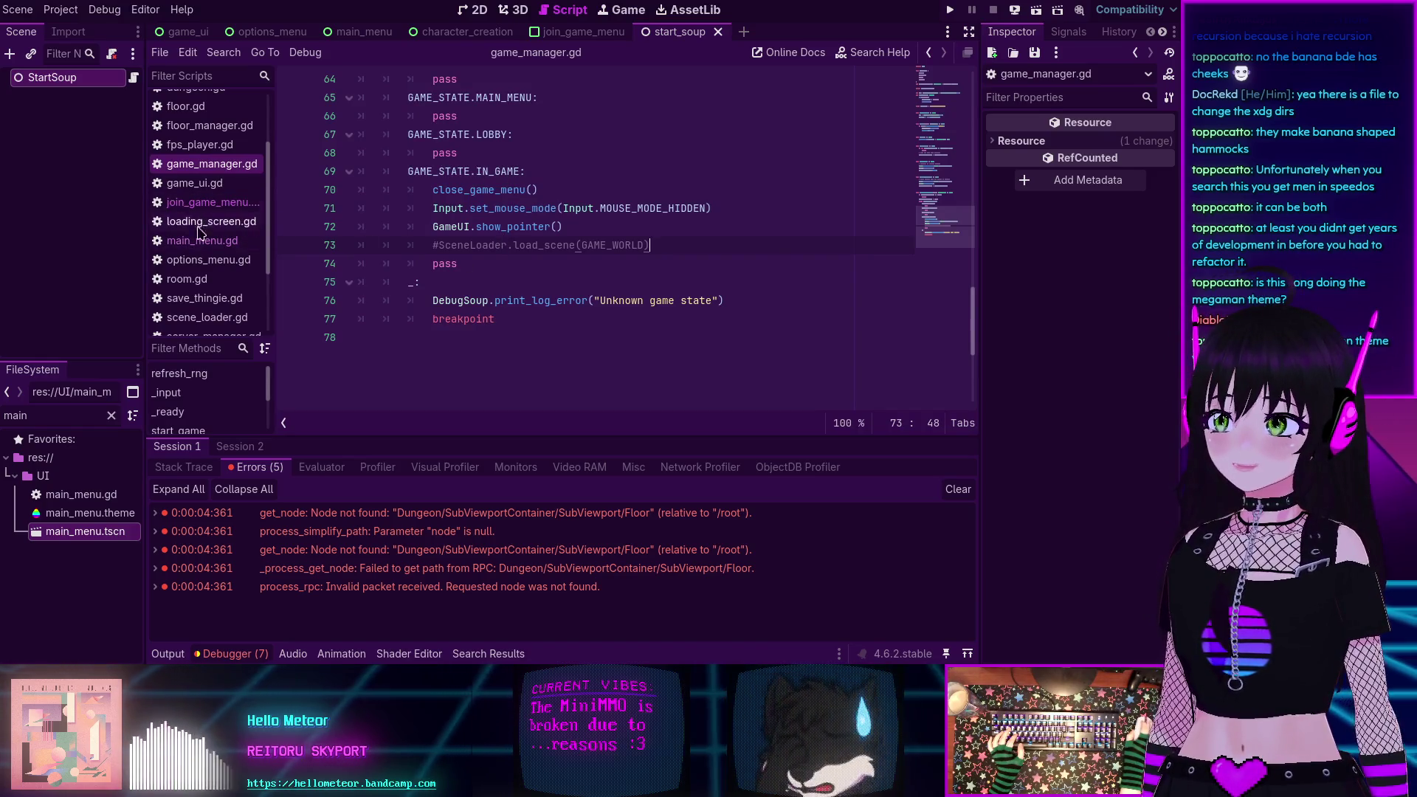
Step: Open join_game_menu.gd and review its join handler
scroll(197, 244, "up", 3)
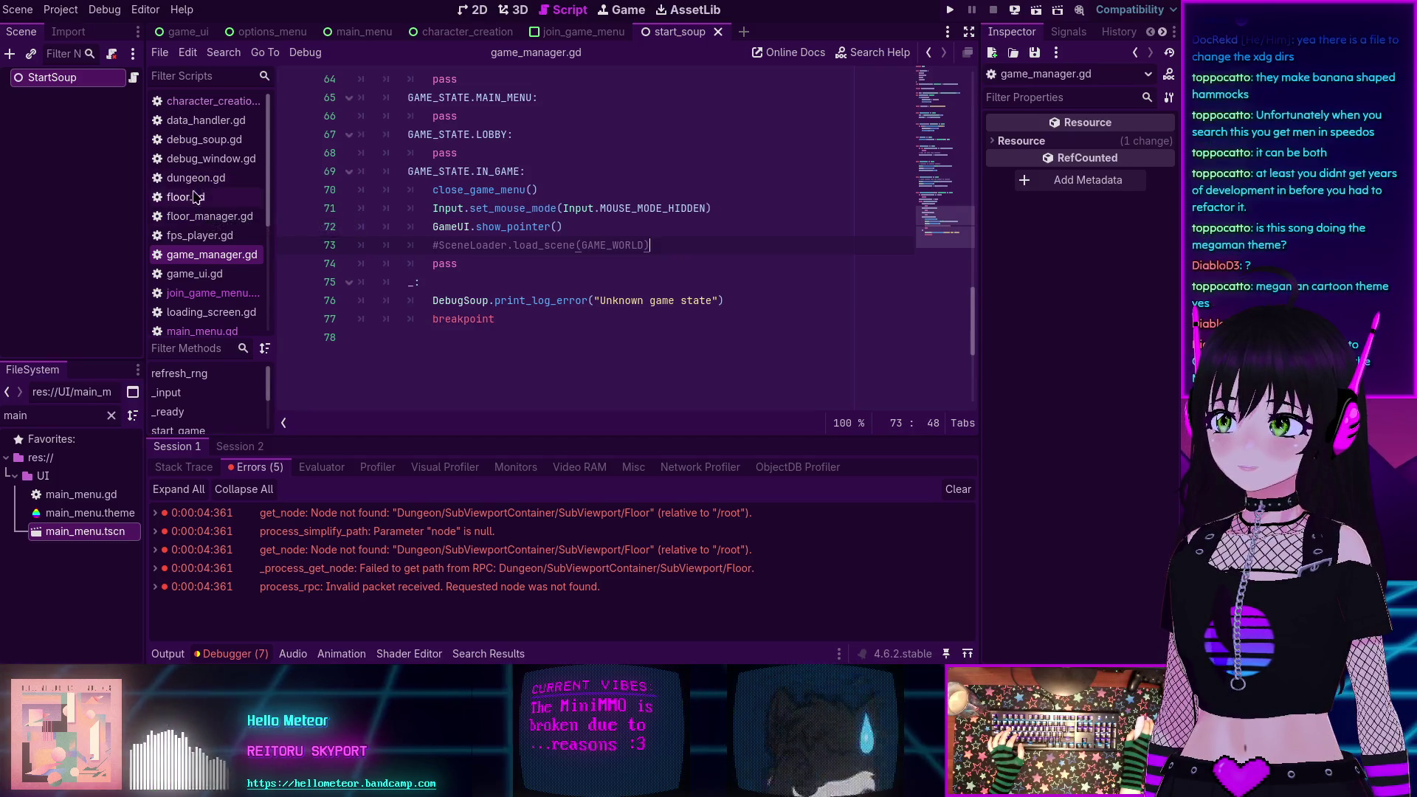
left_click(204, 295)
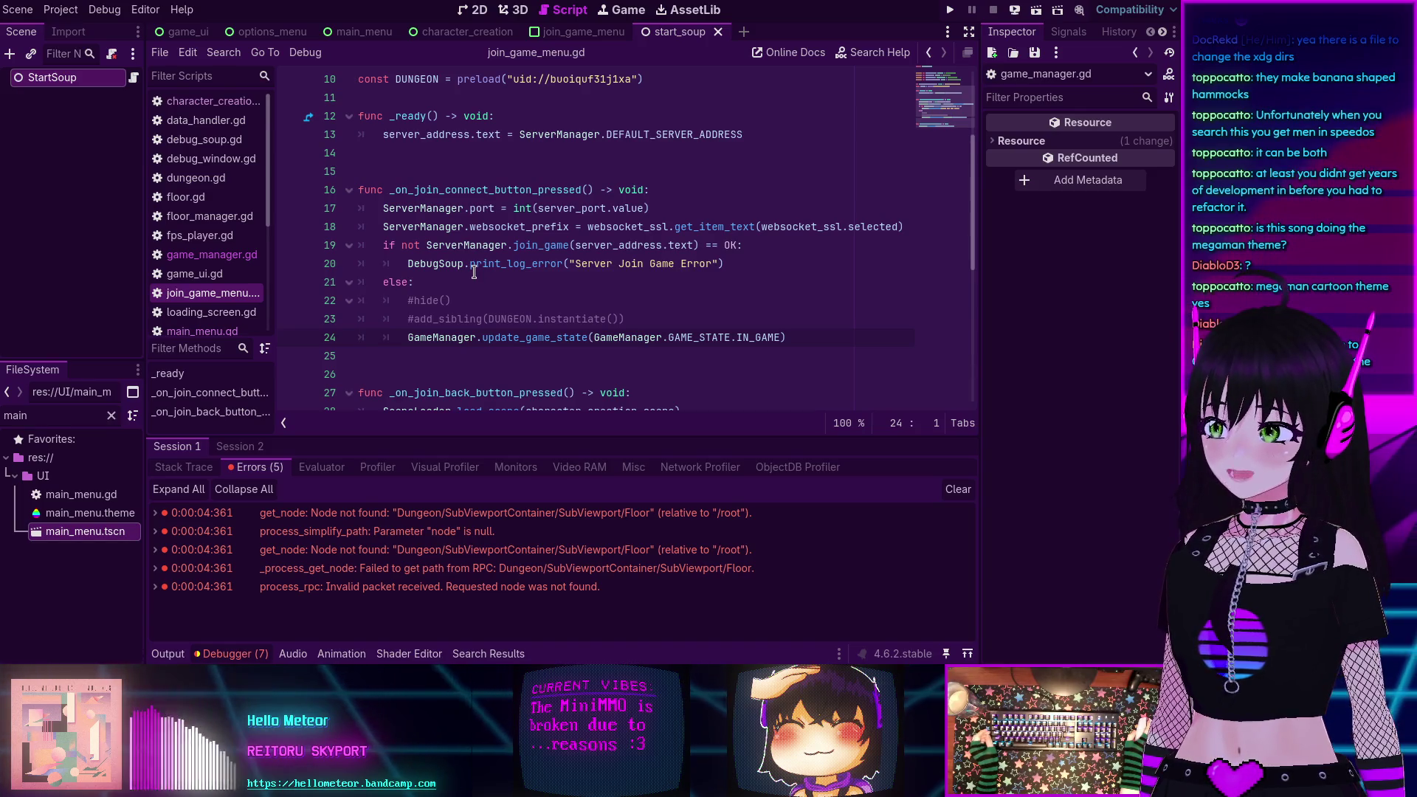
mouse_move(473, 272)
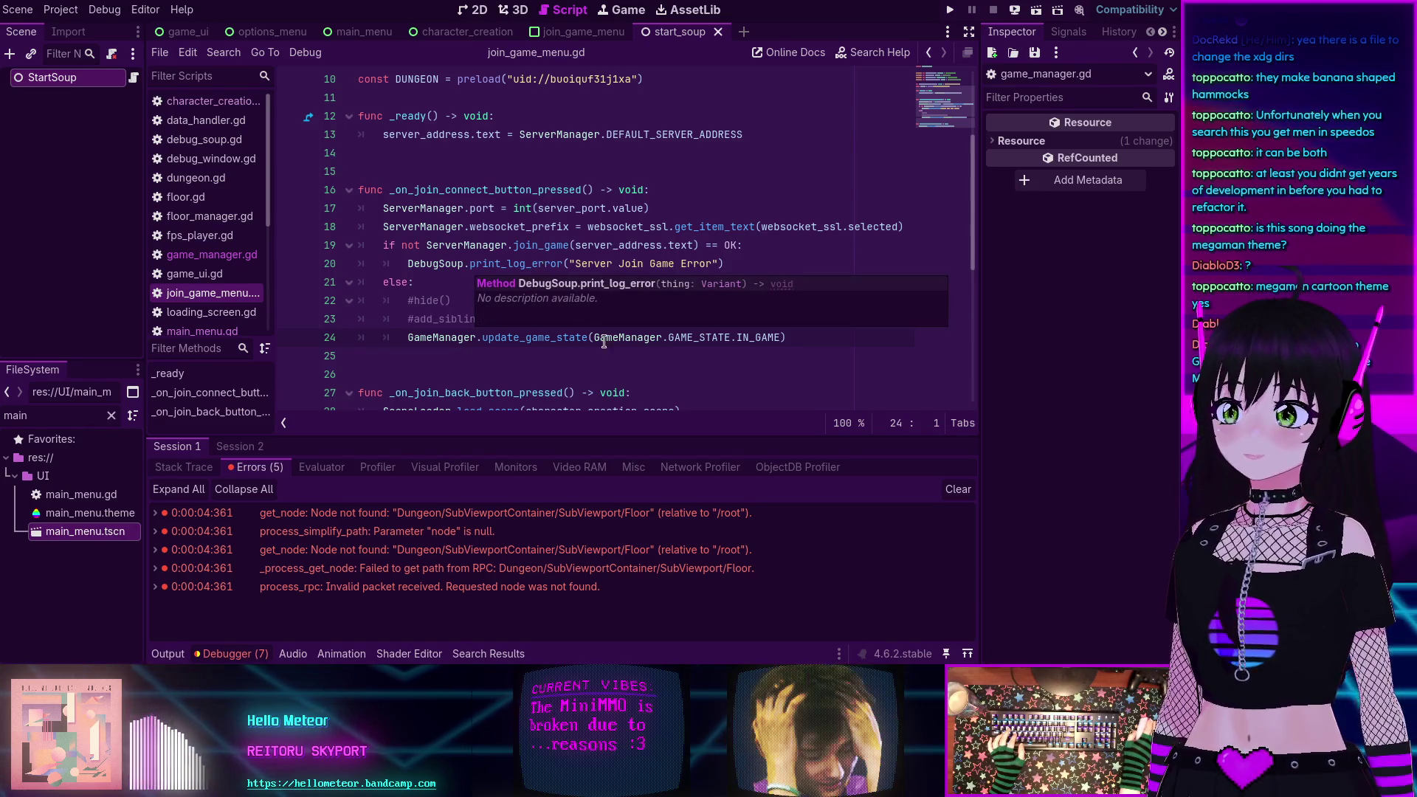
scroll(580, 344, "down", 1)
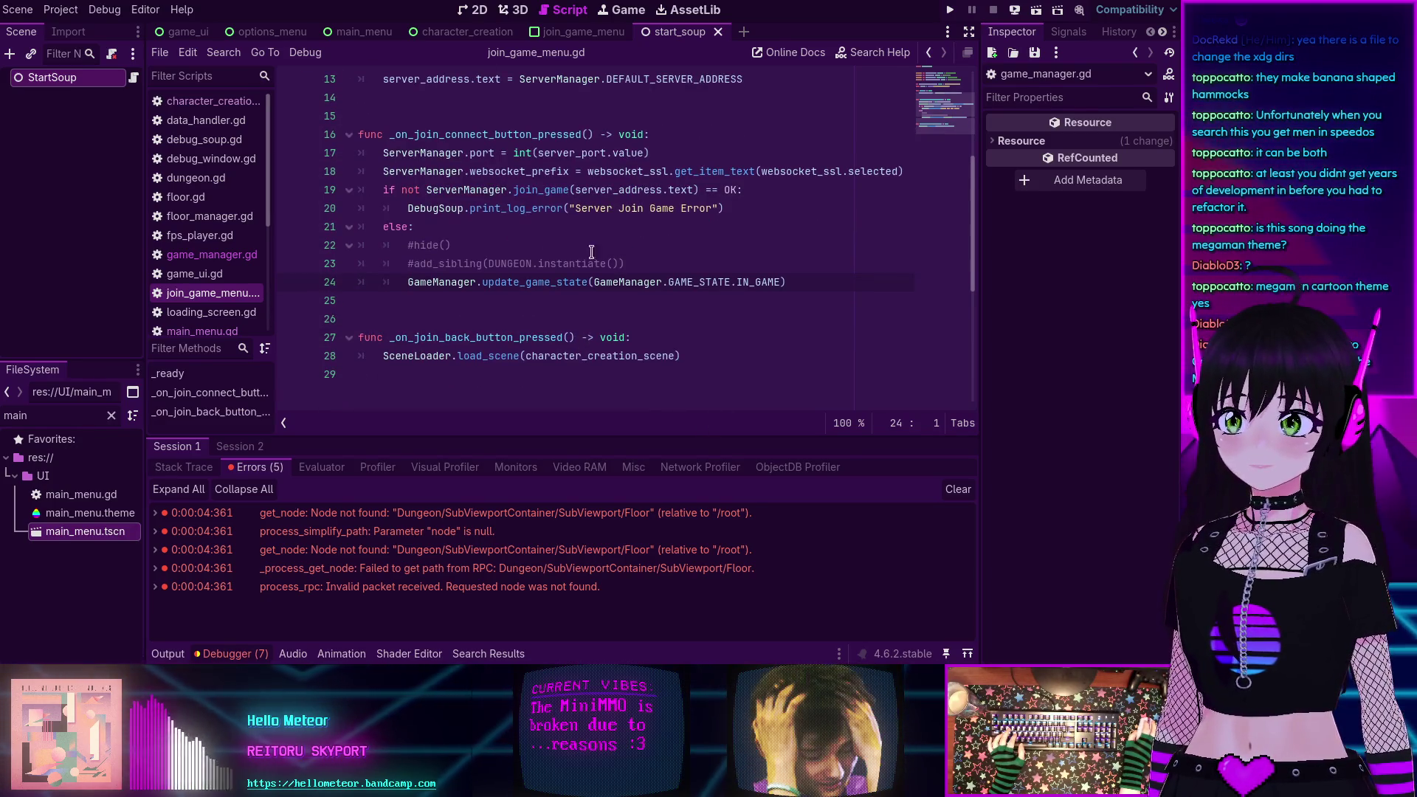
scroll(614, 251, "up", 1)
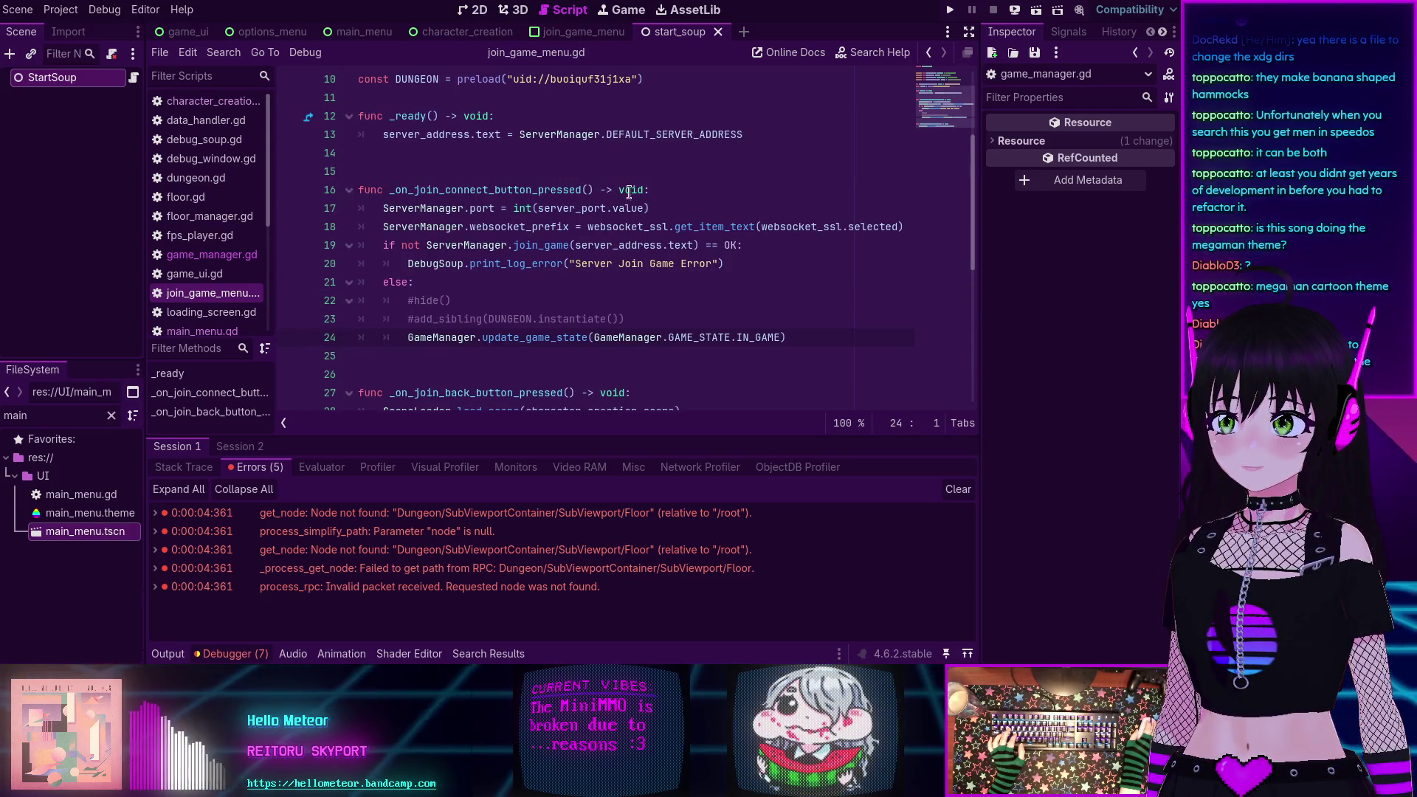
Step: Keep the add_sibling(DUNGEON.instantiate()) line on 23 commented out and save join_game_menu.gd
left_click(419, 318)
key("BackSpace")
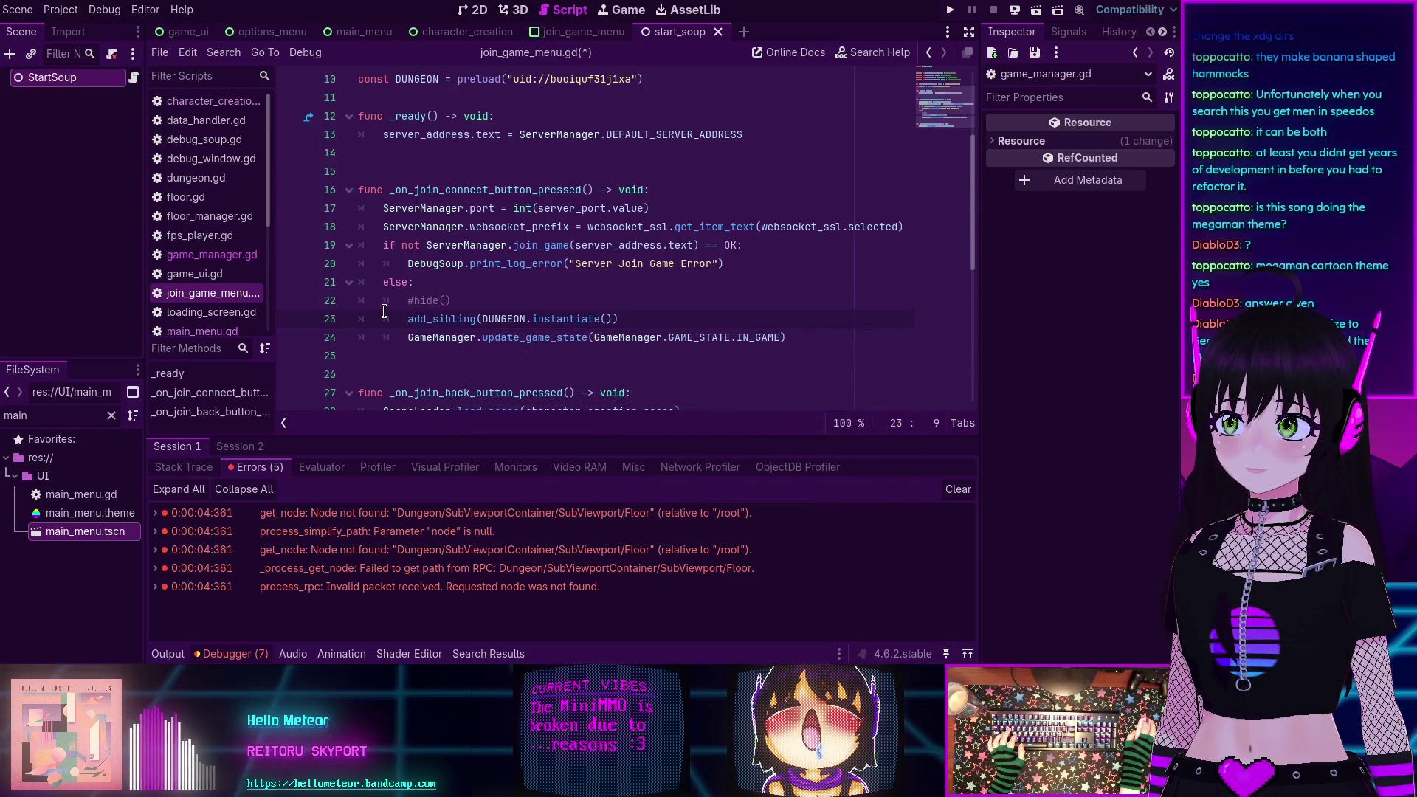
type("#")
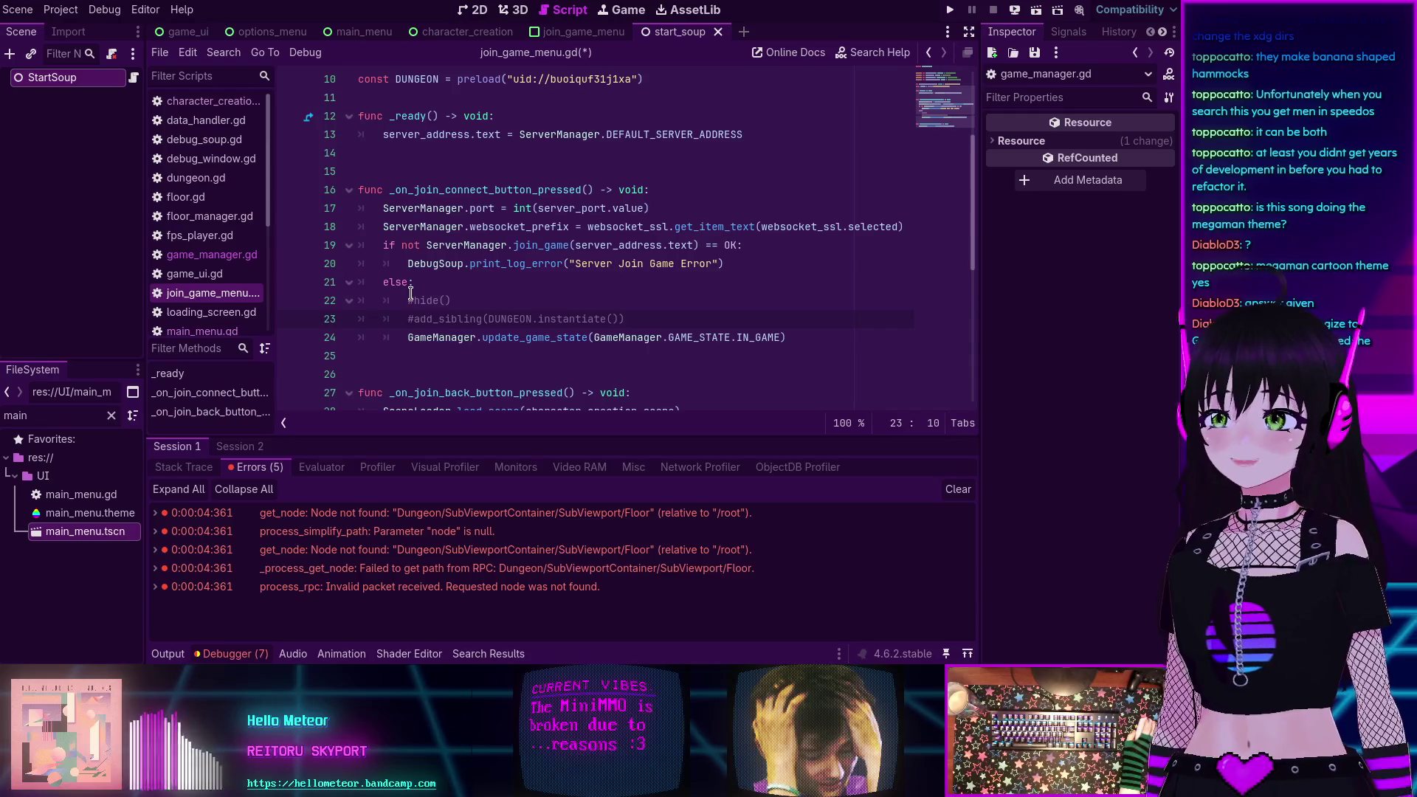
key("ctrl+s")
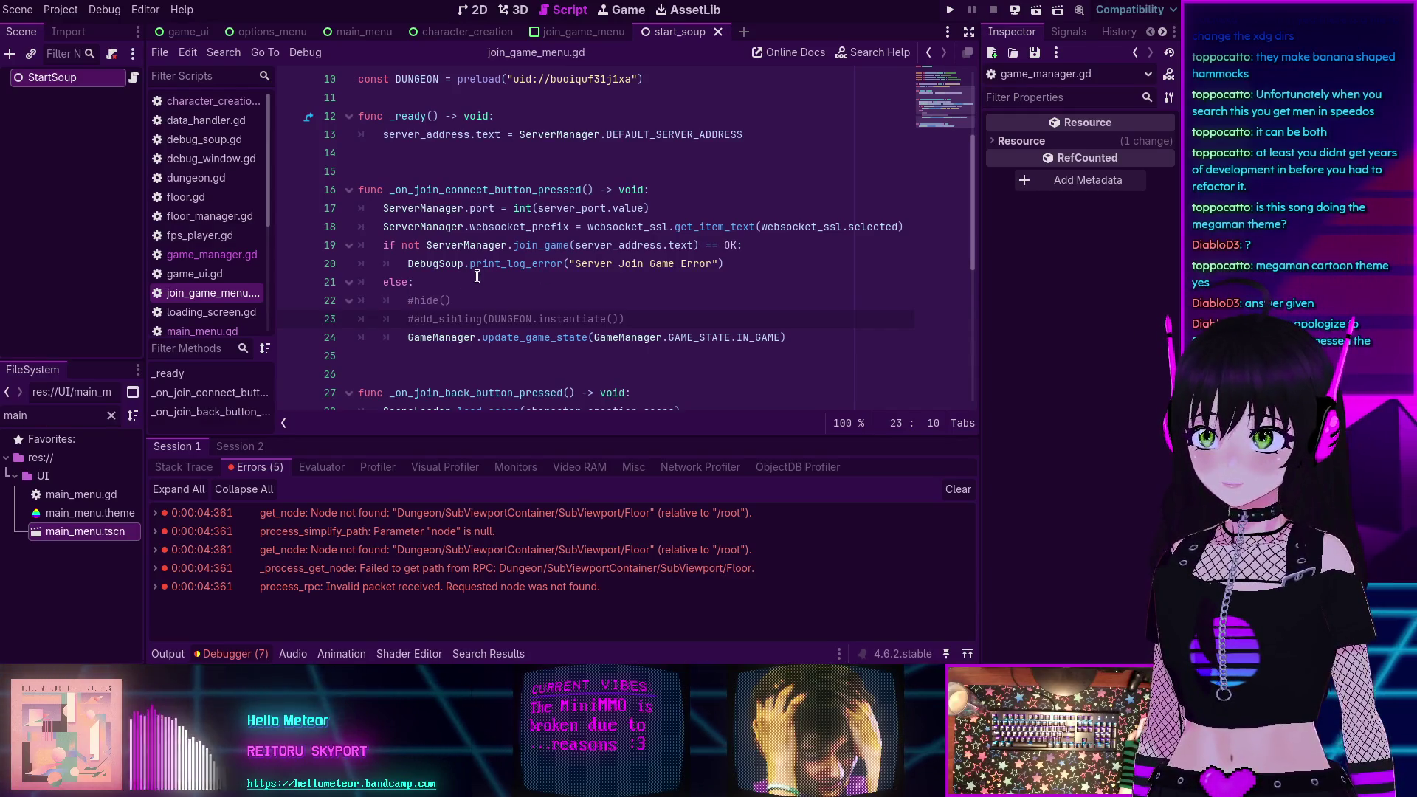
left_click(778, 330)
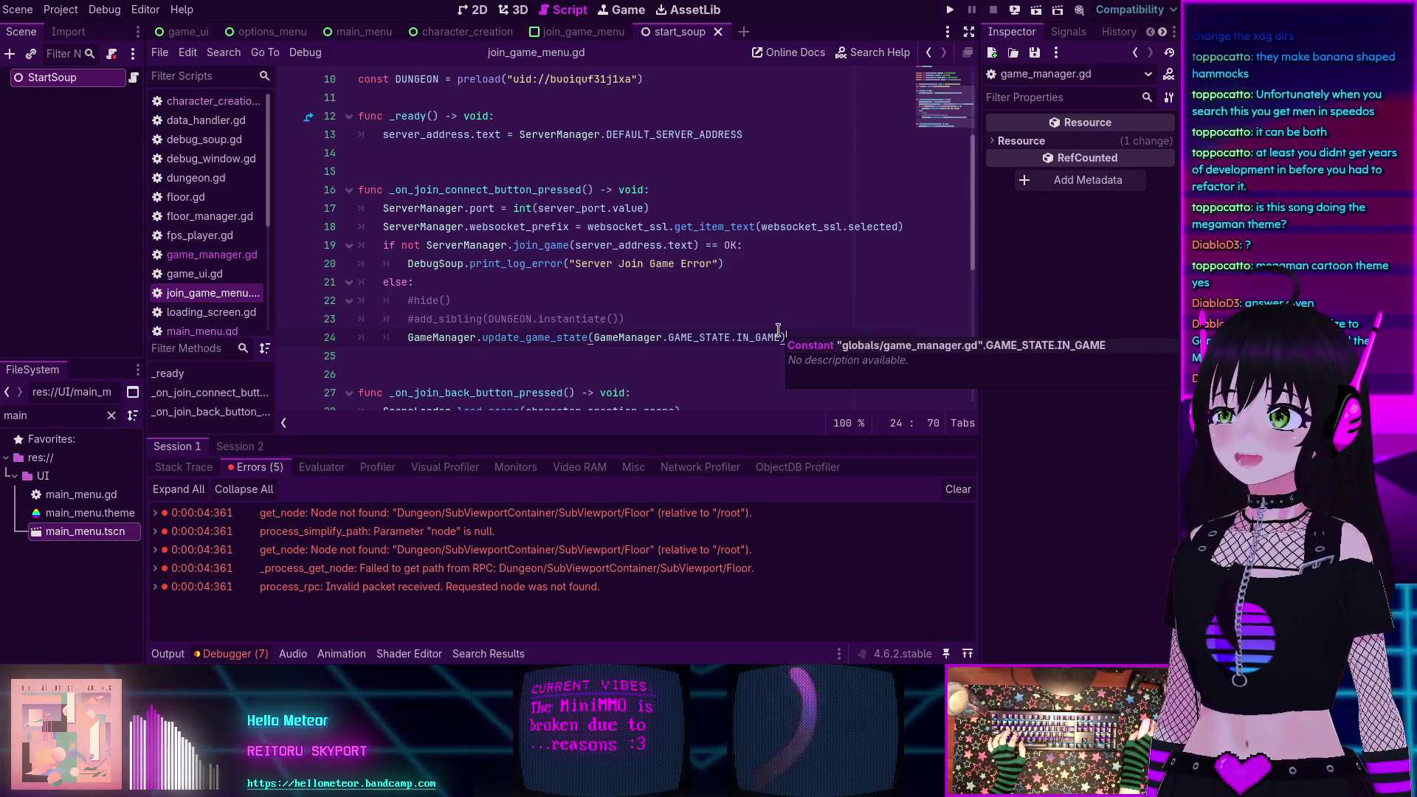
scroll(778, 330, "up", 3)
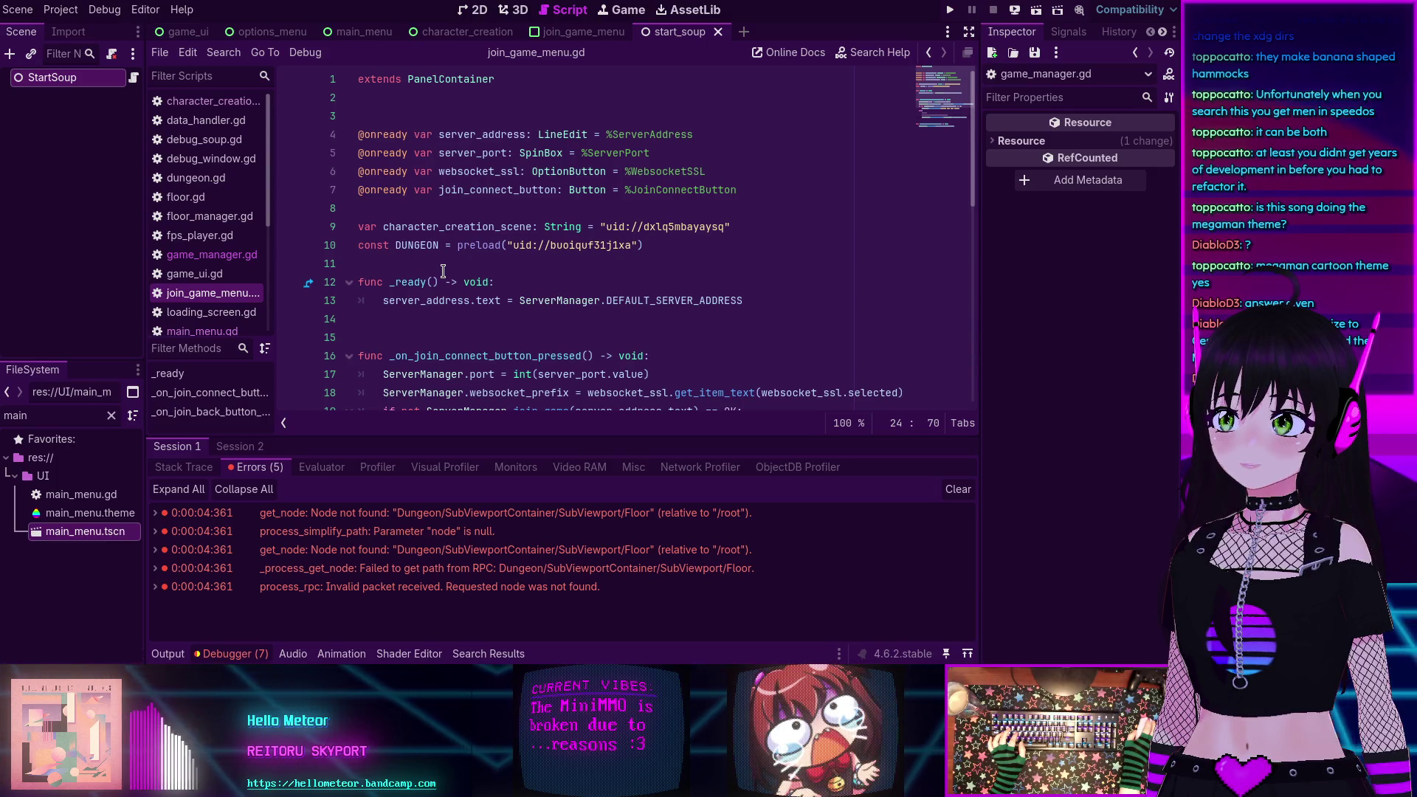
Step: Change line 10 from the const DUNGEON preload to 'var dungeon_scene: String'
double_click(419, 245)
scroll(443, 236, "down", 6)
scroll(451, 217, "up", 4)
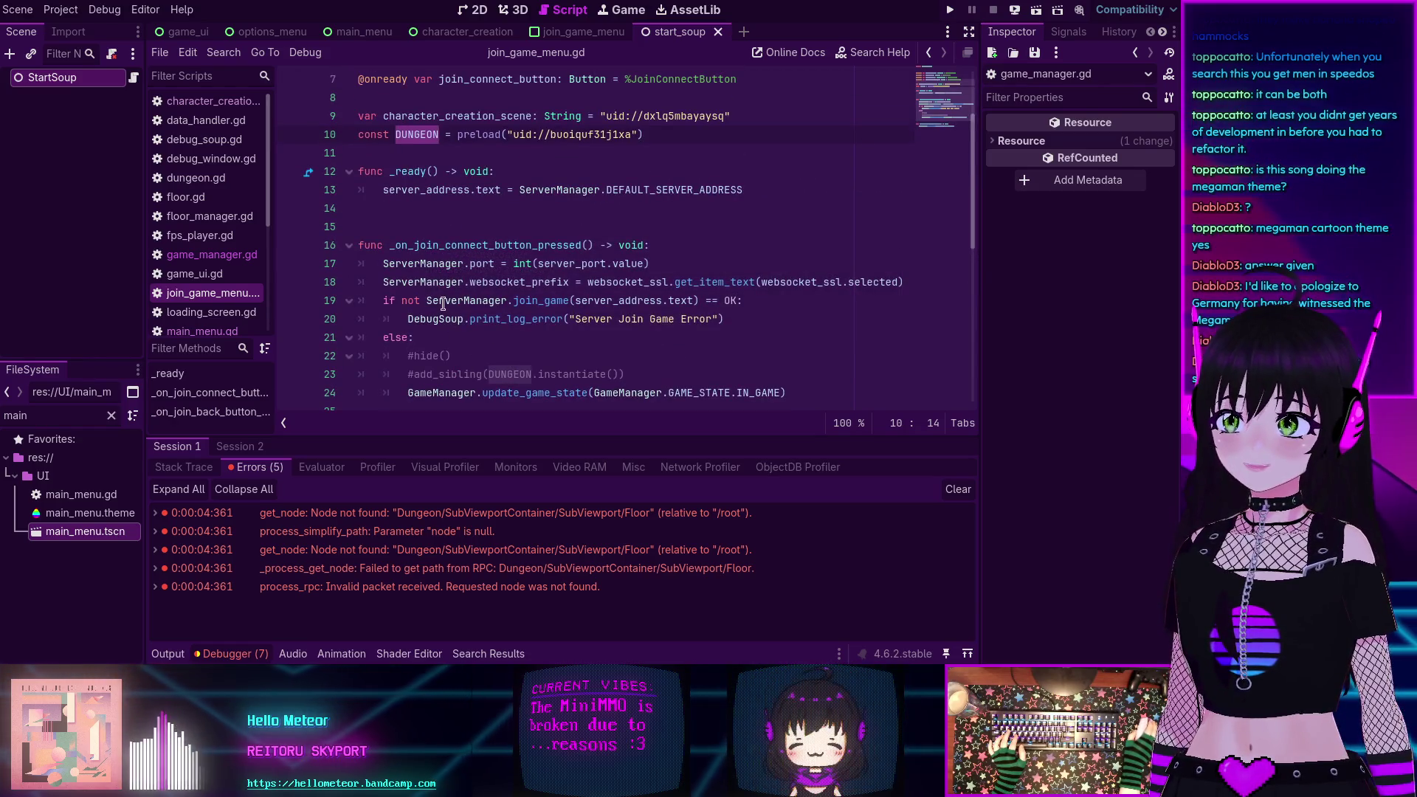
double_click(373, 135)
type("var")
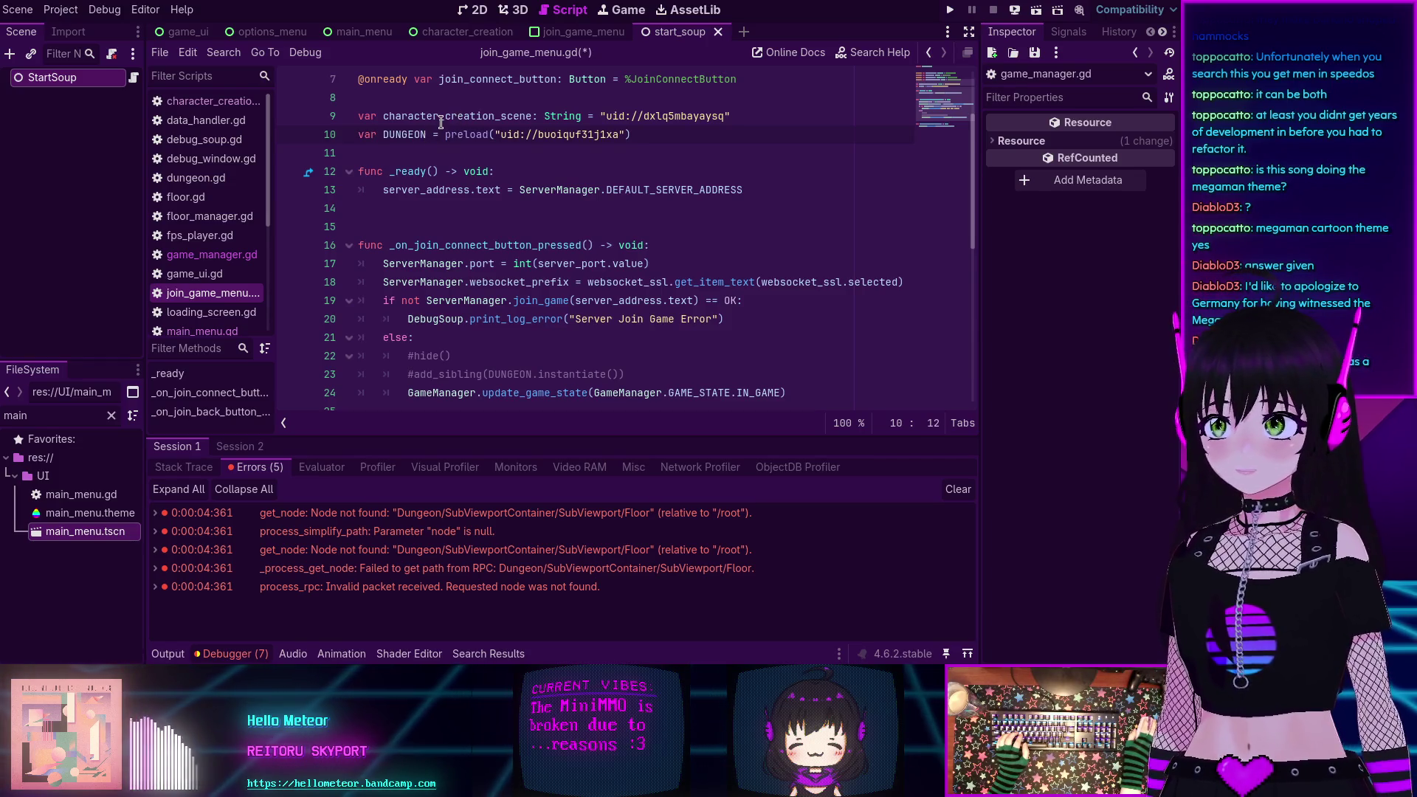
double_click(402, 133)
type("dungeon_scene: String")
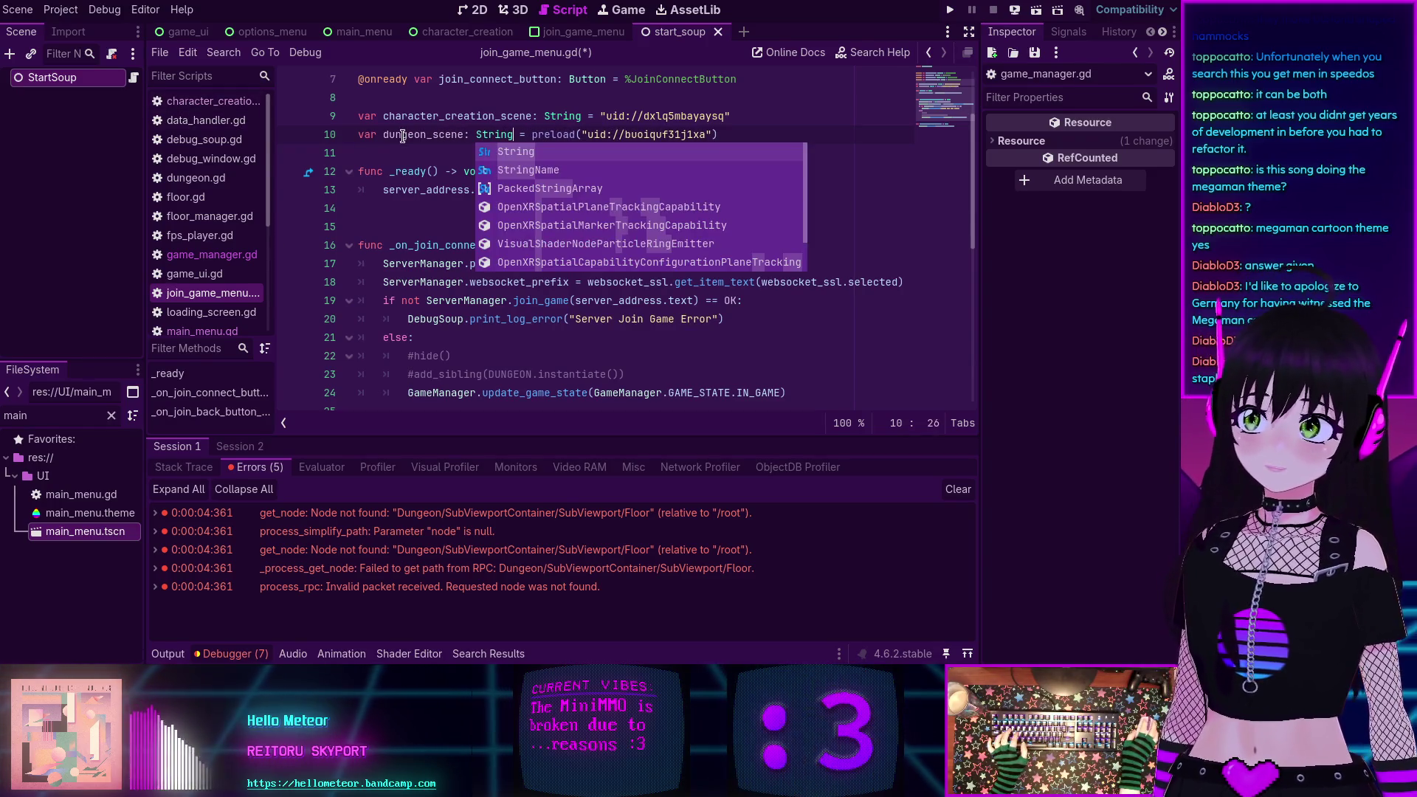
key("Escape")
double_click(540, 134)
mouse_move(684, 121)
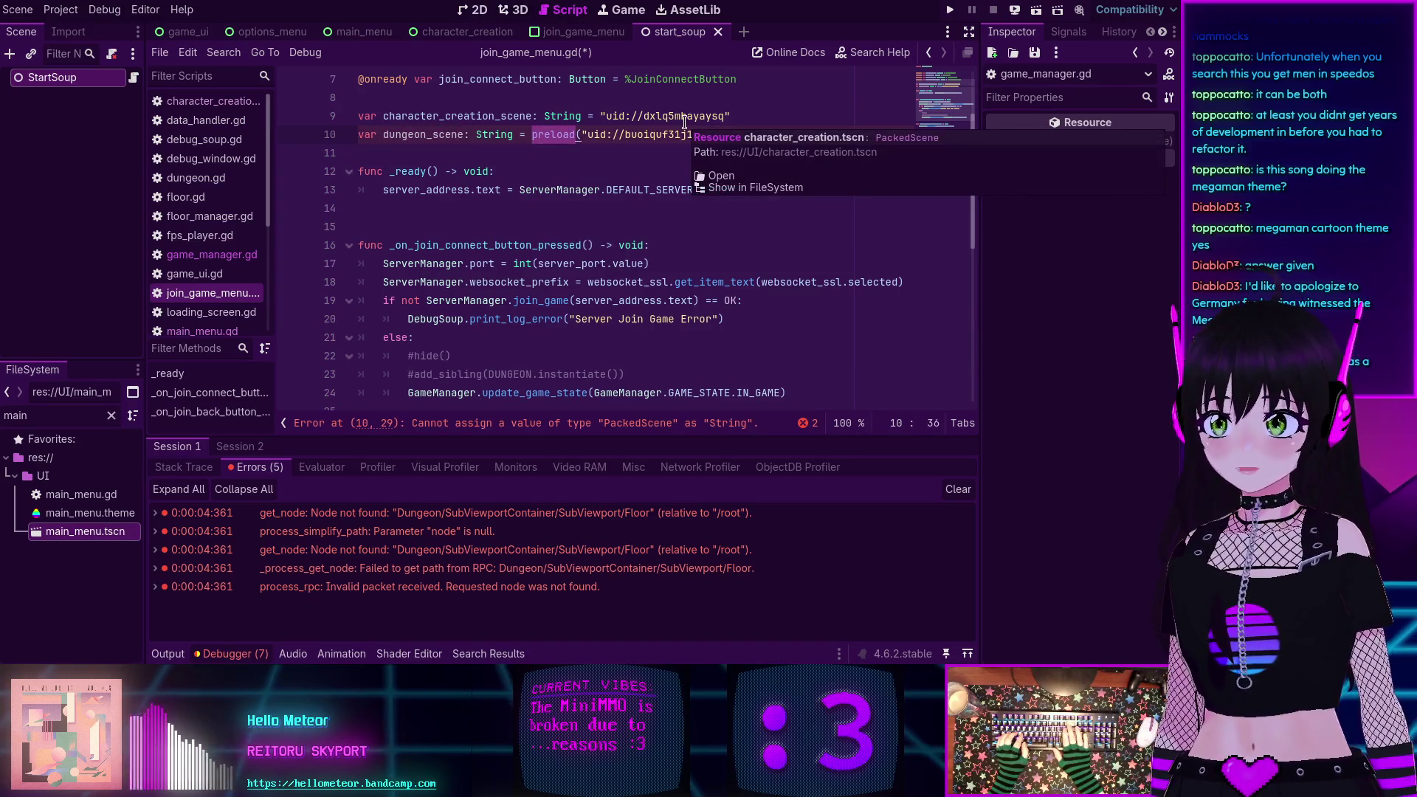
key("Delete")
key("Delete")
key("End")
key("BackSpace")
double_click(422, 134)
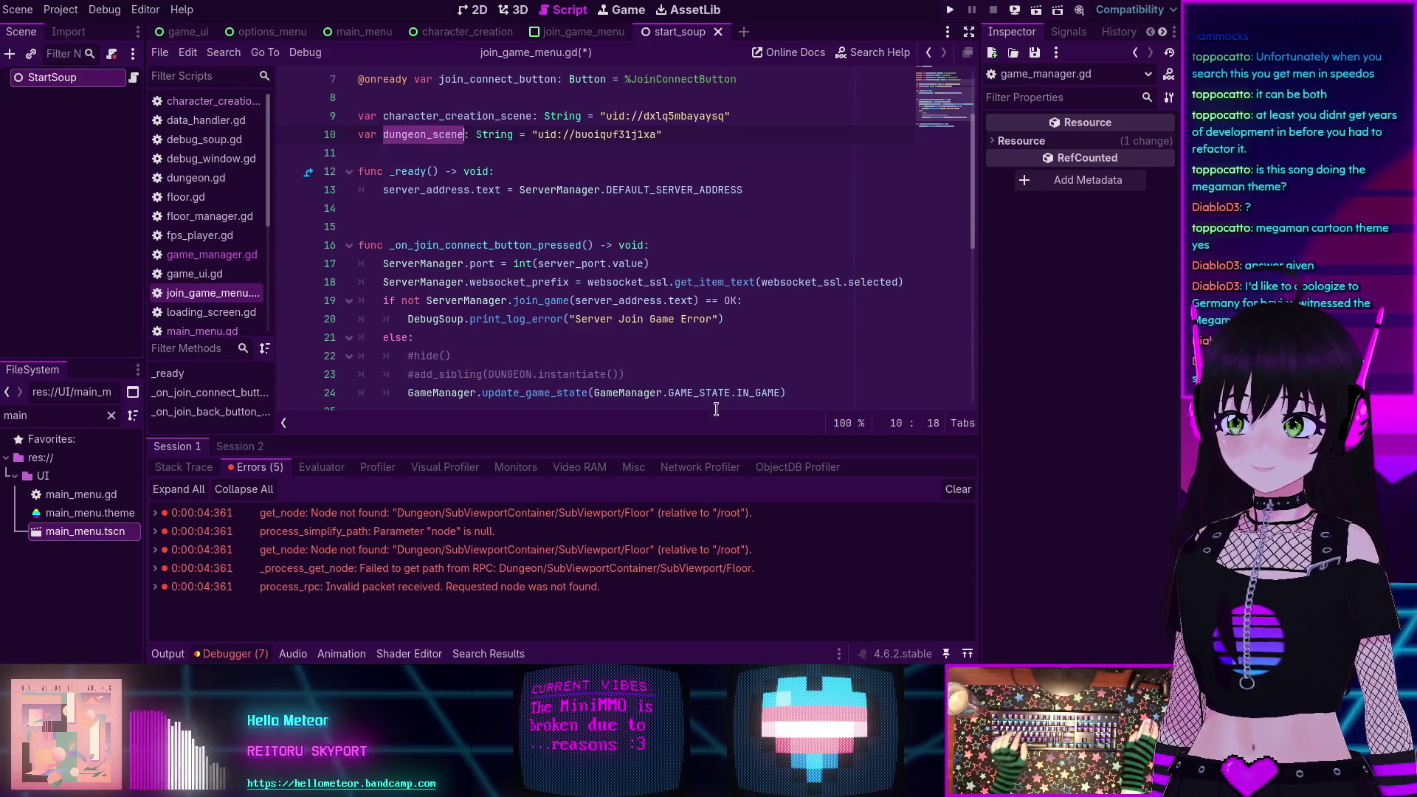
Step: Delete the commented add_sibling line from the join handler
left_click(746, 374)
left_click_drag(656, 370, 407, 369)
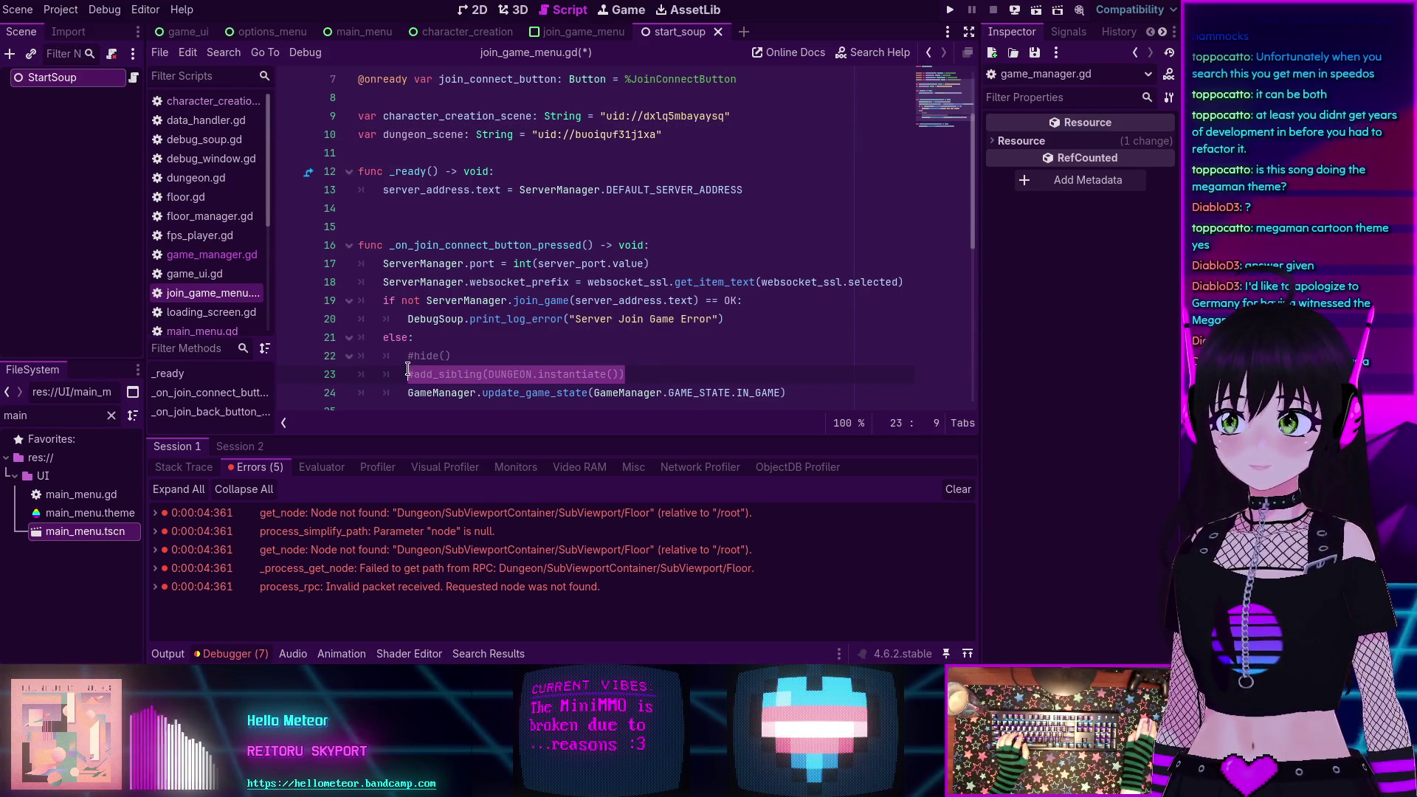
key("BackSpace")
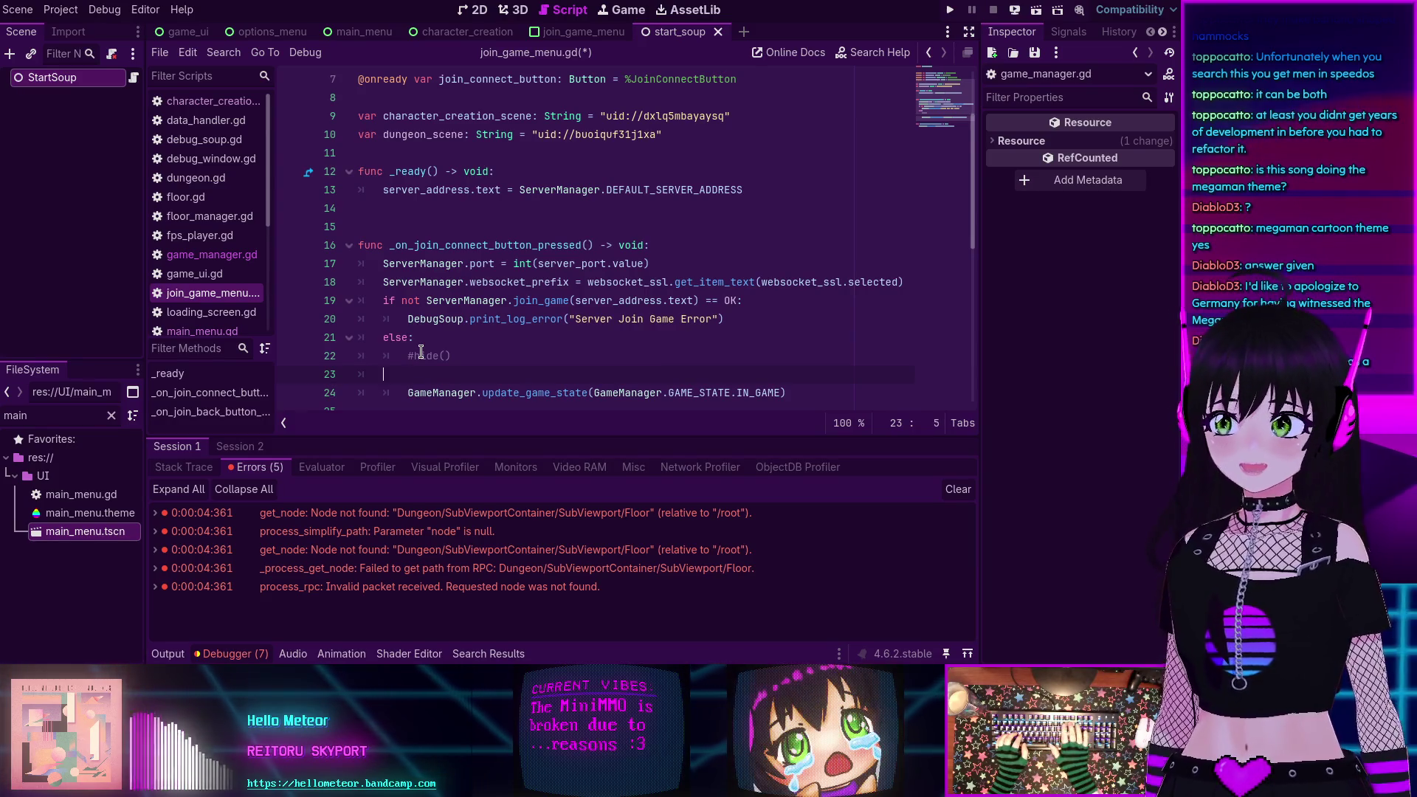
key("BackSpace")
key("BackSpace")
key("BackSpace")
Step: Add SceneLoader.load_scene(dungeon_scene) below the update_game_state call and save the script
key("Down")
key("End")
key("Return")
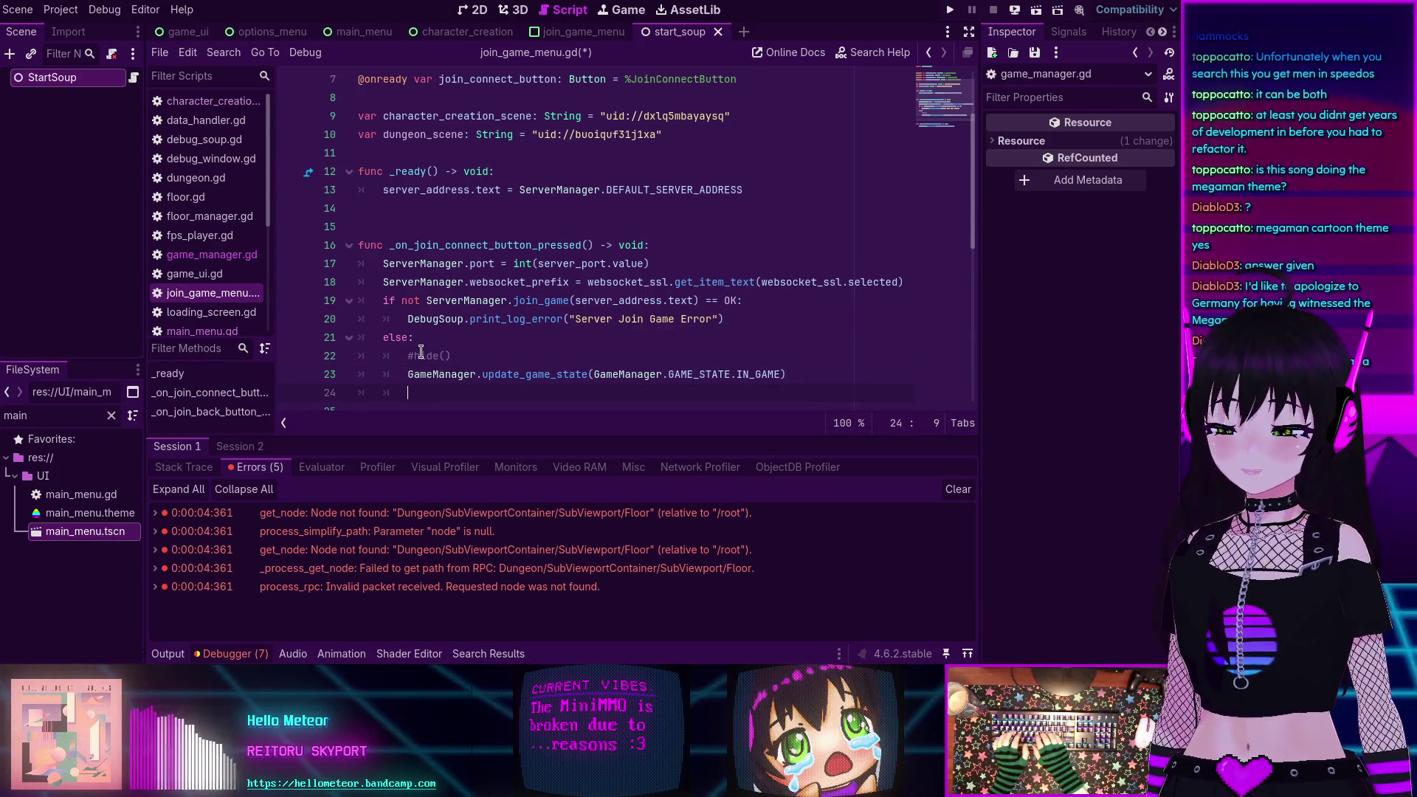
type("SceneLoader")
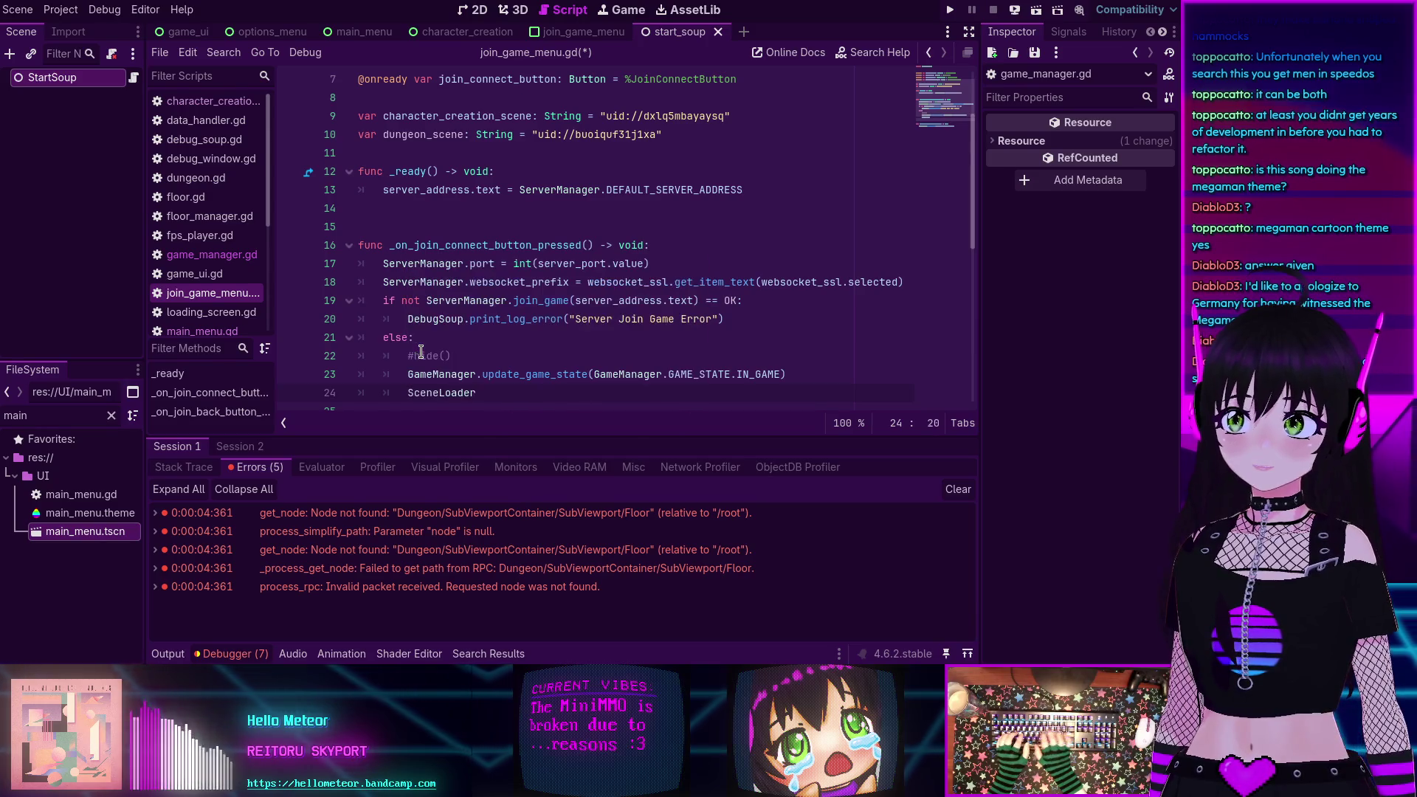
type(".lo")
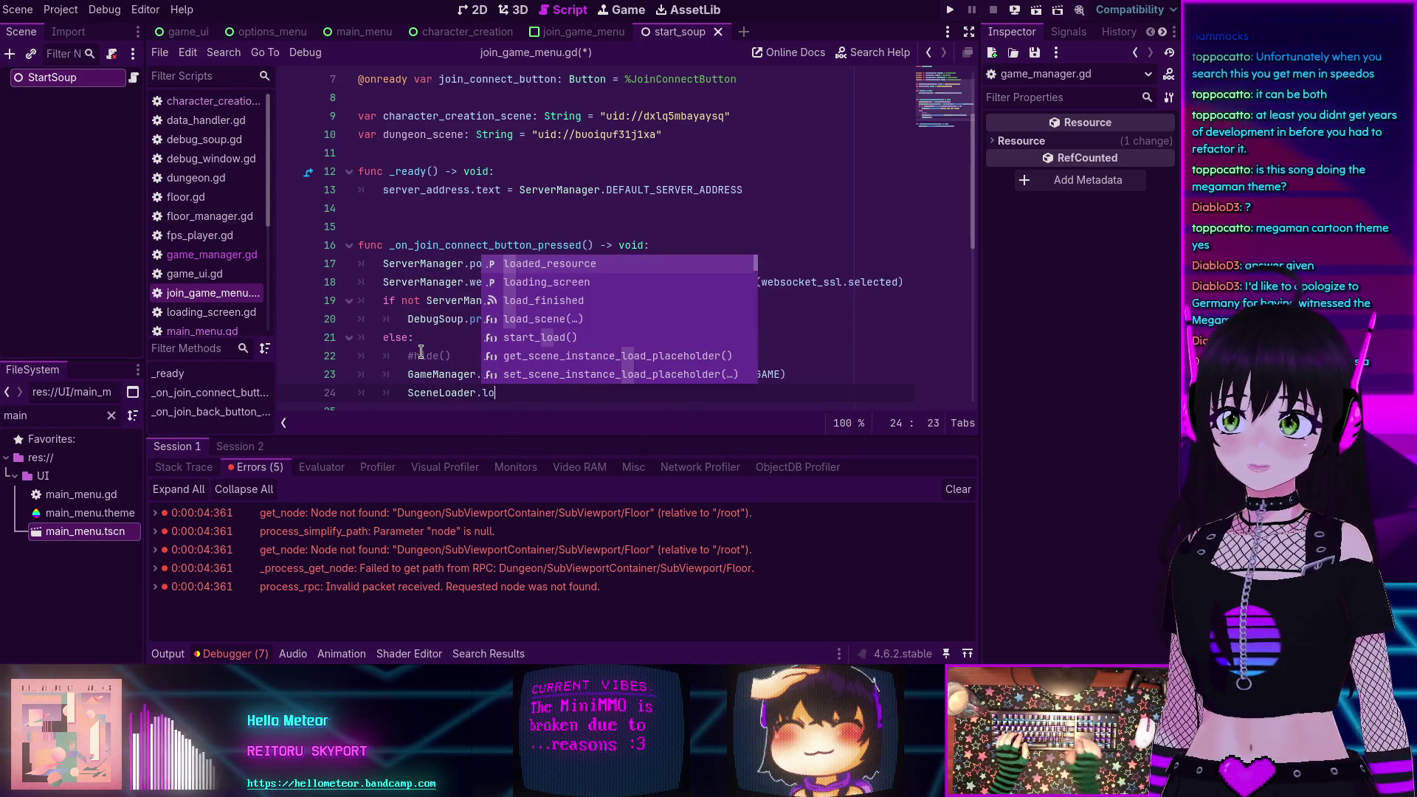
key("Down")
key("Down")
key("Down")
key("Return")
type("dungeon_scene")
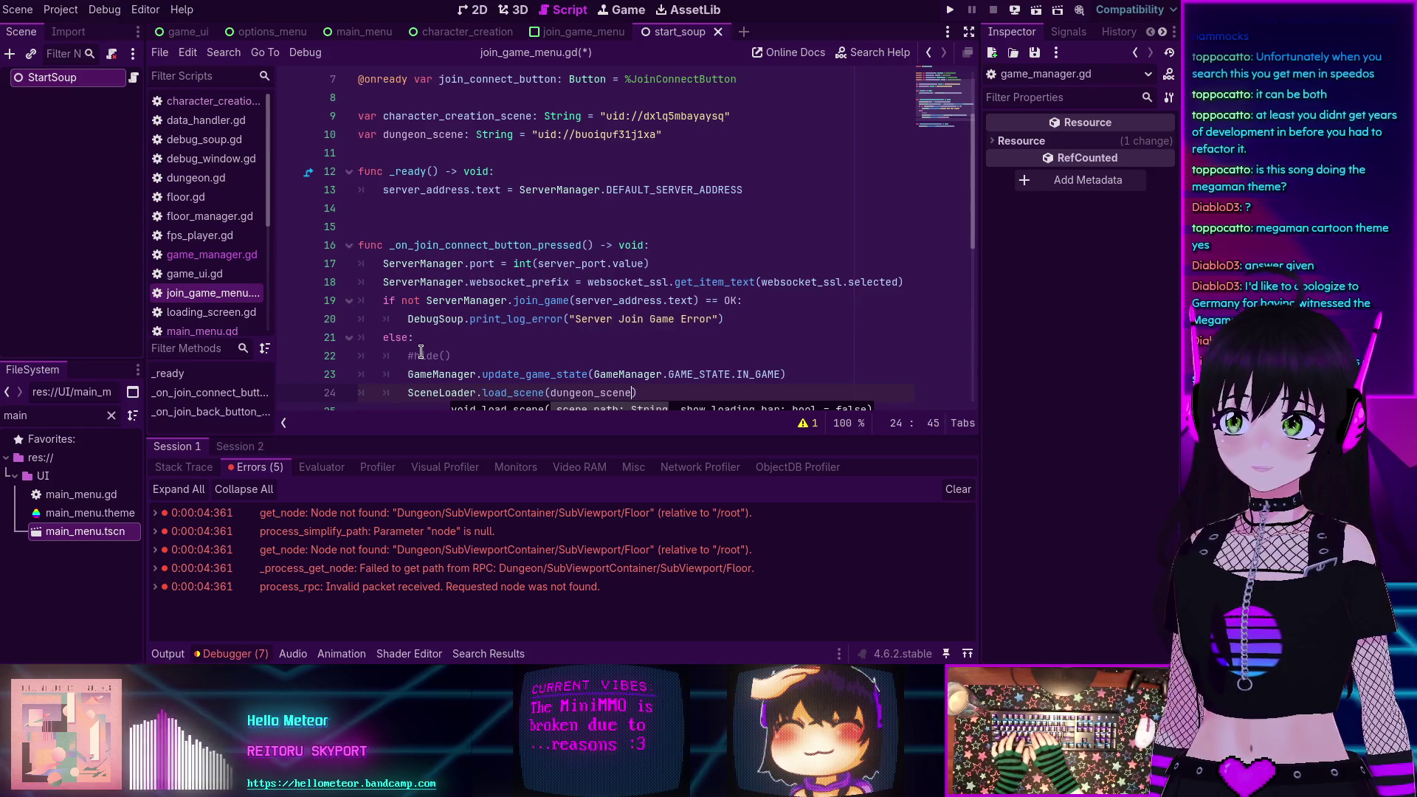
scroll(676, 280, "down", 2)
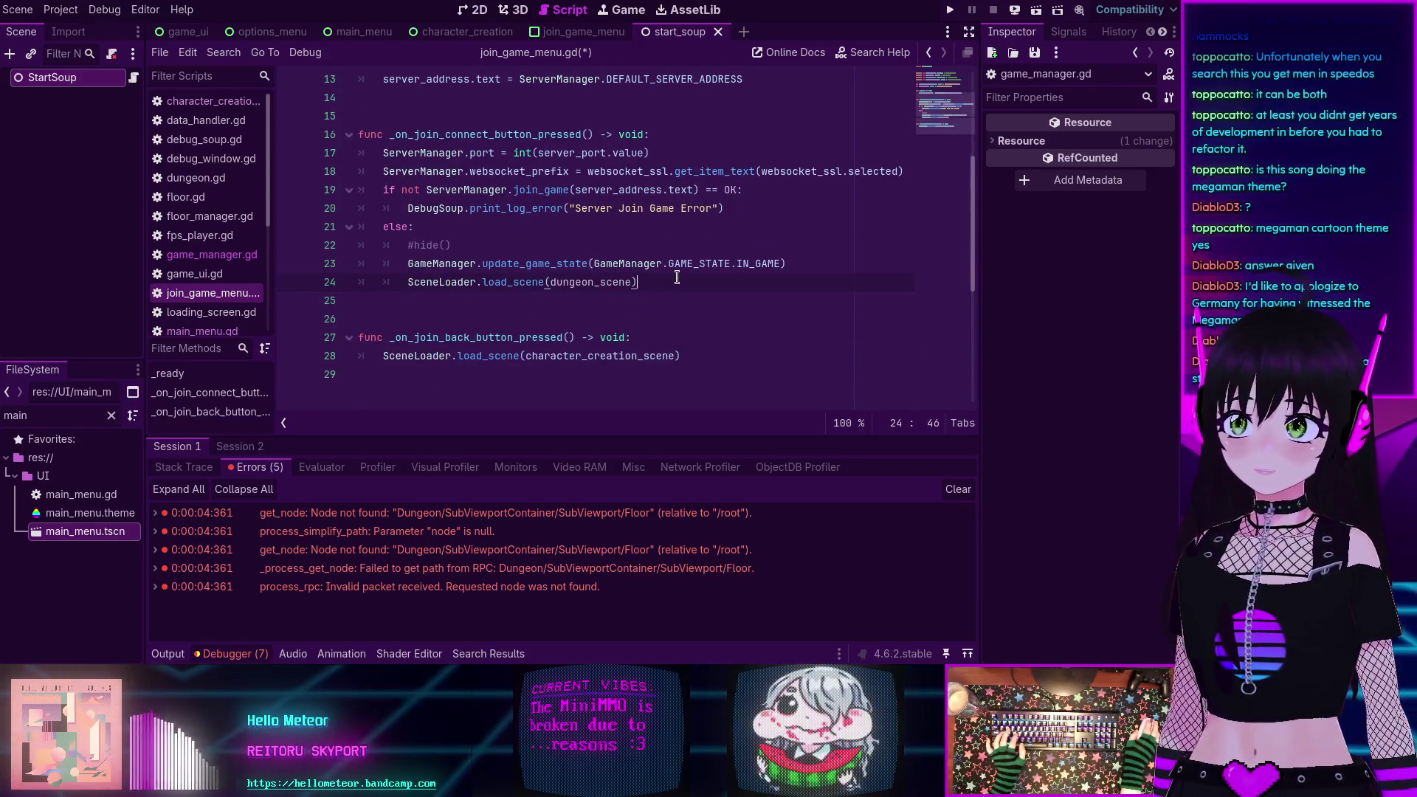
type(")")
key("ctrl+s")
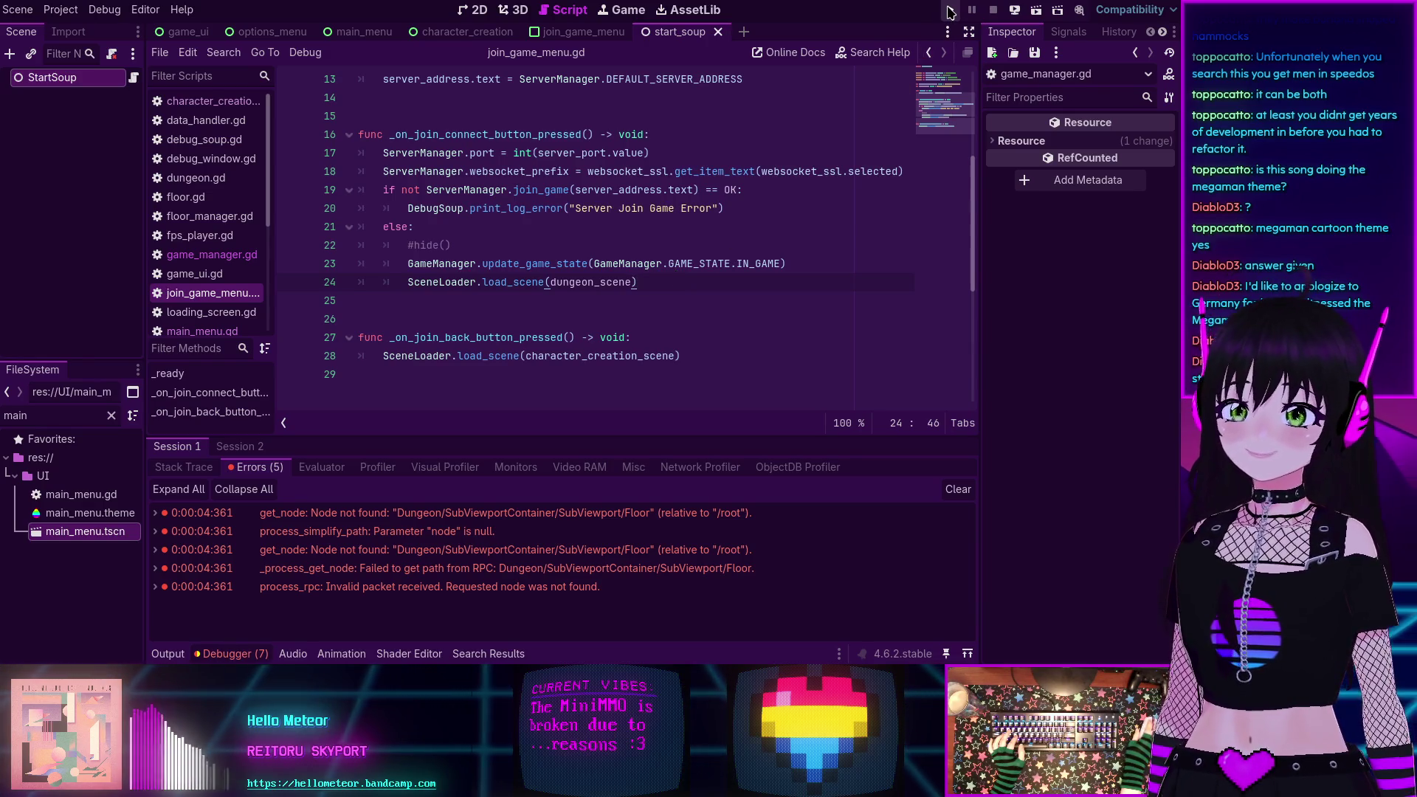
Step: Run the project, join localhost through Join Game and Connect, then show the Errors list and Remote tree
left_click(950, 10)
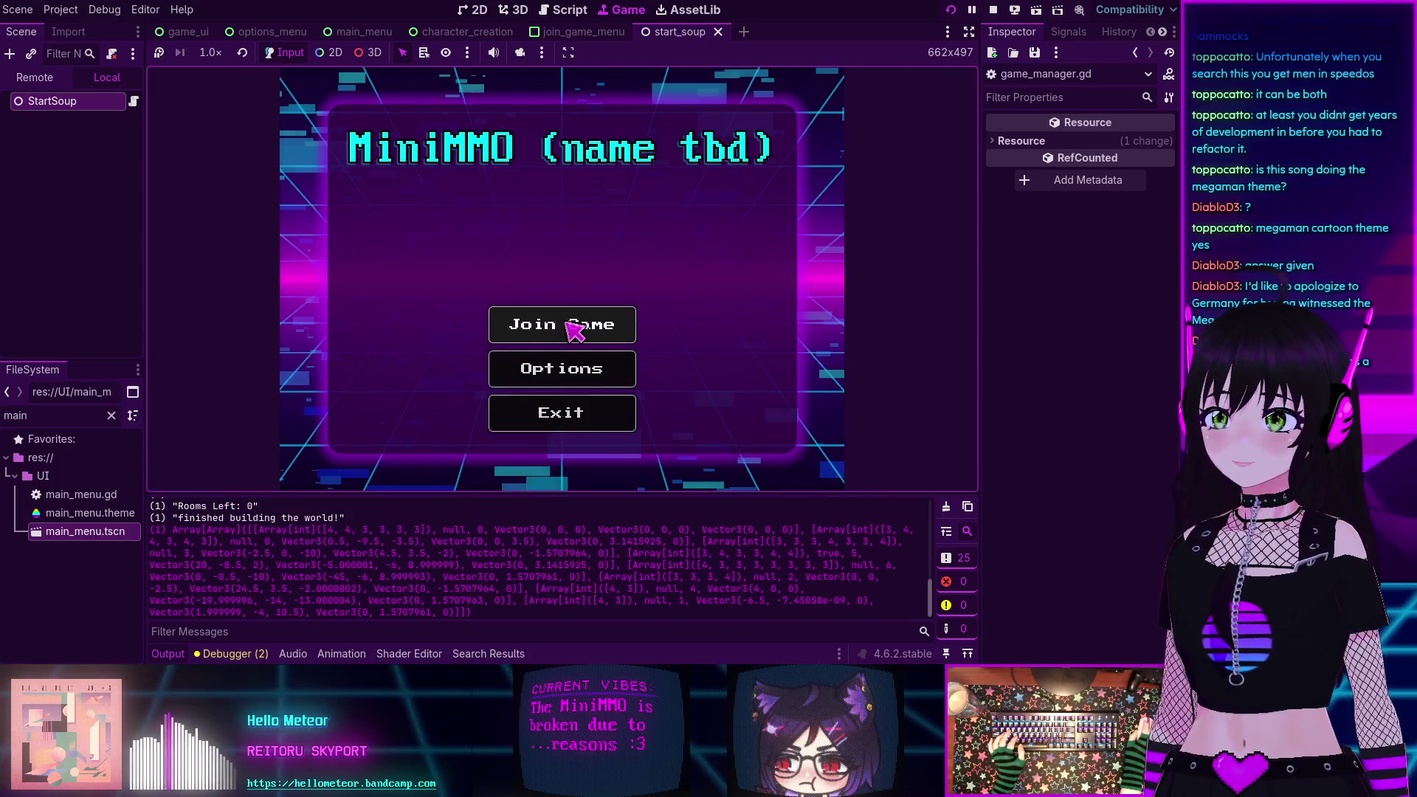
left_click(586, 323)
left_click(717, 433)
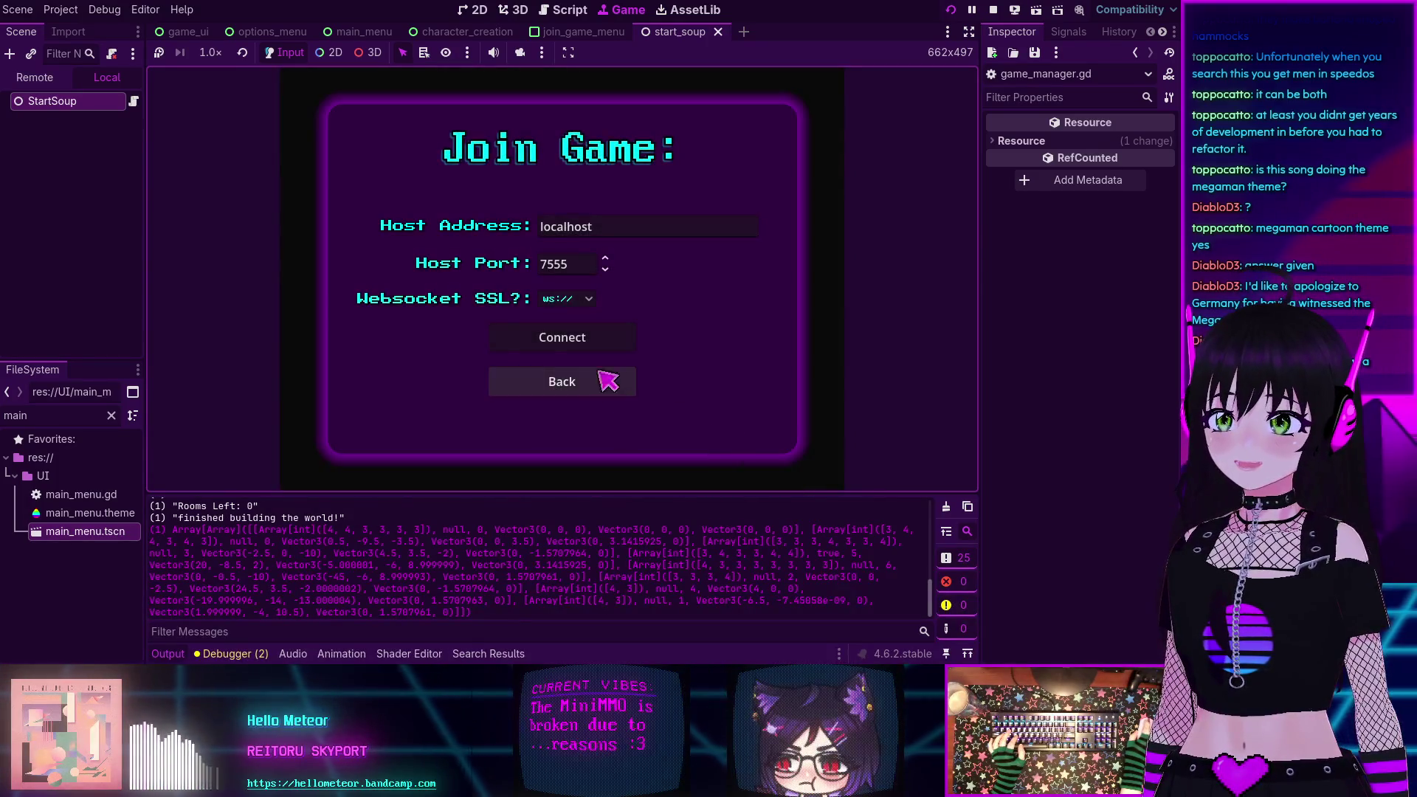
left_click(575, 343)
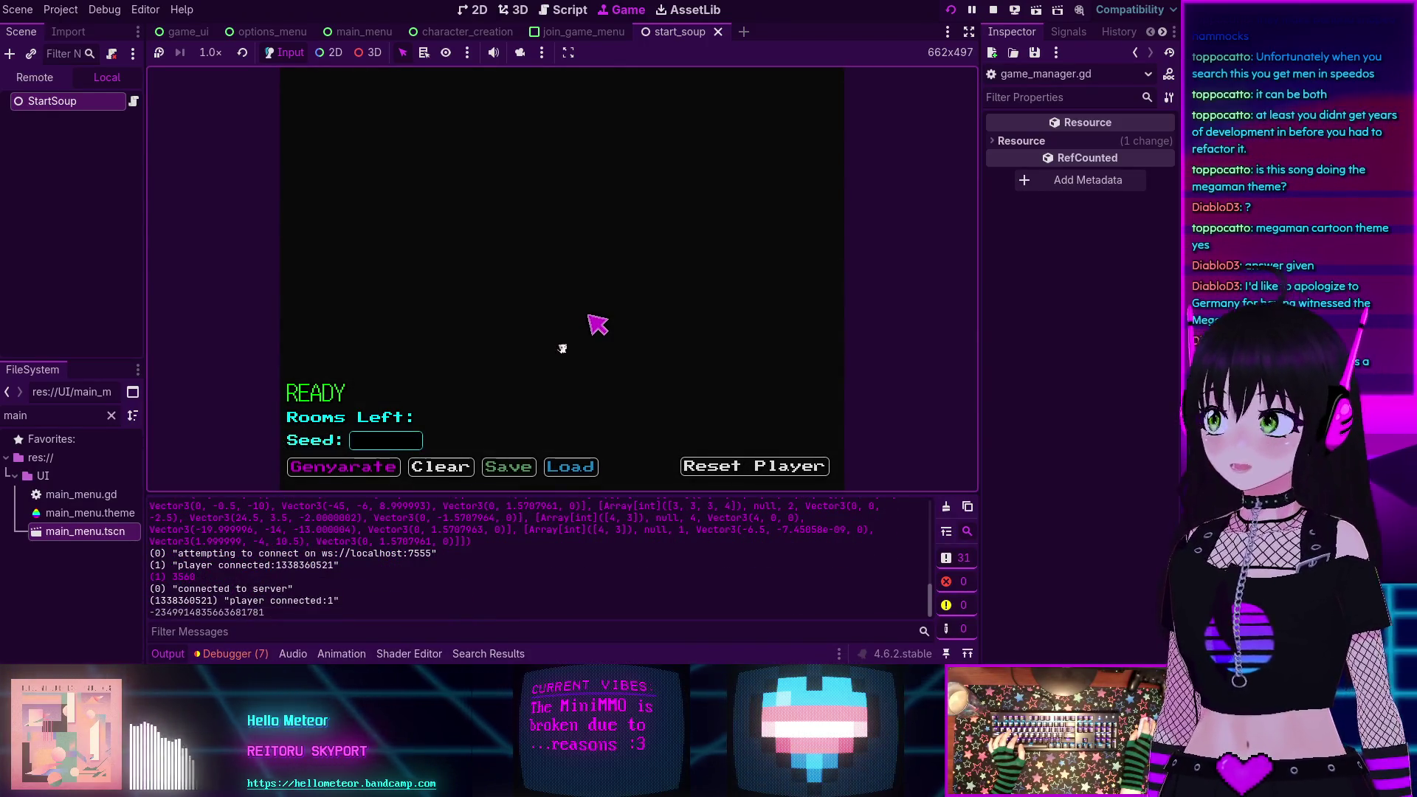
left_click(221, 655)
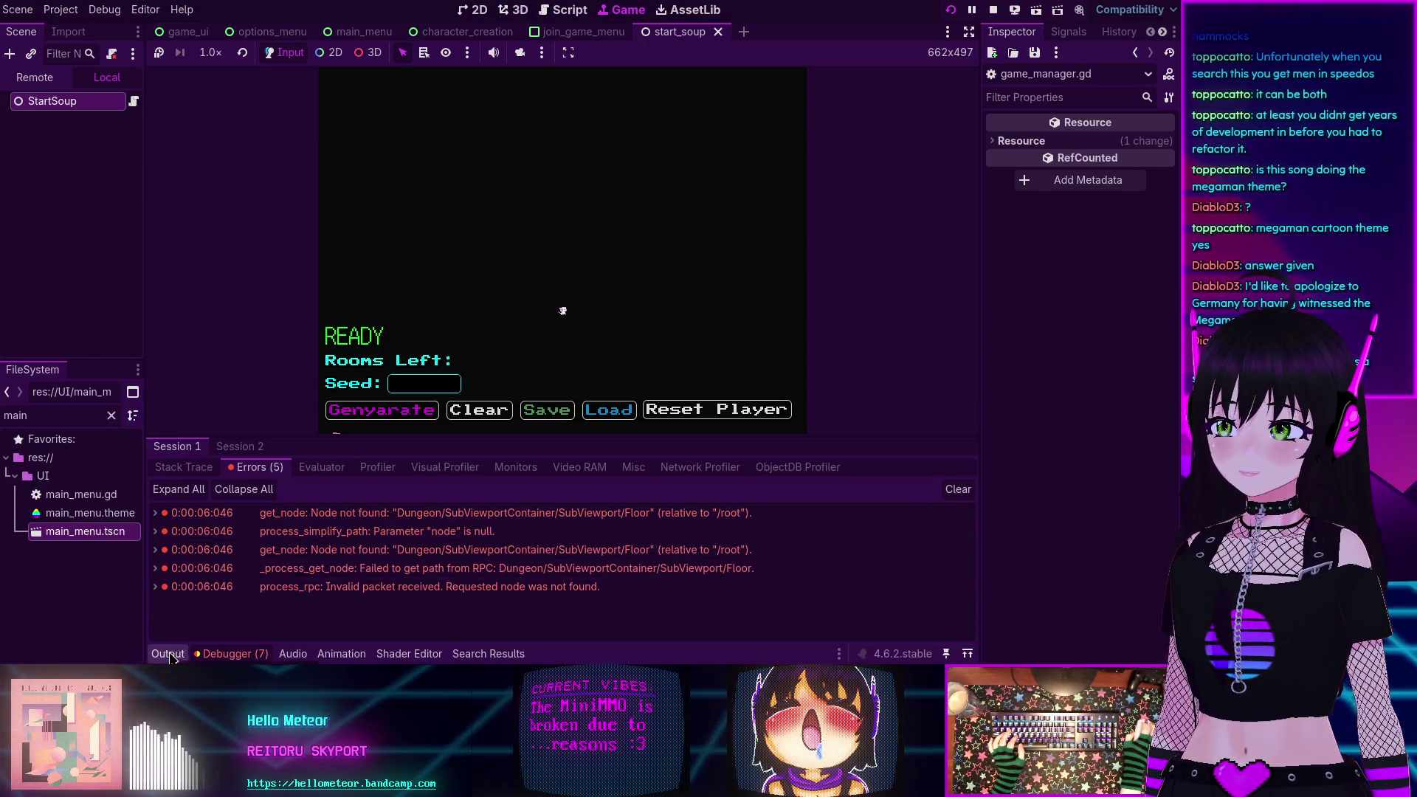
left_click(35, 77)
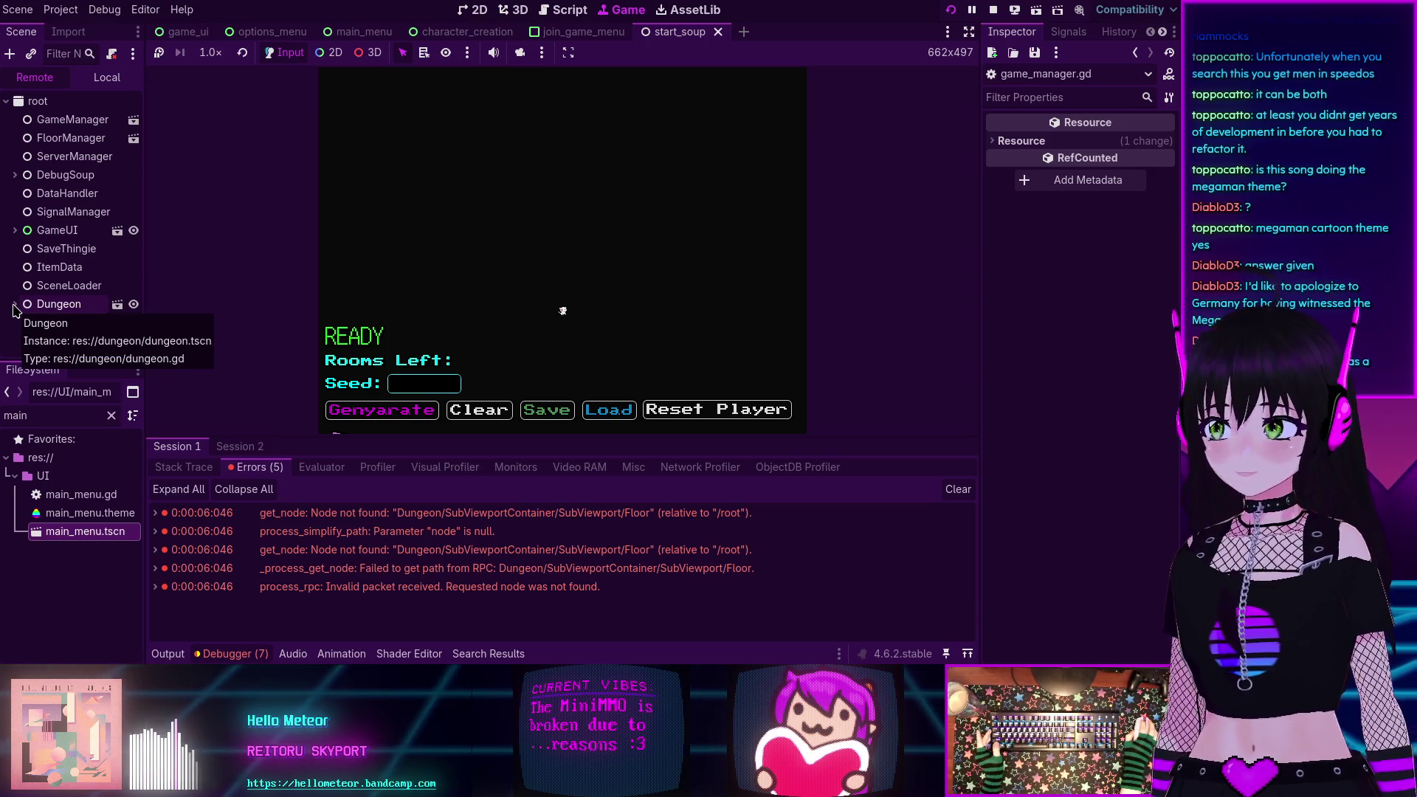
Step: Expand Dungeon and SubViewport in the remote tree and inspect the running Floor node
left_click(15, 305)
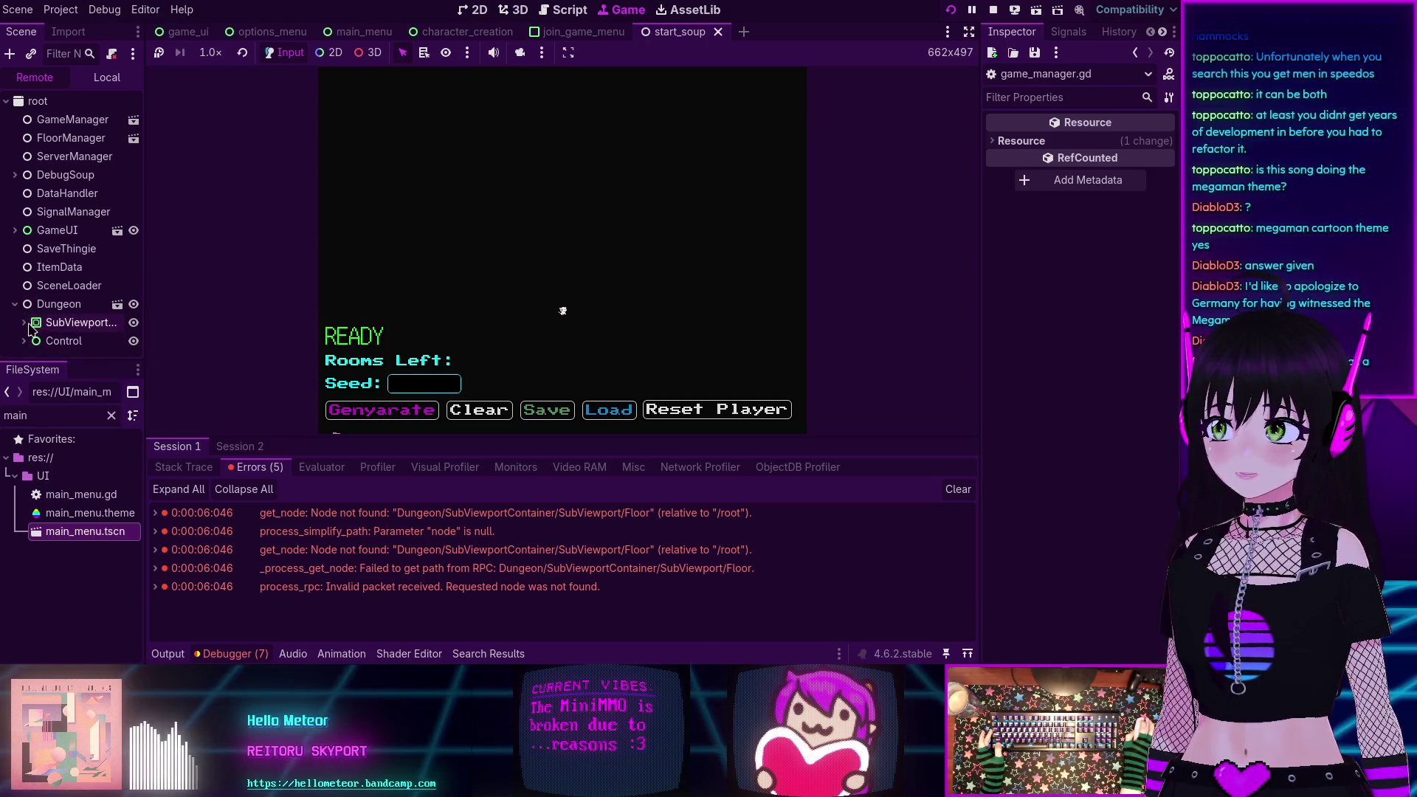
scroll(46, 341, "down", 1)
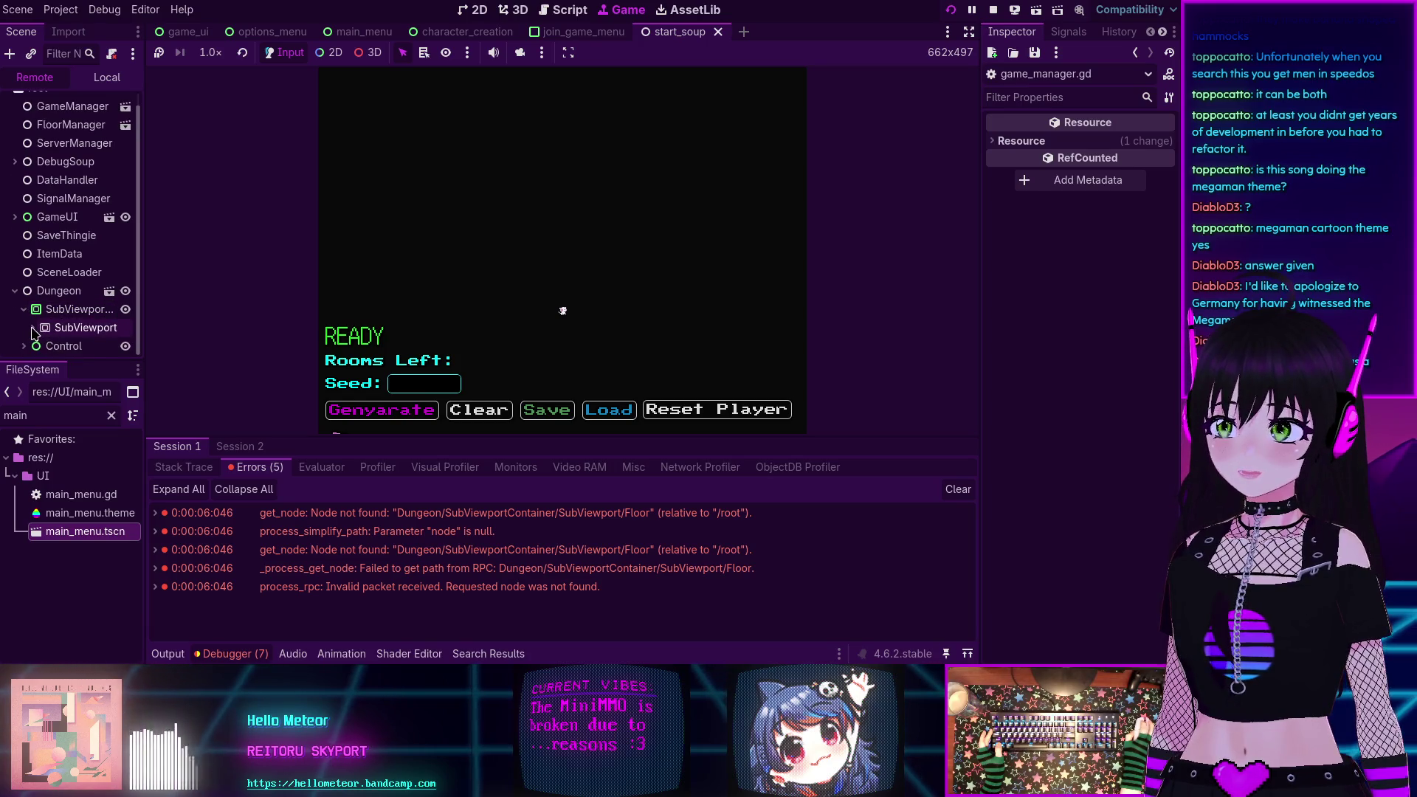
left_click(33, 328)
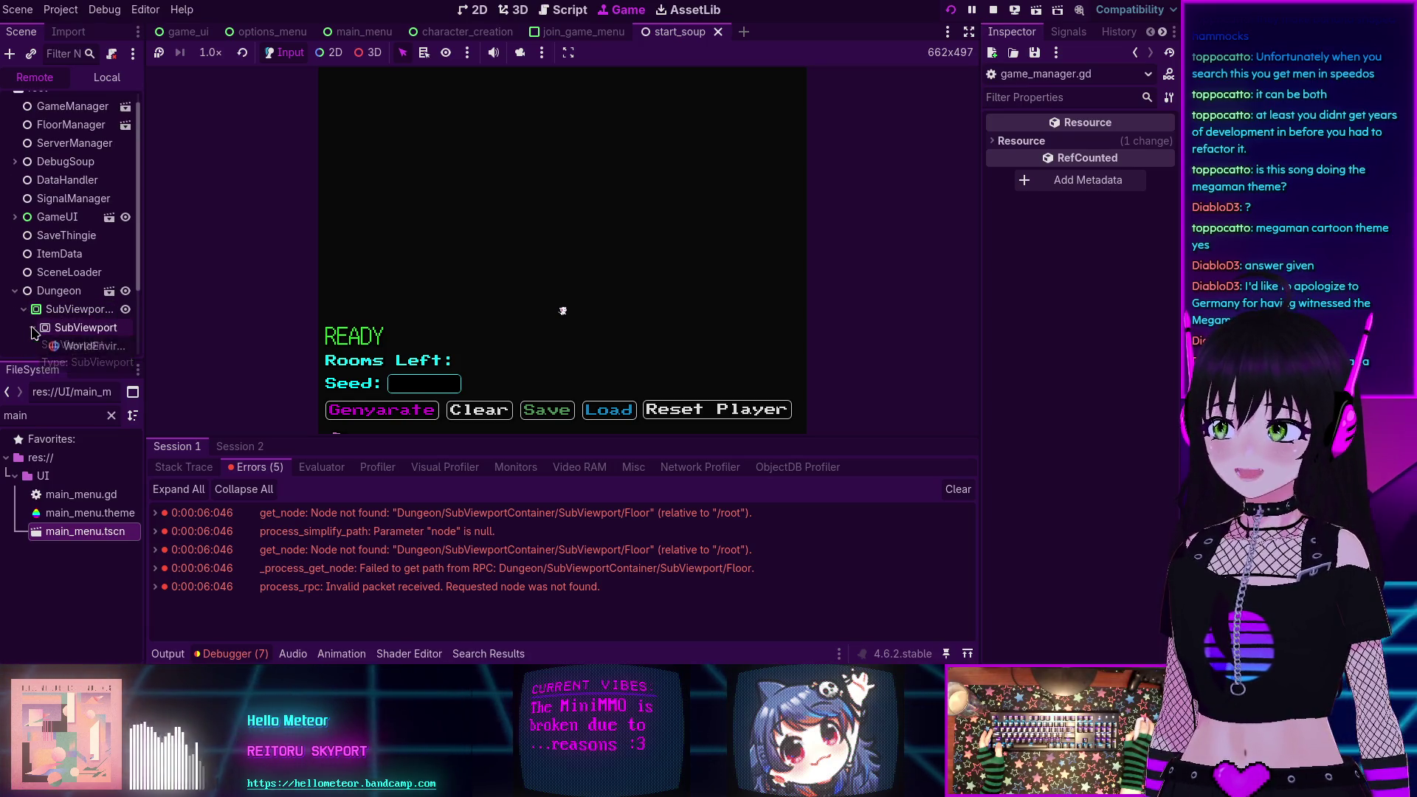
scroll(74, 329, "down", 4)
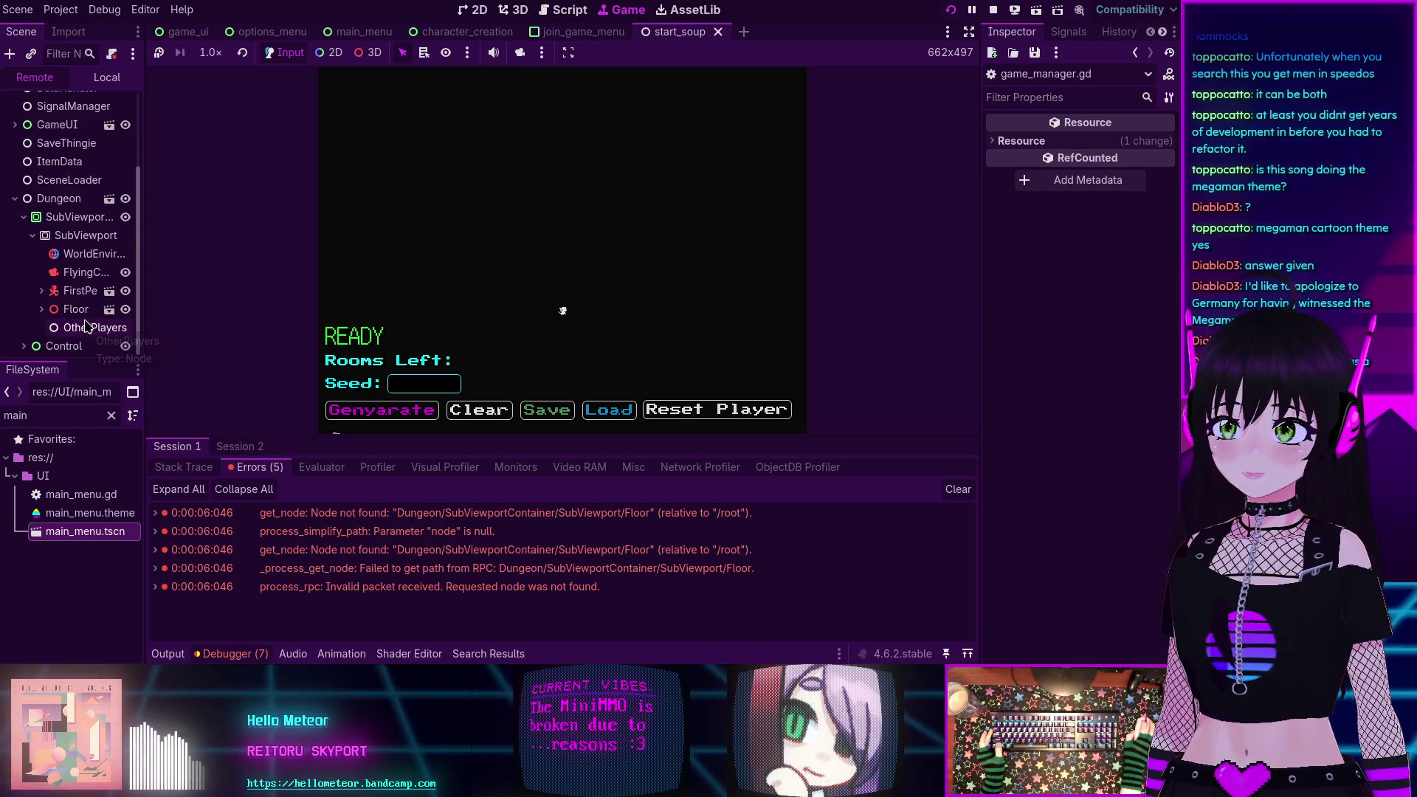
left_click(69, 313)
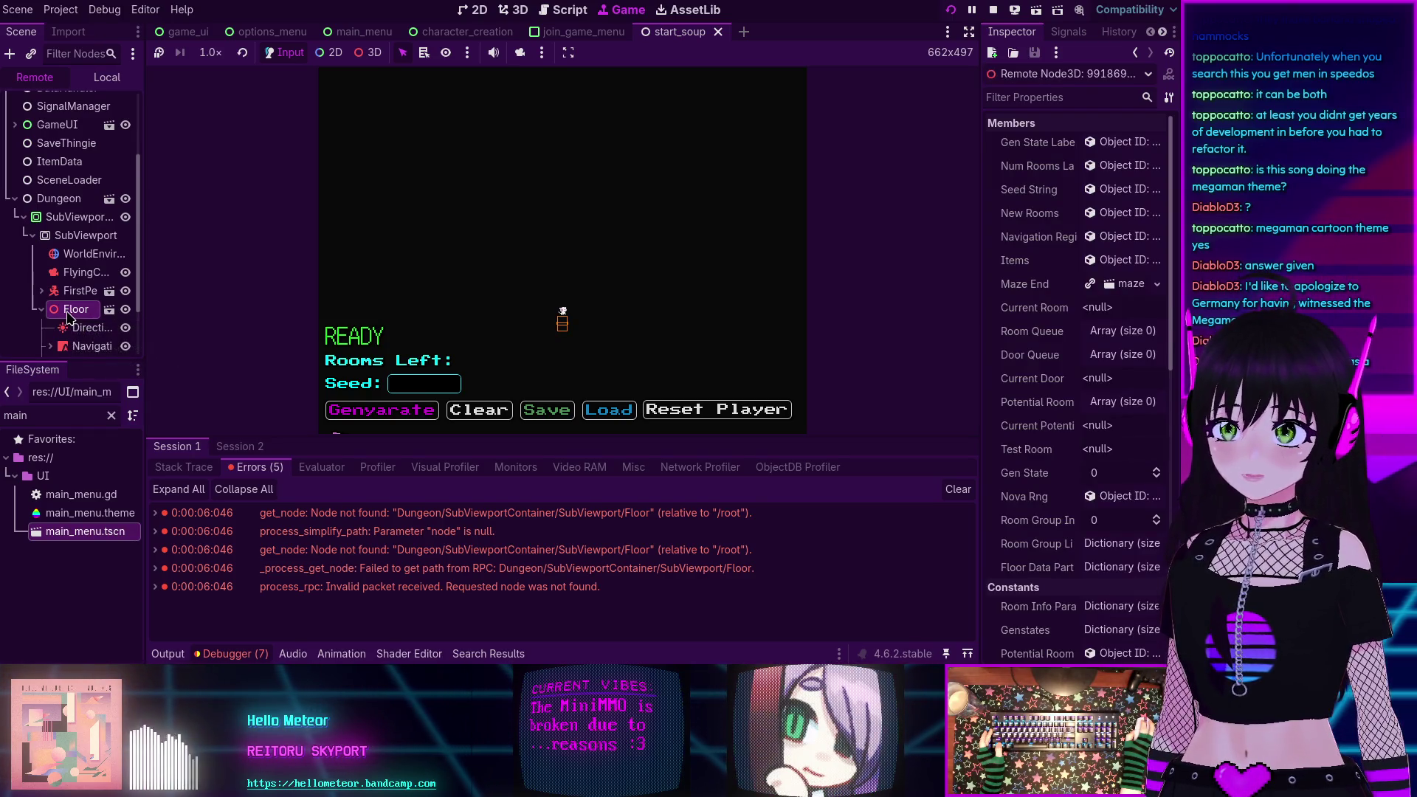
scroll(67, 317, "up", 3)
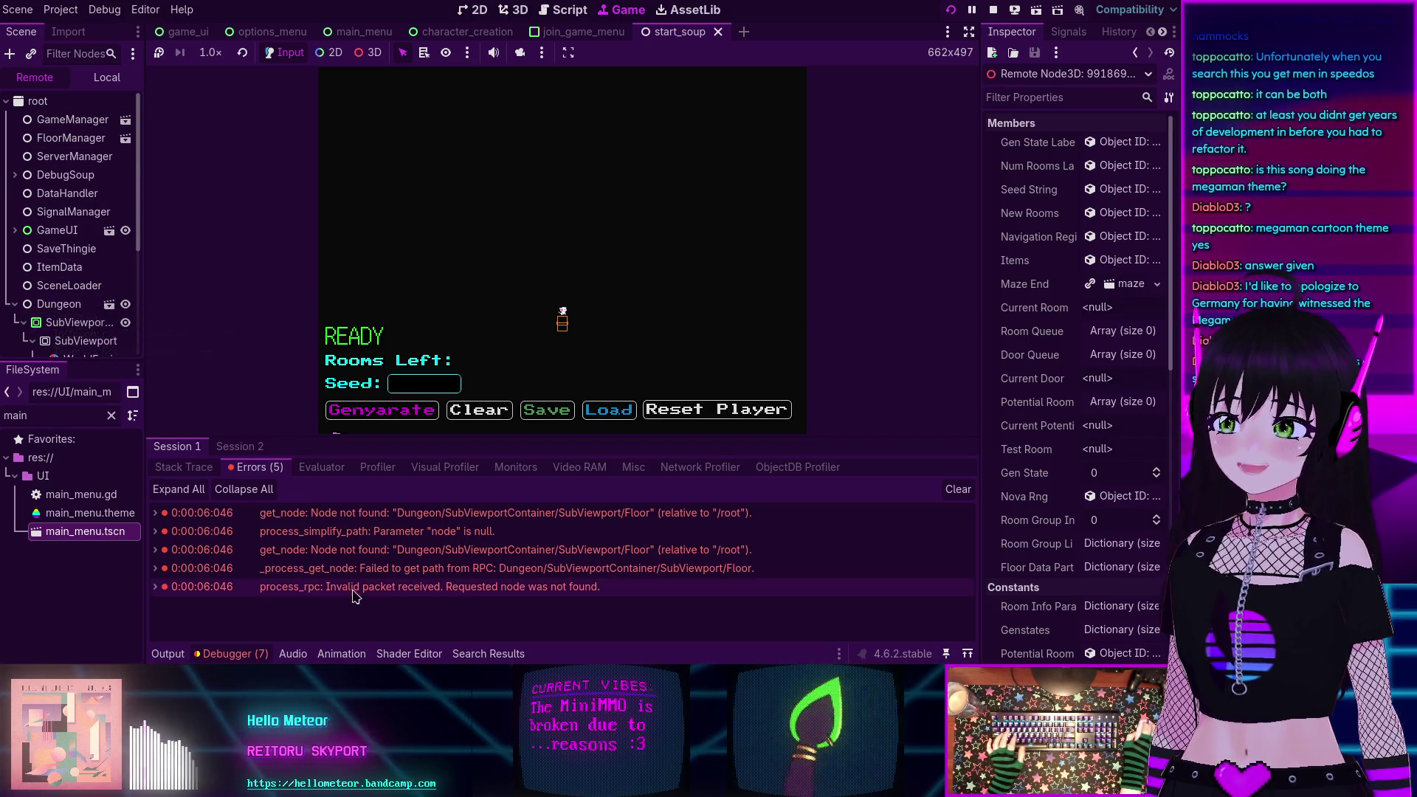
Step: Expand and collapse the process_simplify_path error, then stop the running game
left_click(432, 532)
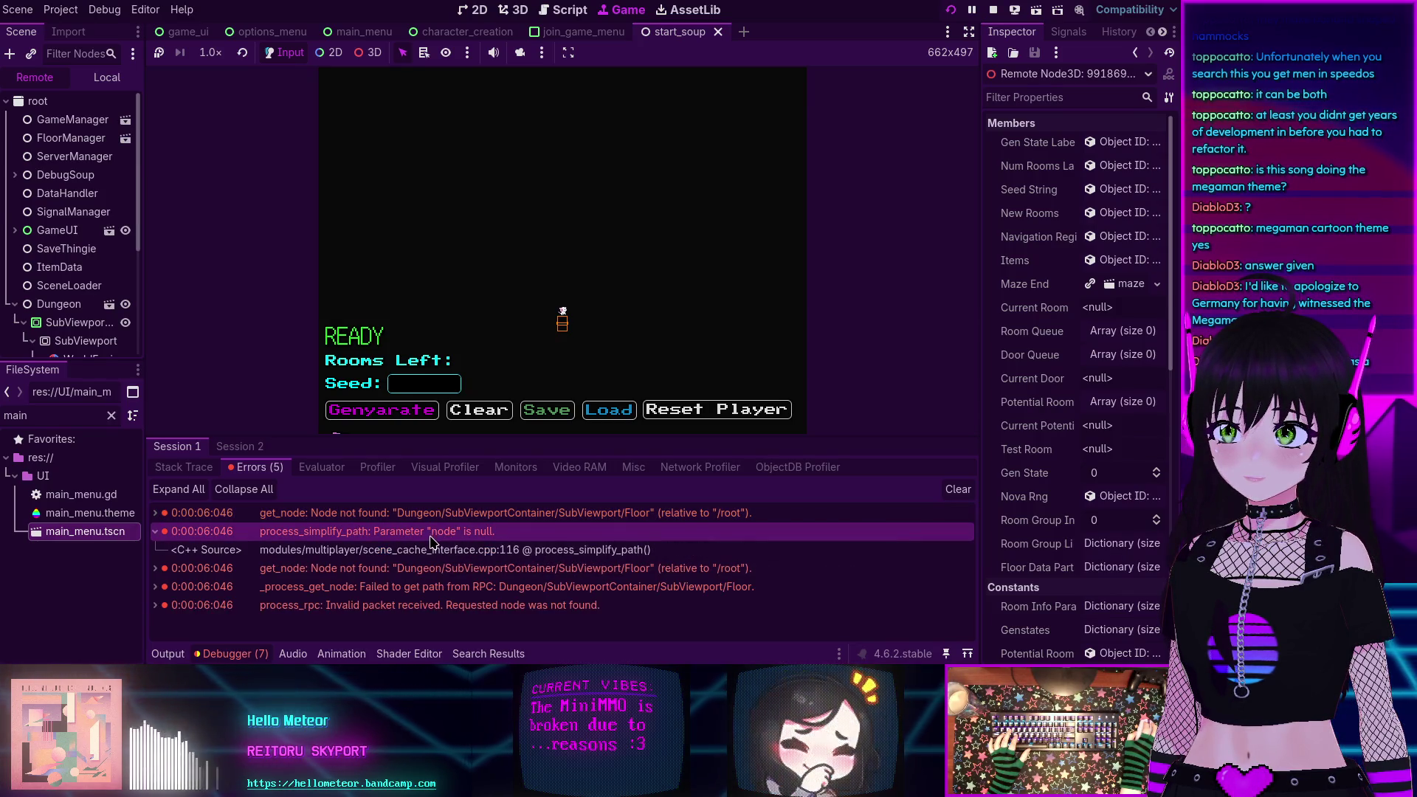
left_click(431, 535)
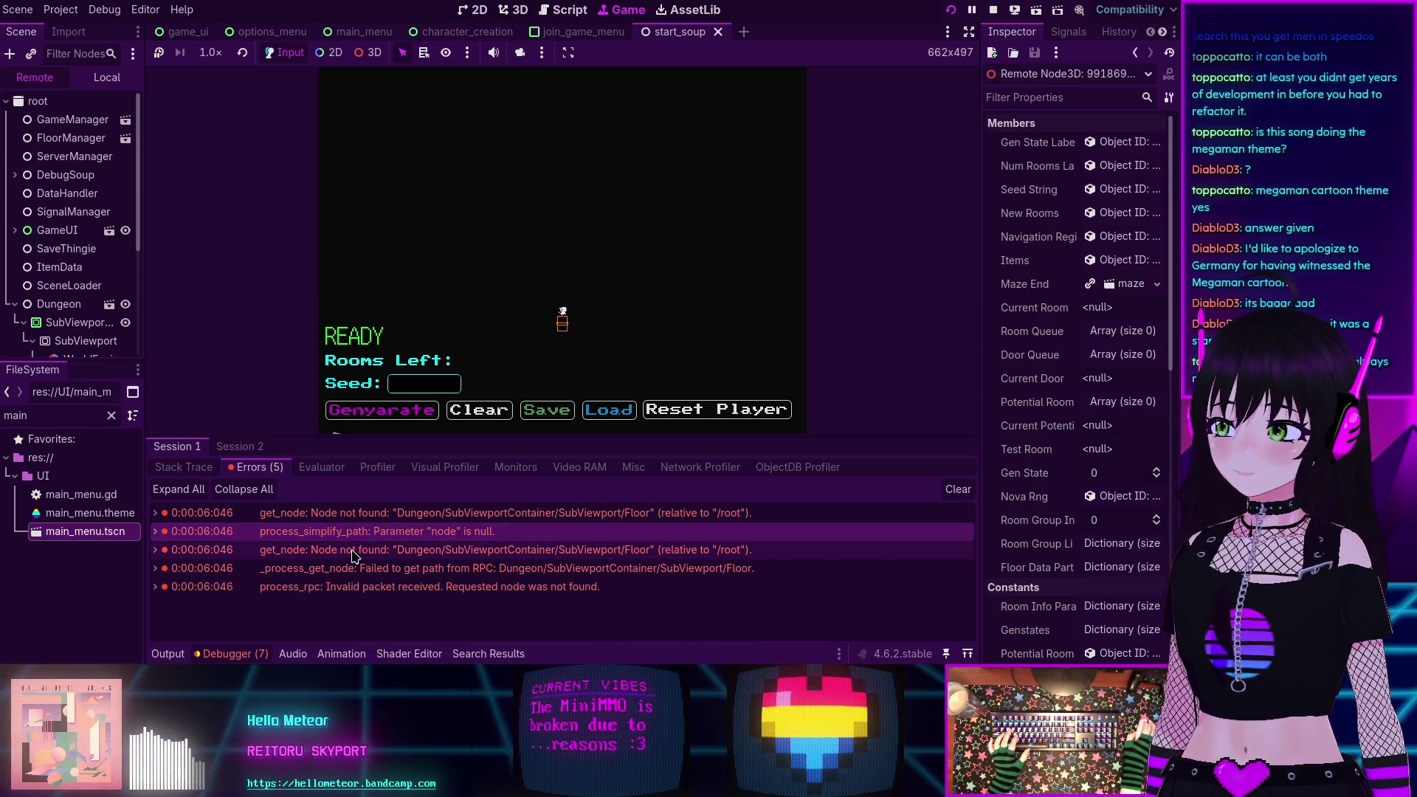
mouse_move(352, 555)
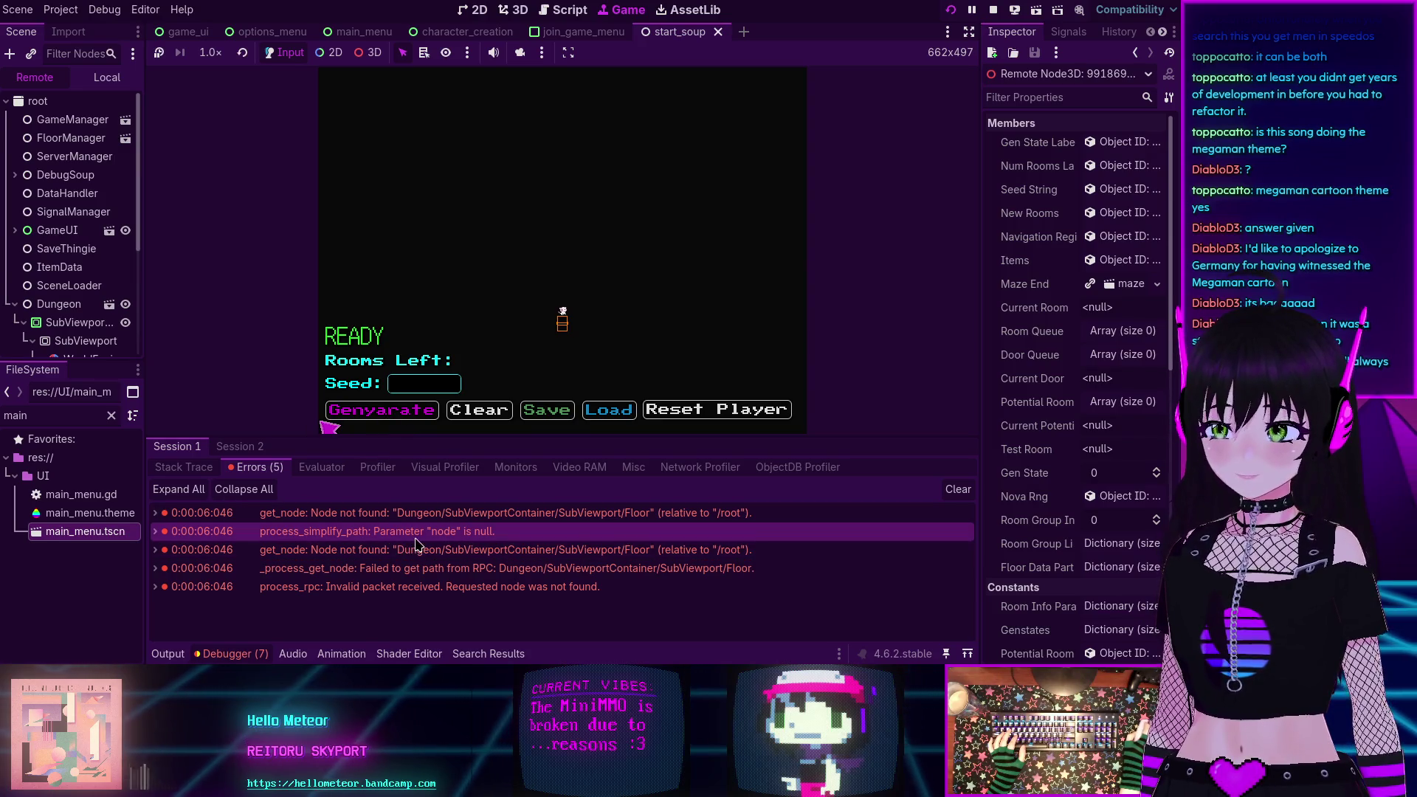
left_click(994, 11)
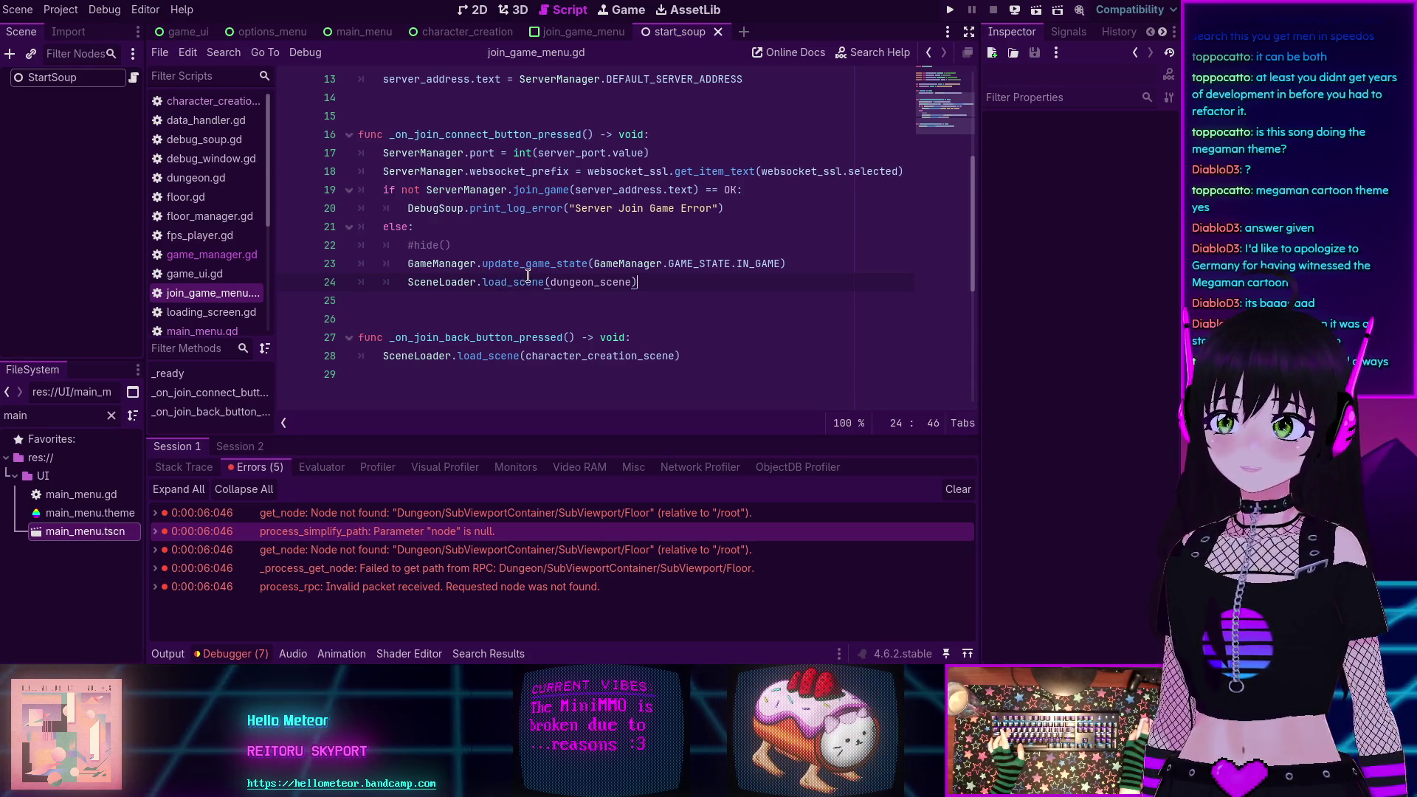
double_click(699, 264)
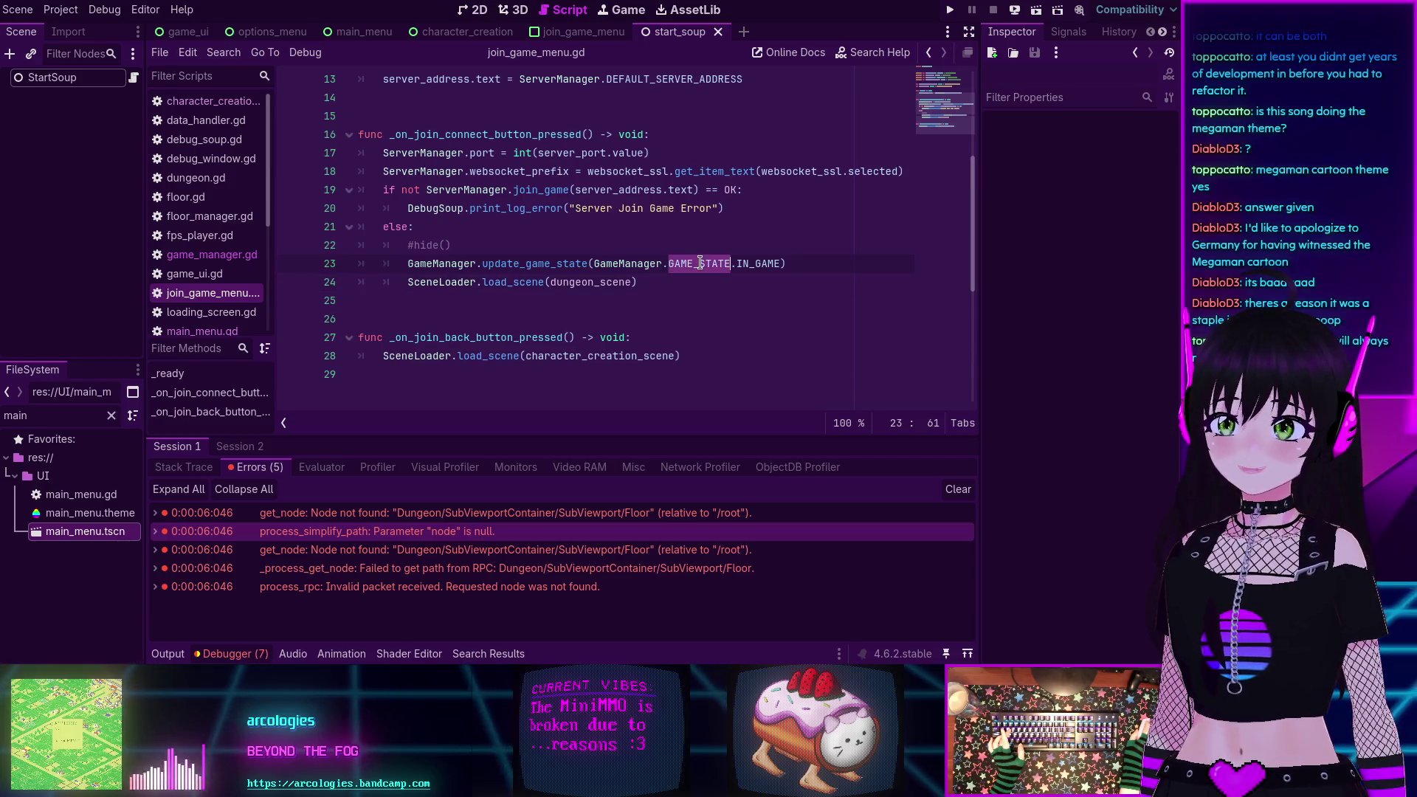
left_click(528, 264, "ctrl")
scroll(439, 215, "down", 3)
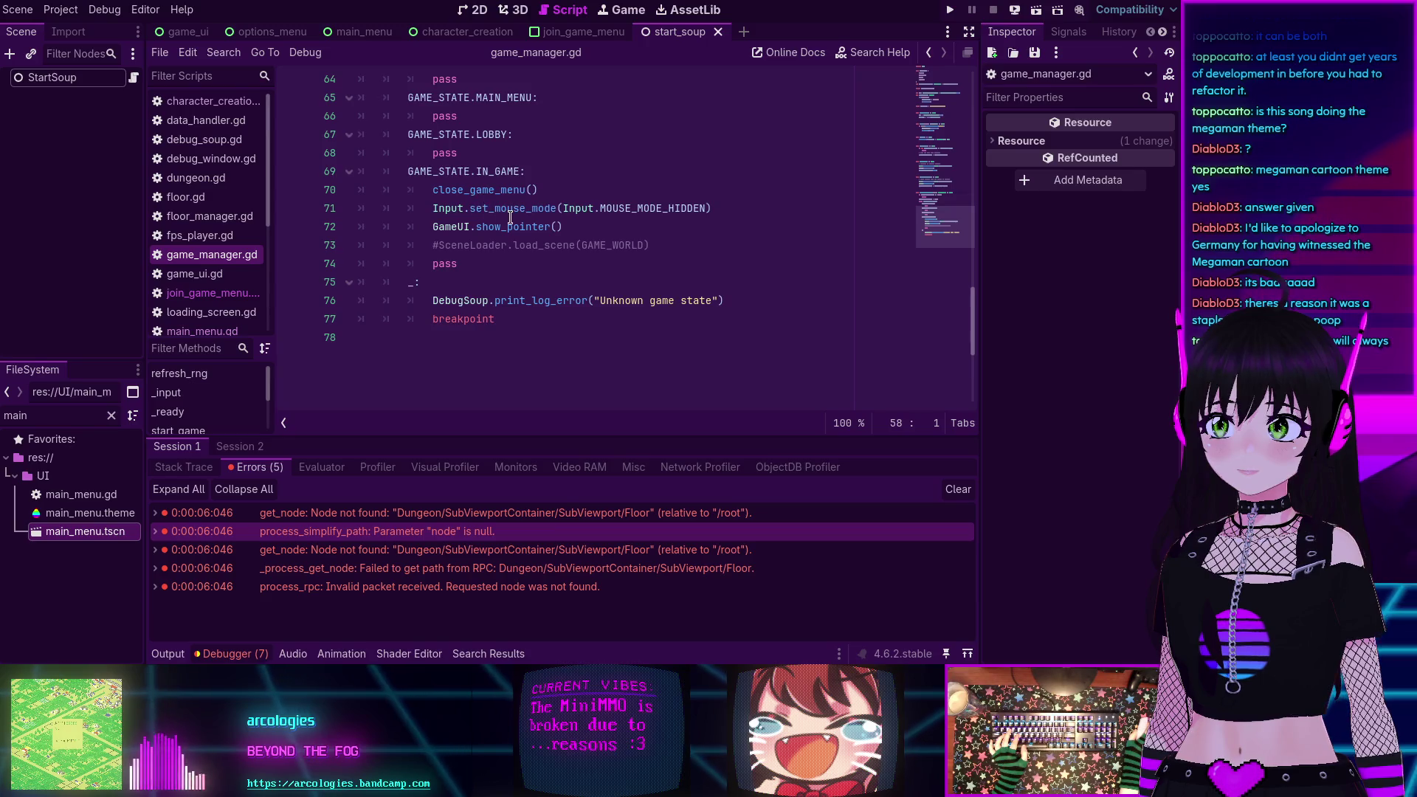
scroll(464, 229, "up", 5)
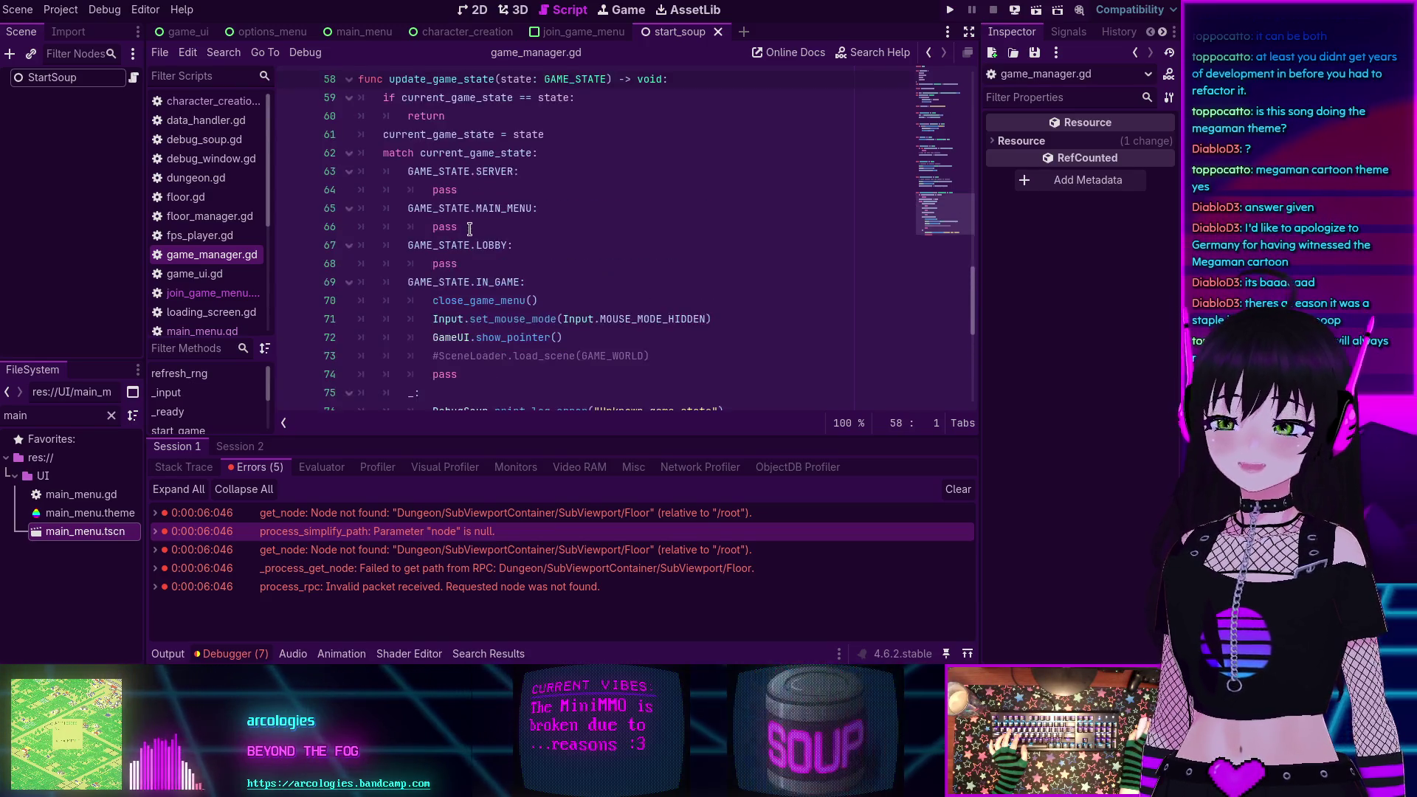
key("alt+Left")
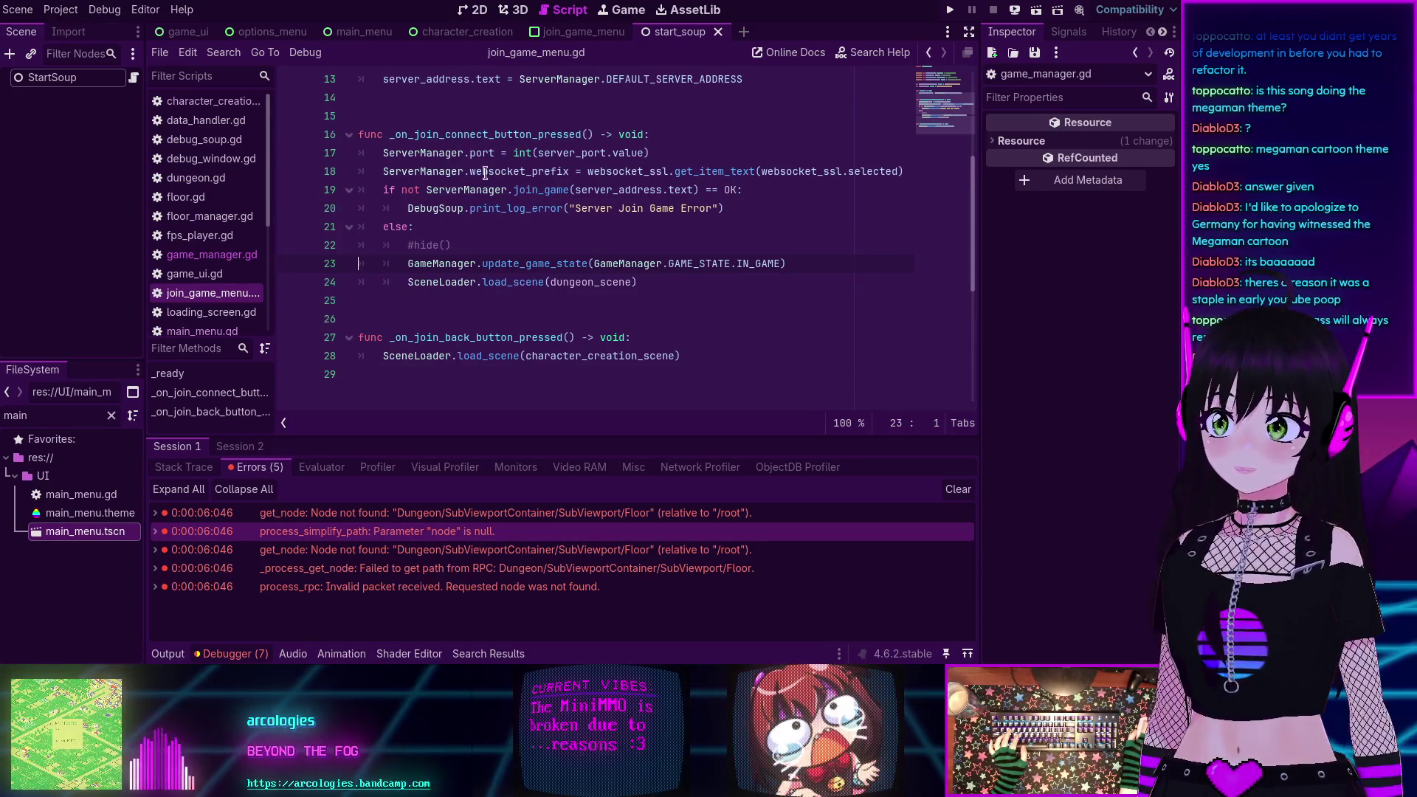
scroll(474, 147, "up", 3)
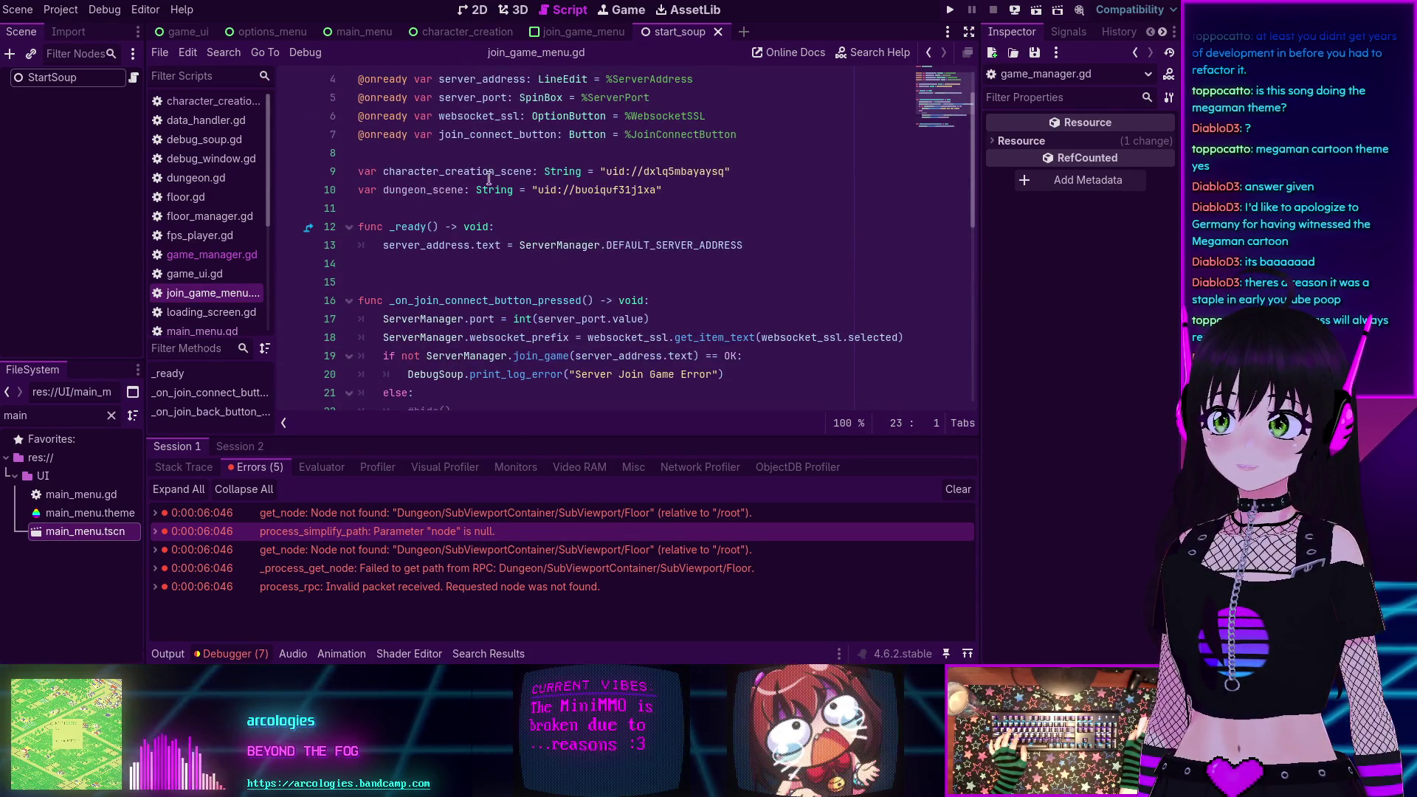
Step: Erase the scene-loader call and undo line 10 back to const DUNGEON = preload(...)
scroll(527, 272, "down", 3)
key("ctrl+BackSpace")
key("ctrl+BackSpace")
key("ctrl+BackSpace")
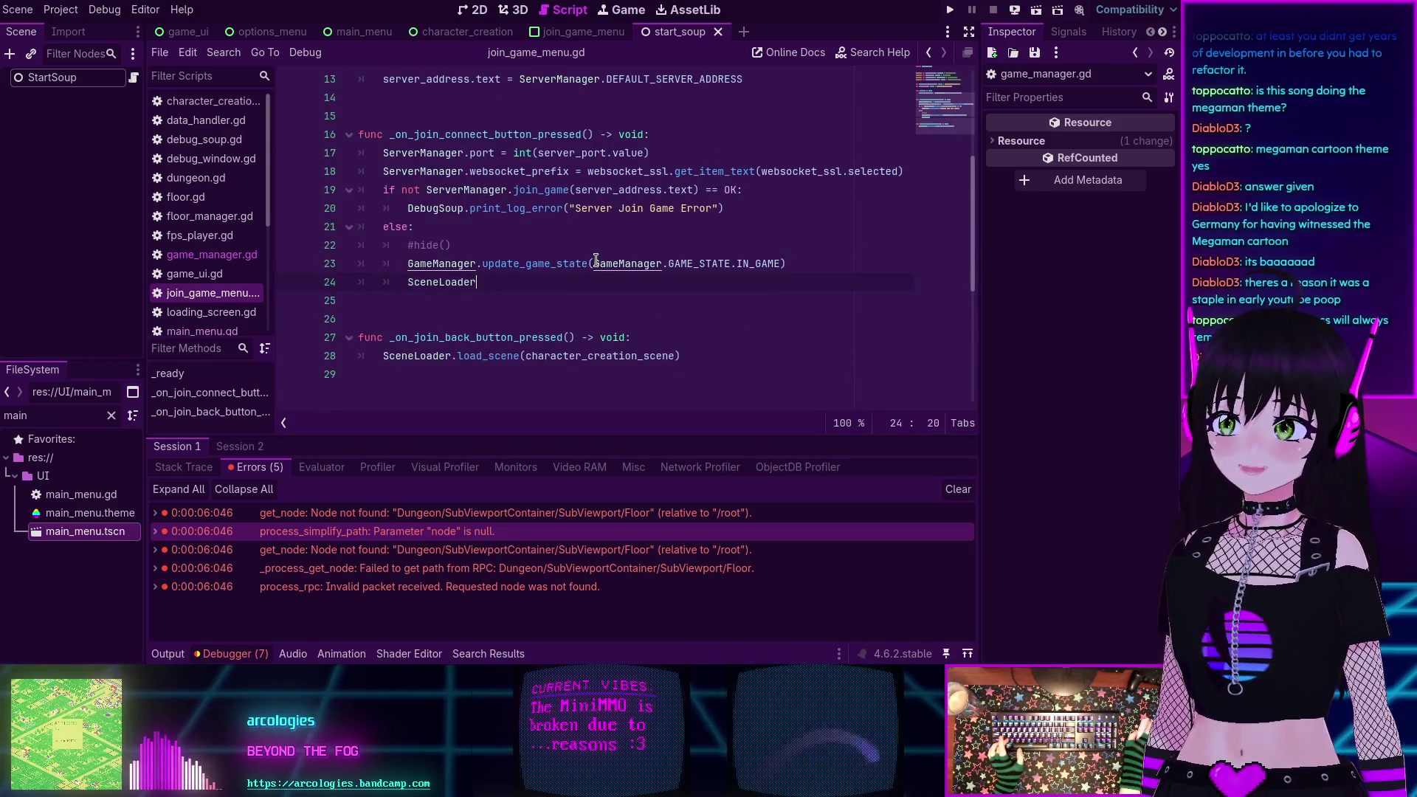
key("ctrl+z")
key("ctrl+z")
key("ctrl+z")
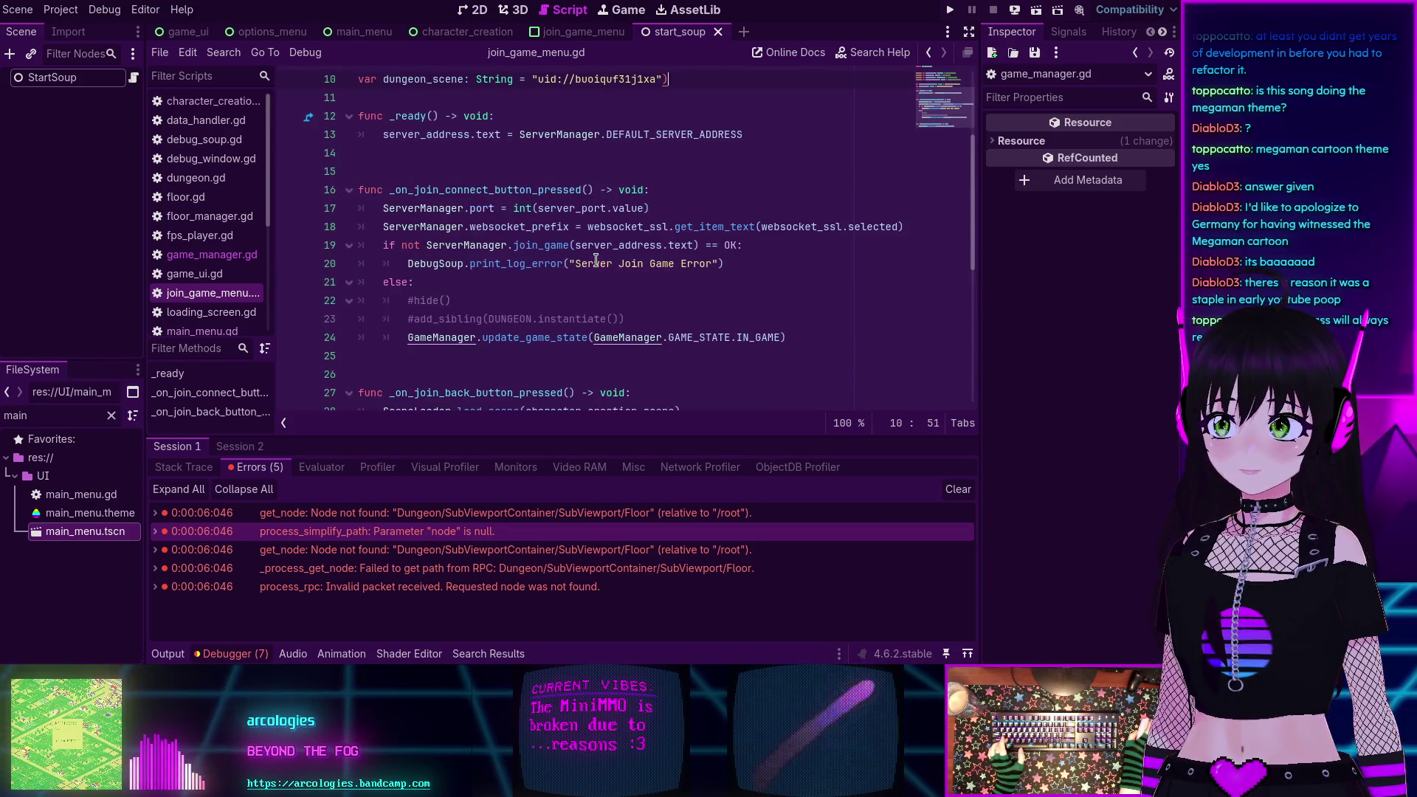
key("ctrl+z")
key("ctrl+z")
key("ctrl+z")
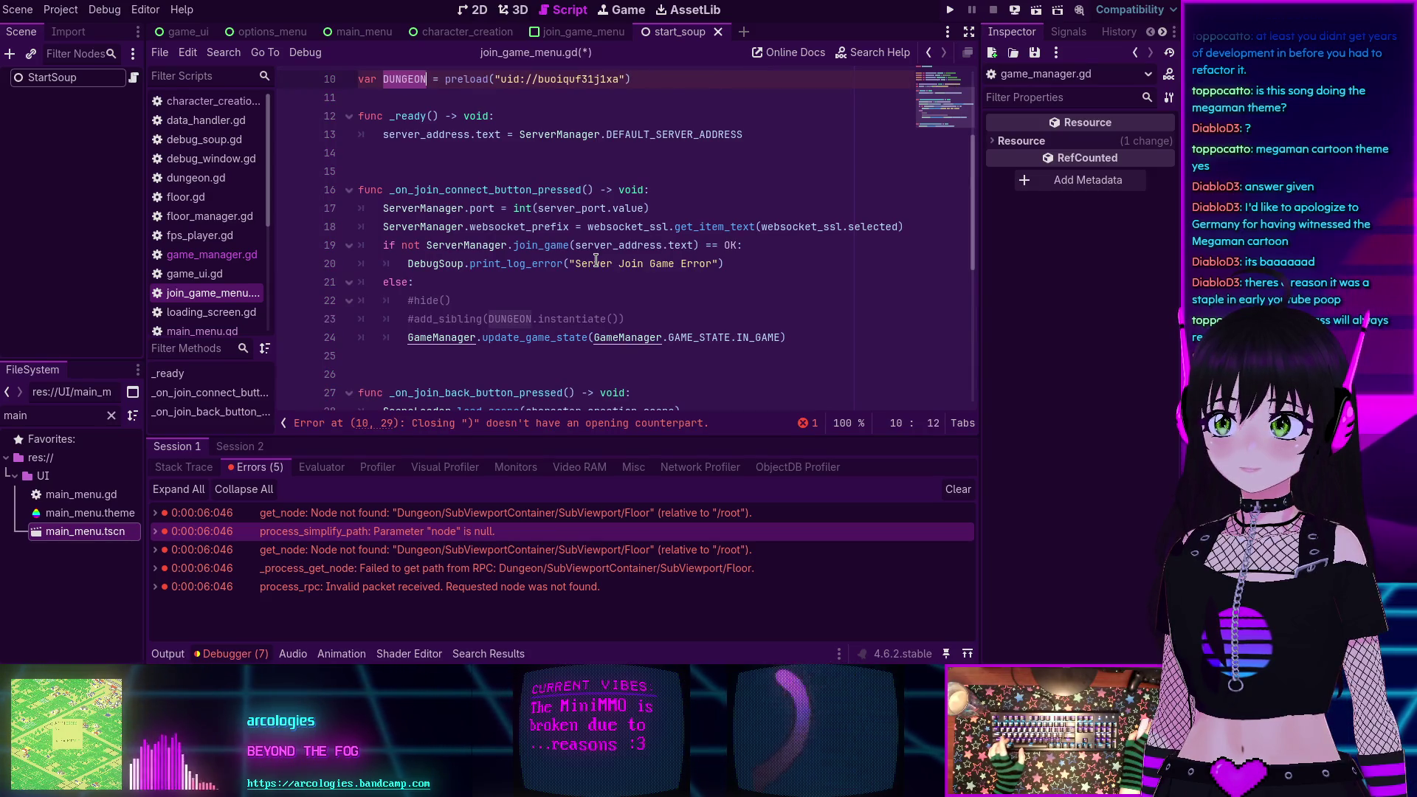
key("ctrl+z")
key("ctrl+z")
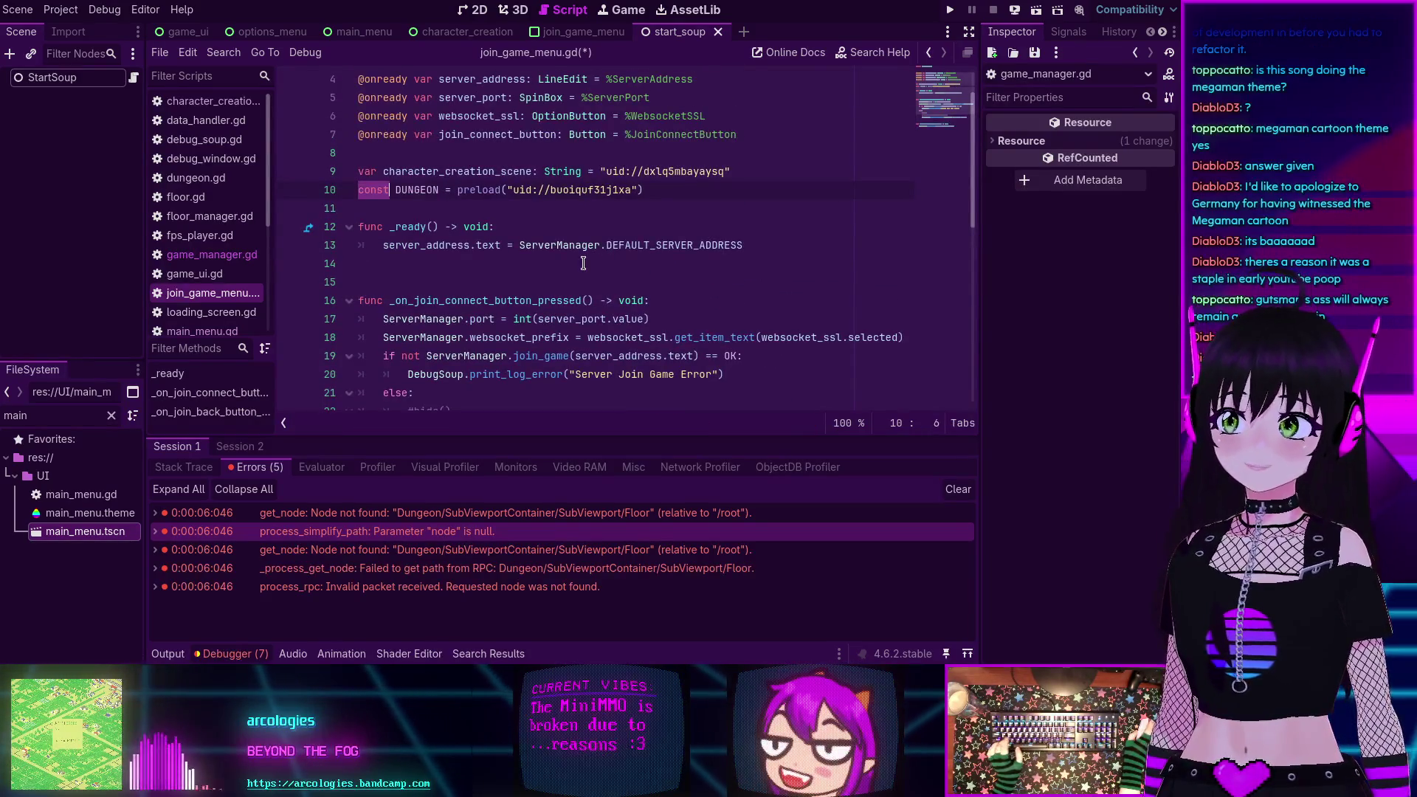
left_click(428, 191)
scroll(472, 259, "down", 2)
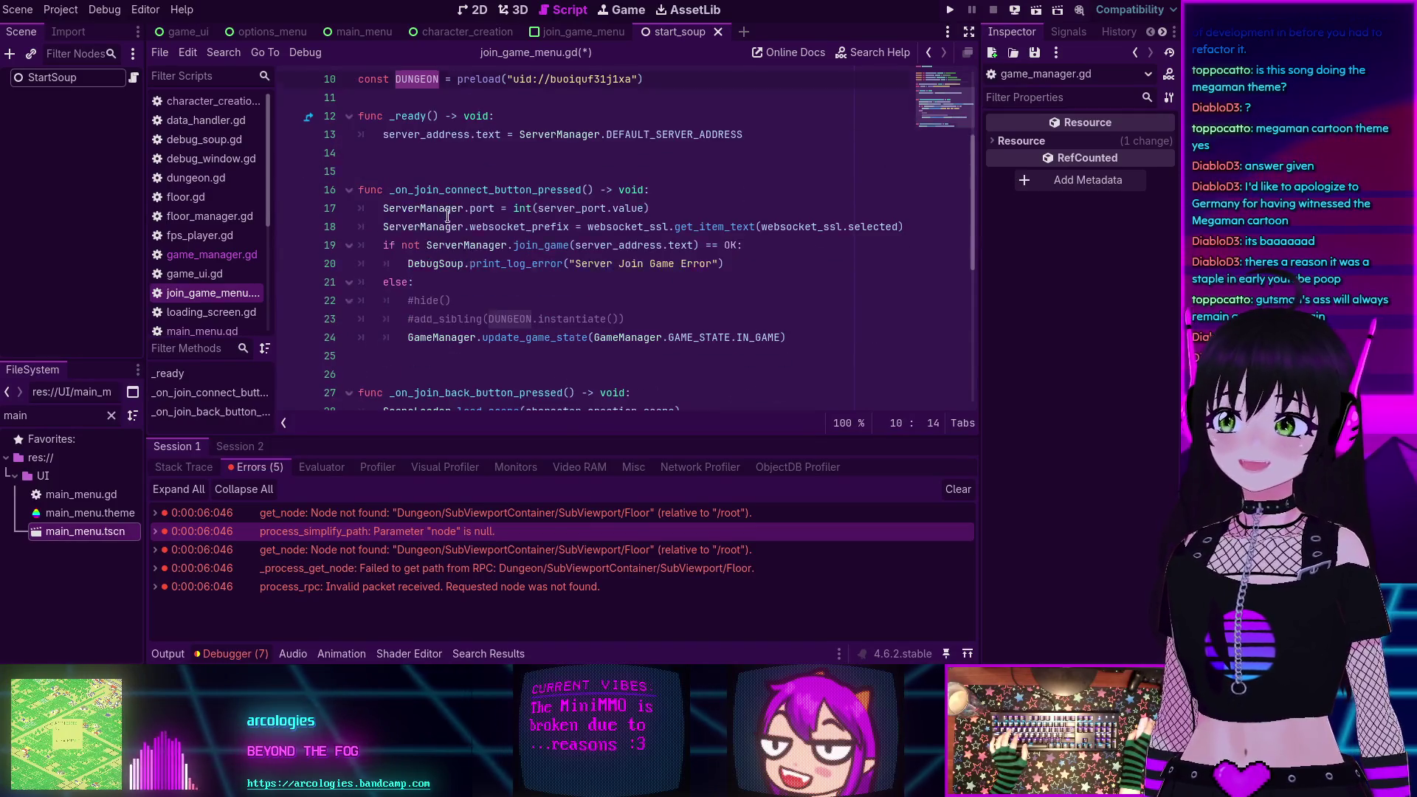
Step: Uncomment add_sibling(DUNGEON.instantiate()) and make it the first line of _on_join_connect_button_pressed
triple_click(493, 313)
key("ctrl+c")
key("ctrl+k")
left_click(412, 318)
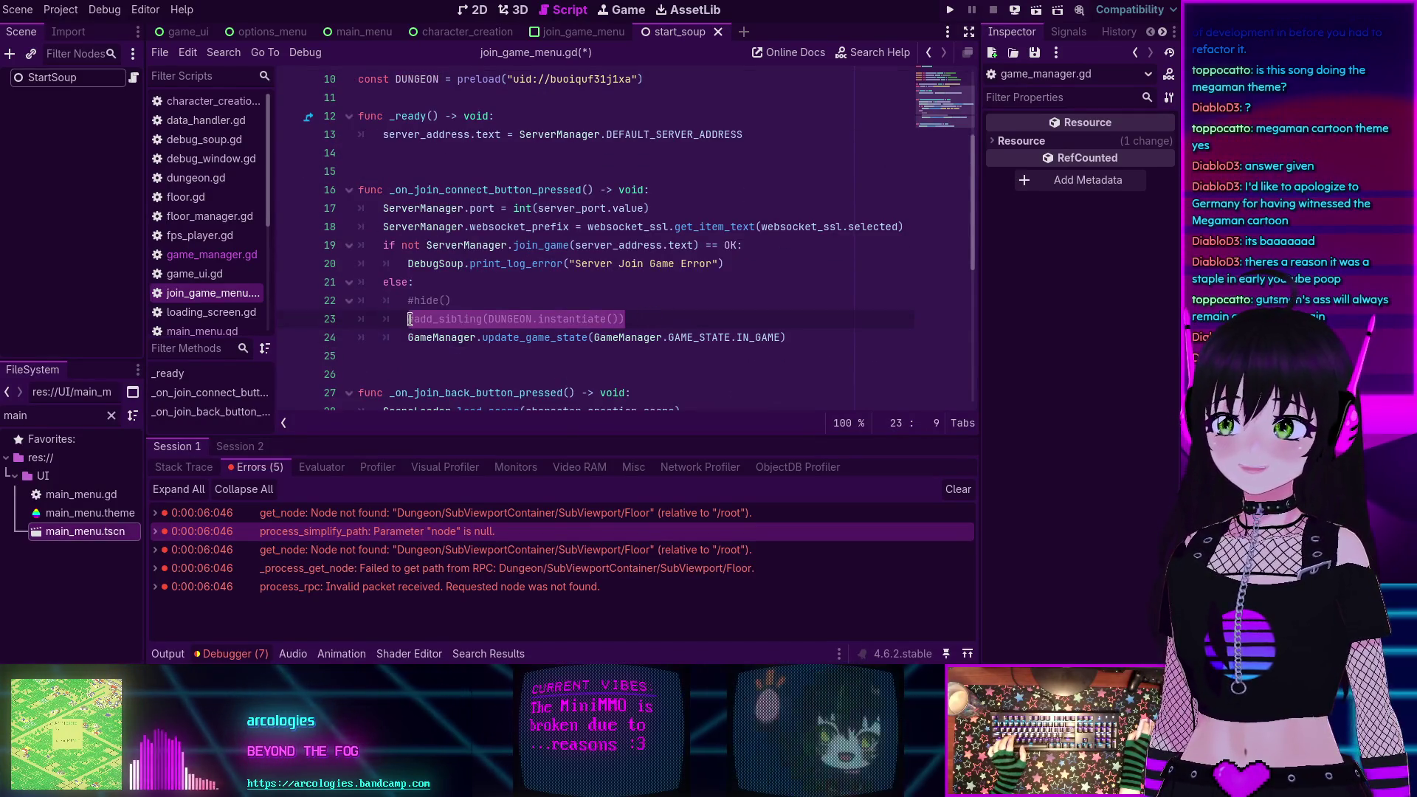
type("#")
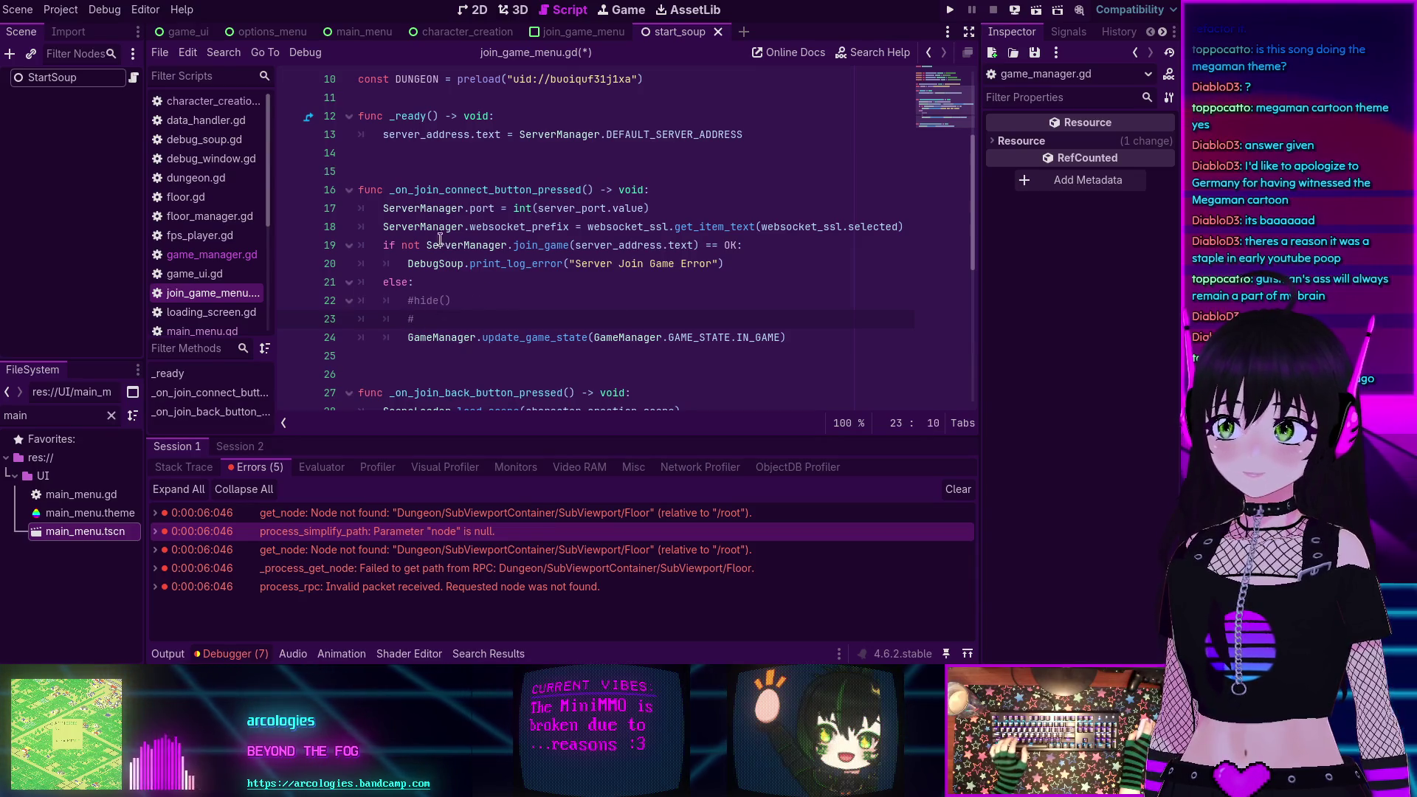
left_click(685, 185)
key("Return")
key("ctrl+v")
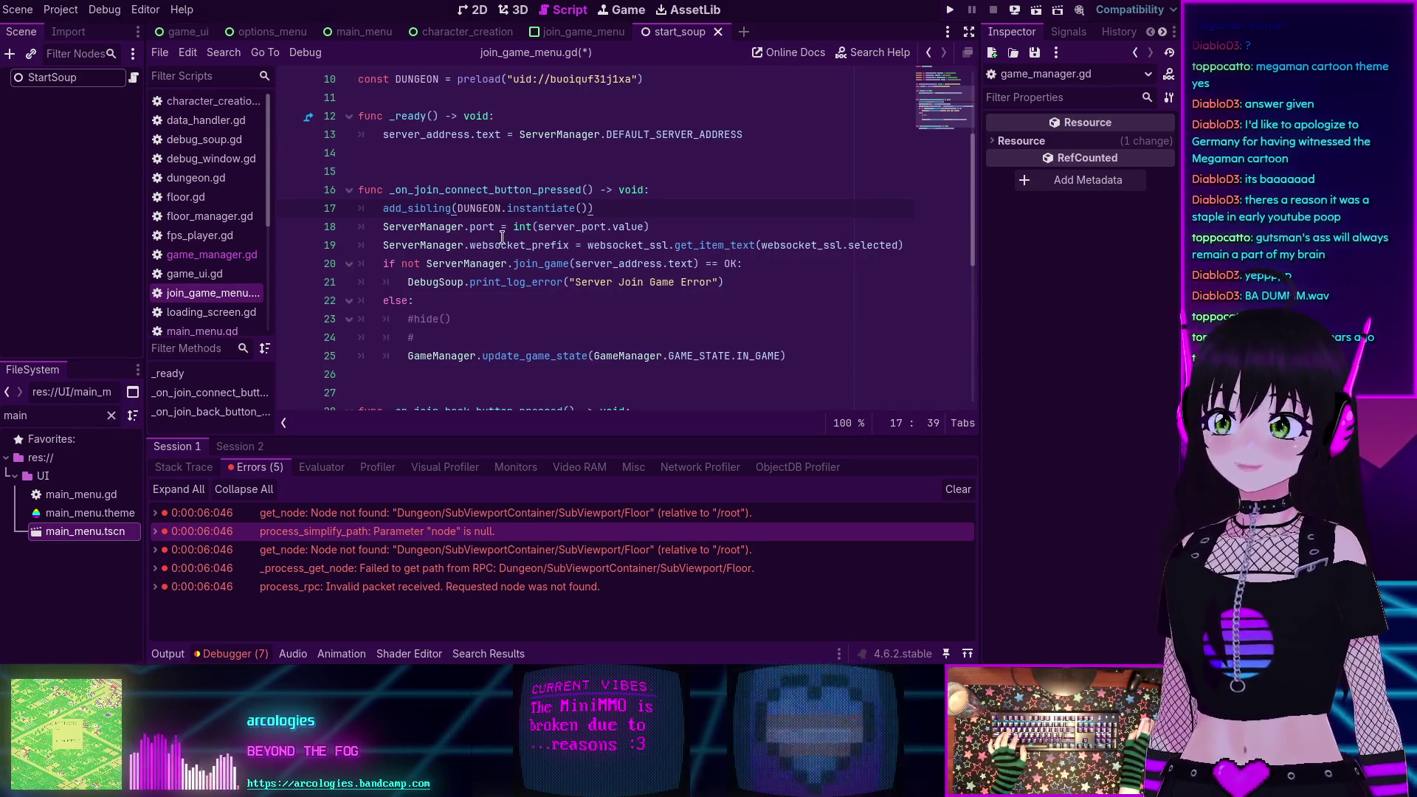
Step: Delete the leftover #hide() and # comment lines and check the DUNGEON reference on line 17
double_click(525, 264)
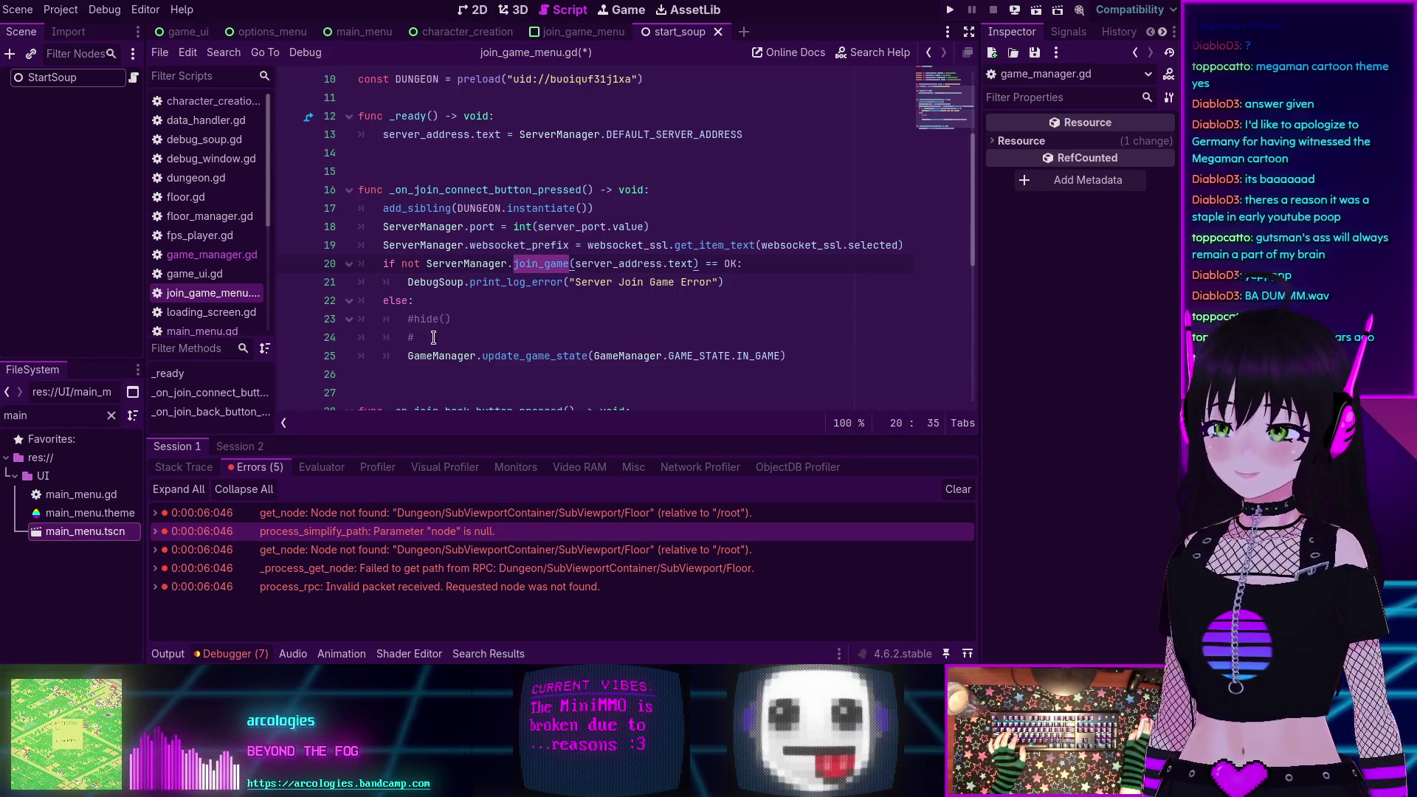
left_click_drag(416, 338, 384, 327)
key("BackSpace")
key("BackSpace")
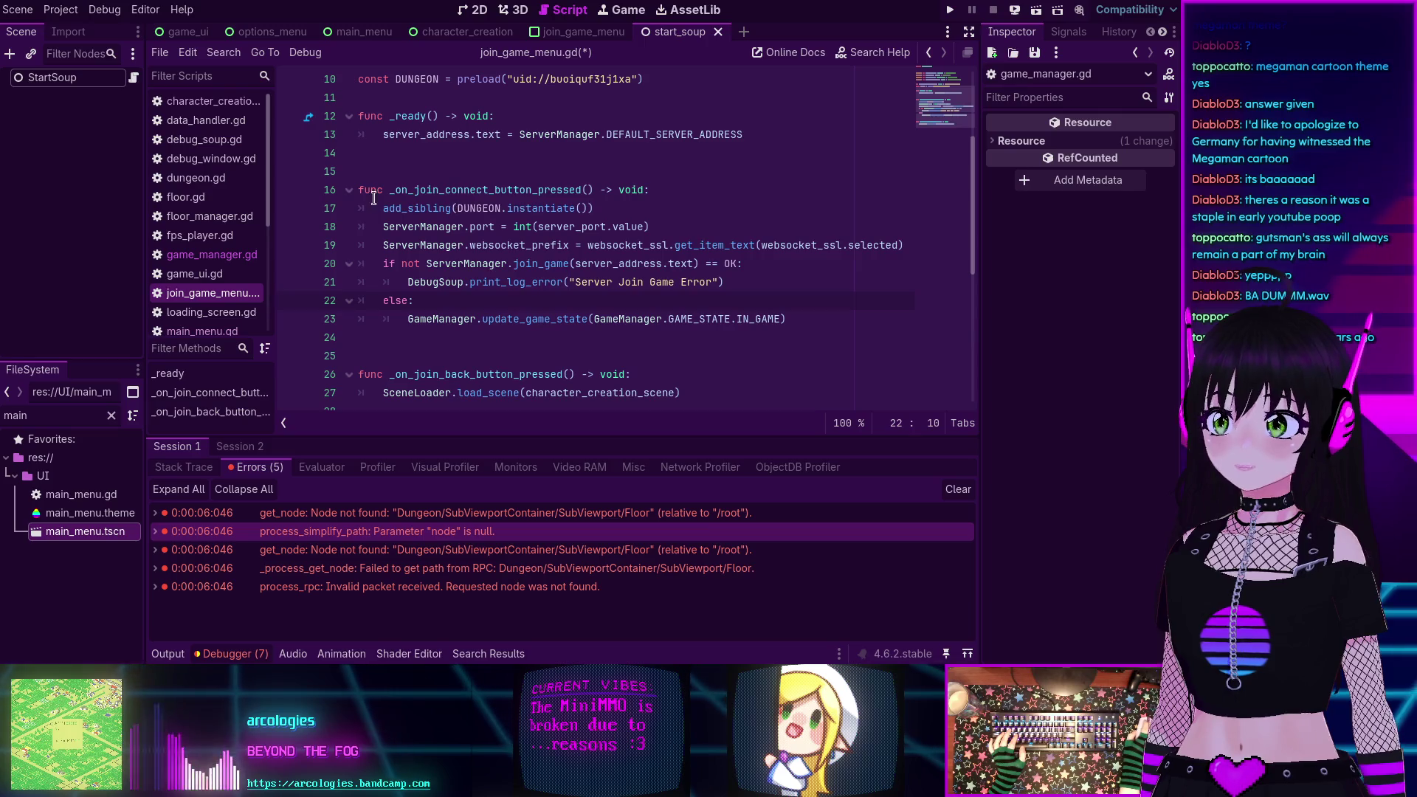
double_click(413, 207)
double_click(494, 208)
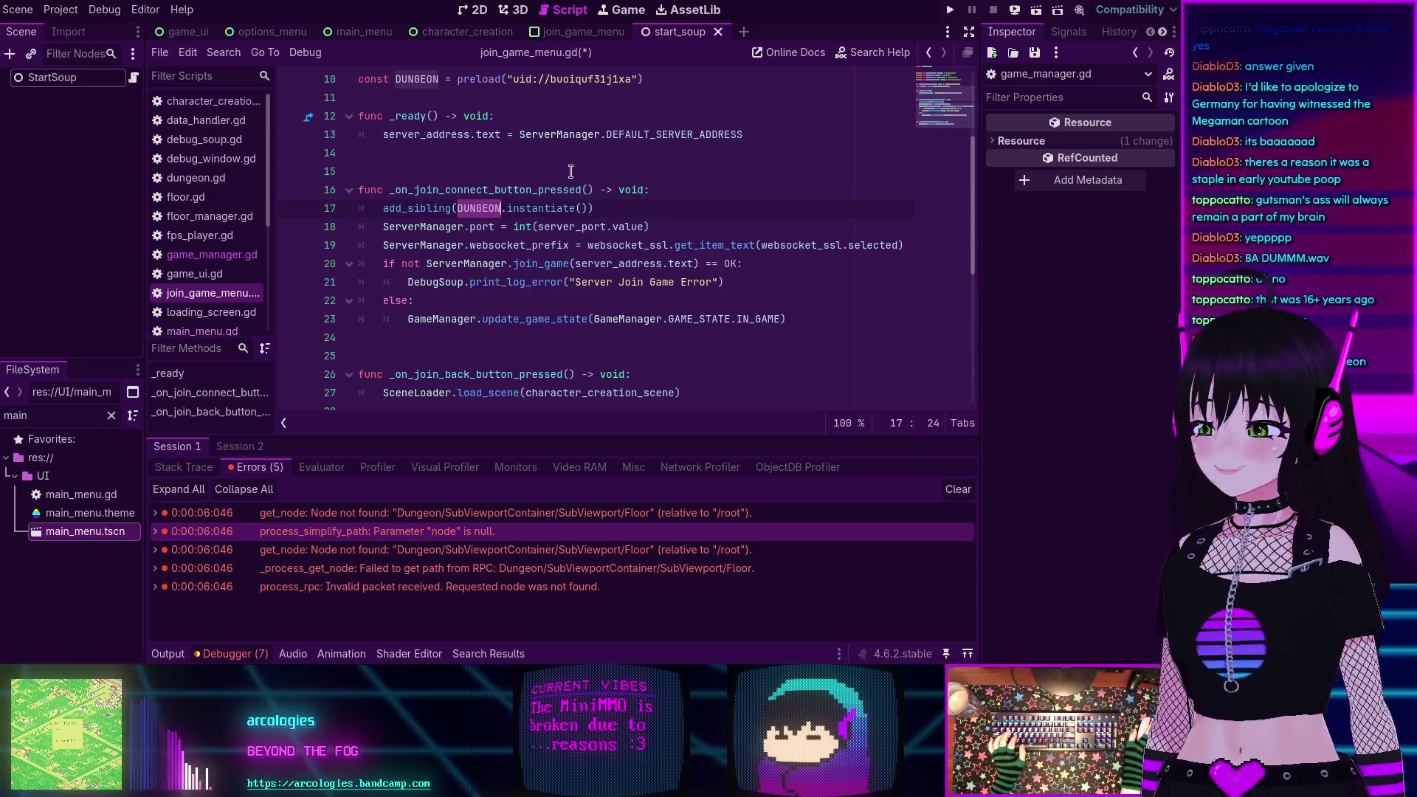
Step: Check add_sibling's documentation tooltip, then save join_game_menu.gd
double_click(417, 208)
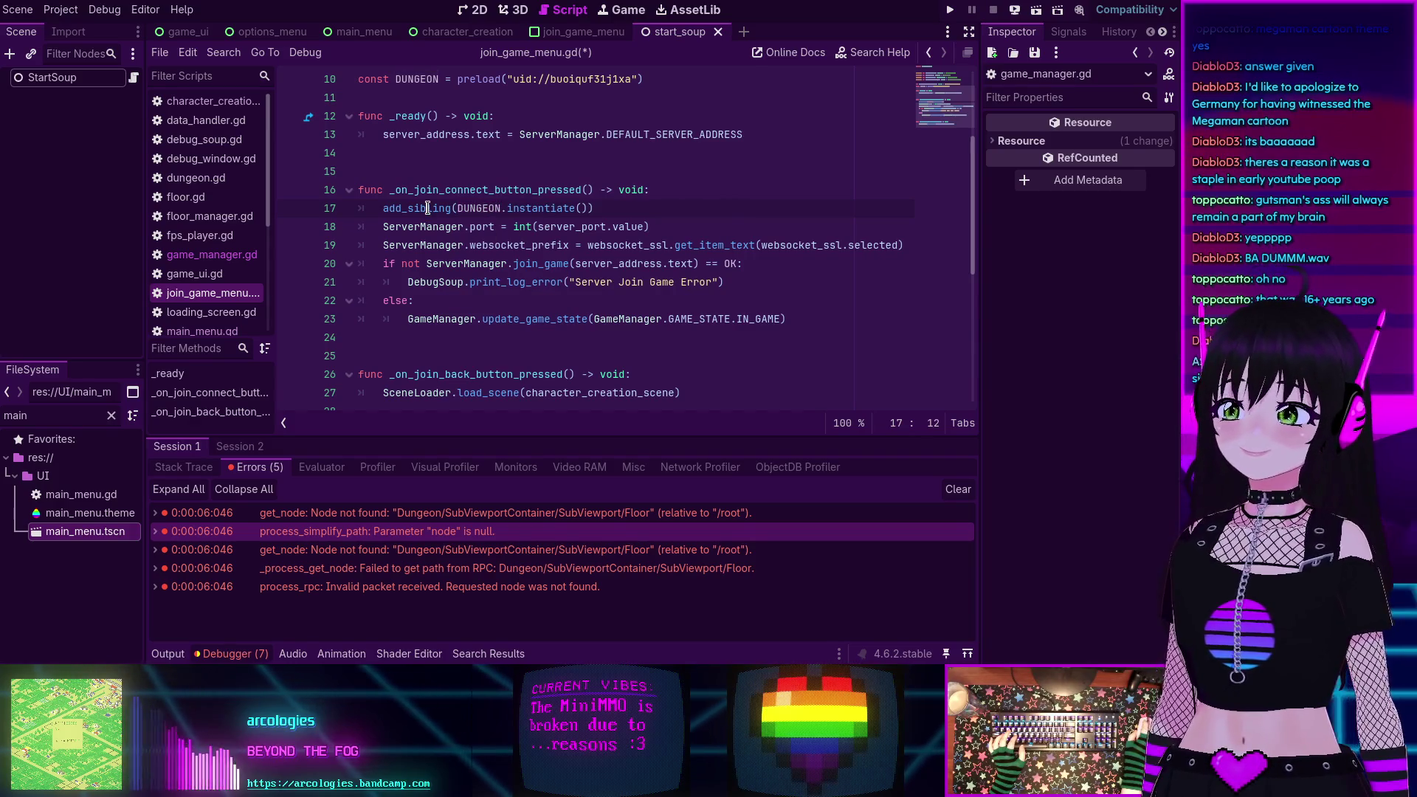
left_click(689, 207)
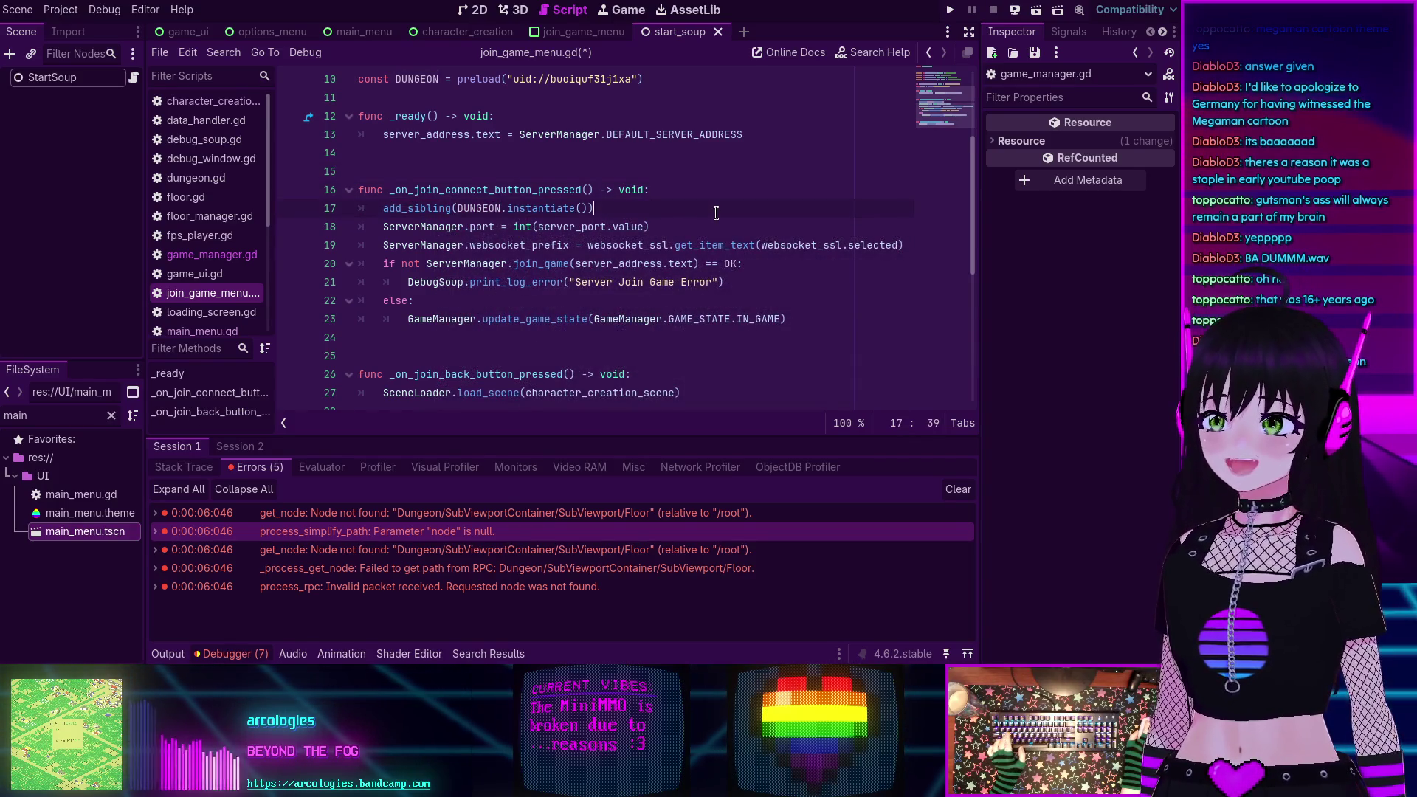
key("ctrl+s")
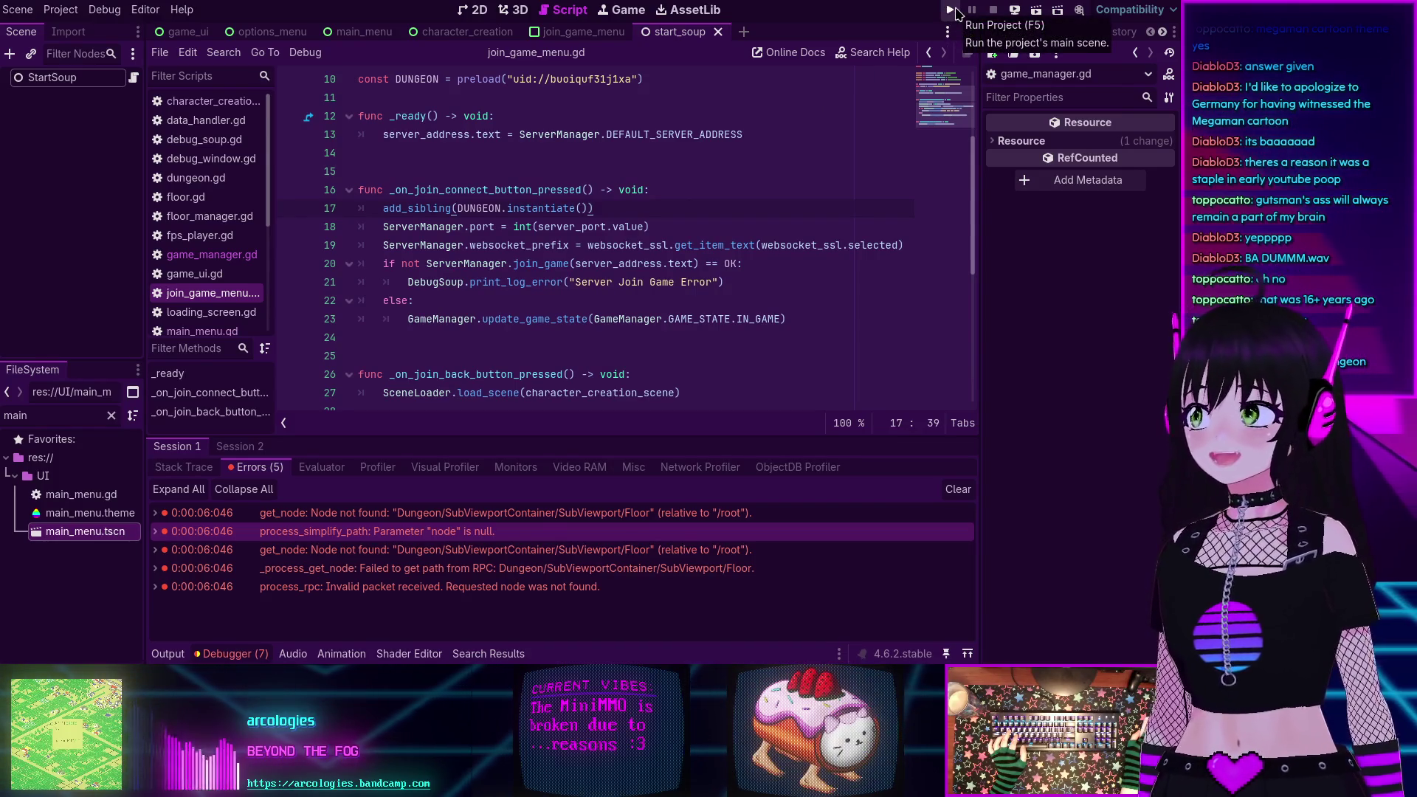
Step: Run the project, connect to localhost:7555 from Join Game, and show the live Remote node tree
left_click(950, 13)
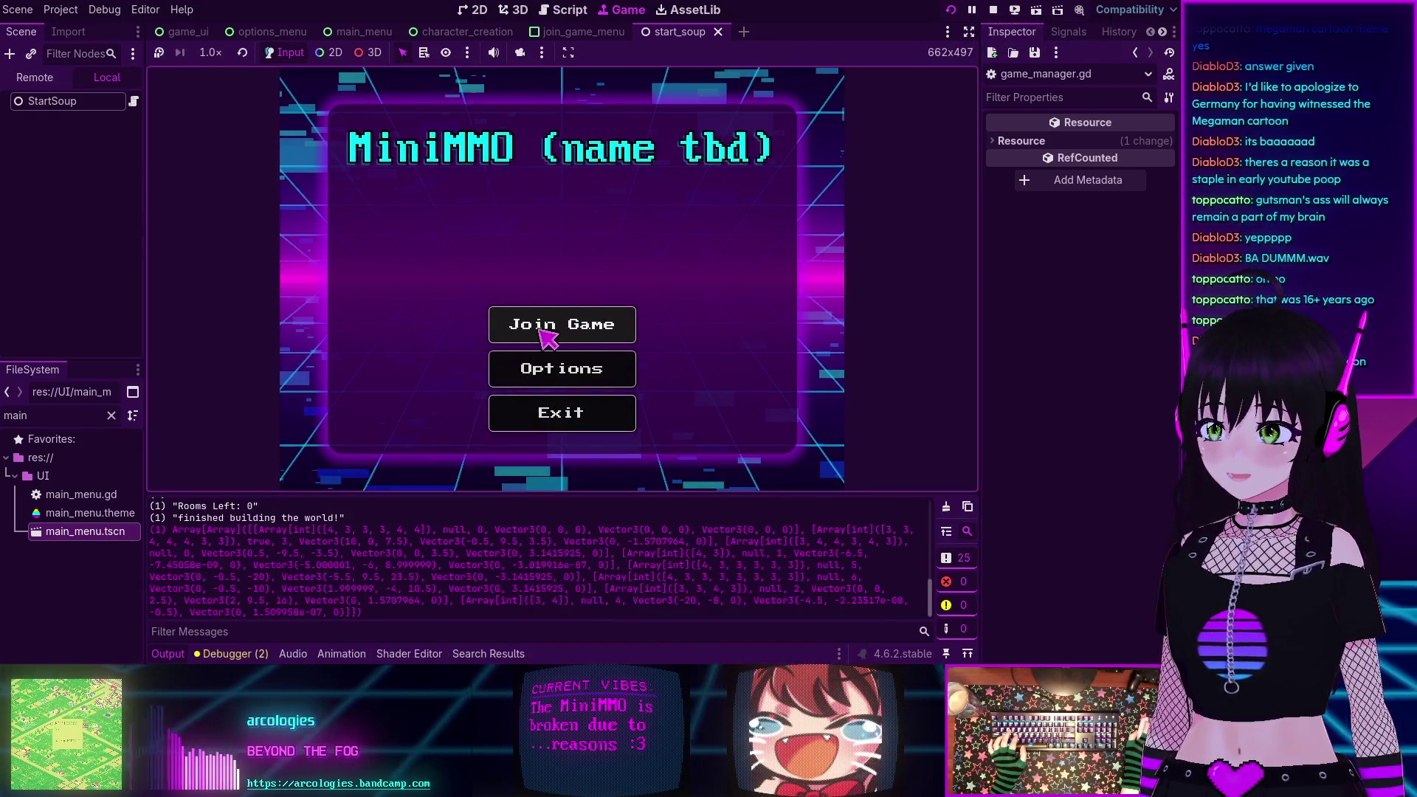
left_click(546, 336)
left_click(721, 422)
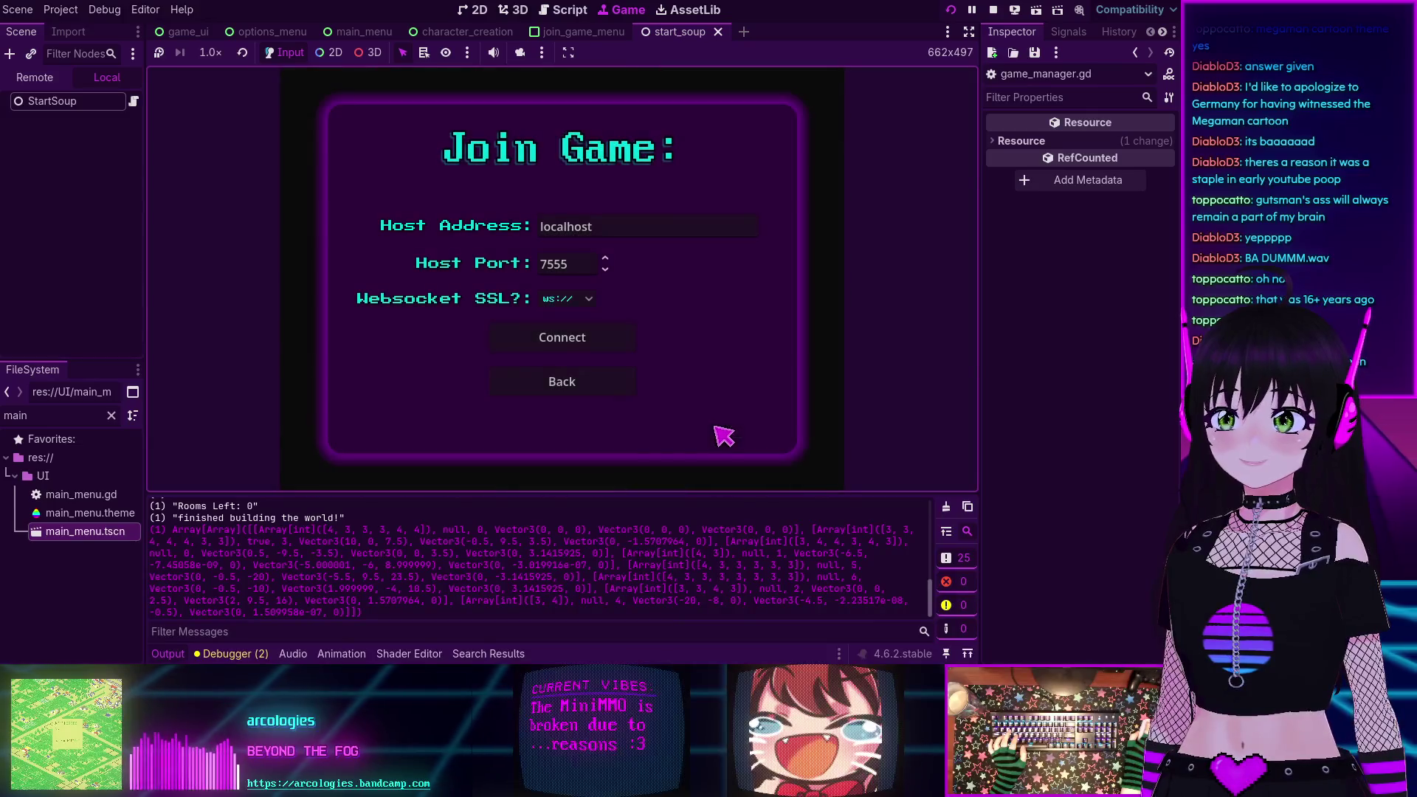
left_click(584, 338)
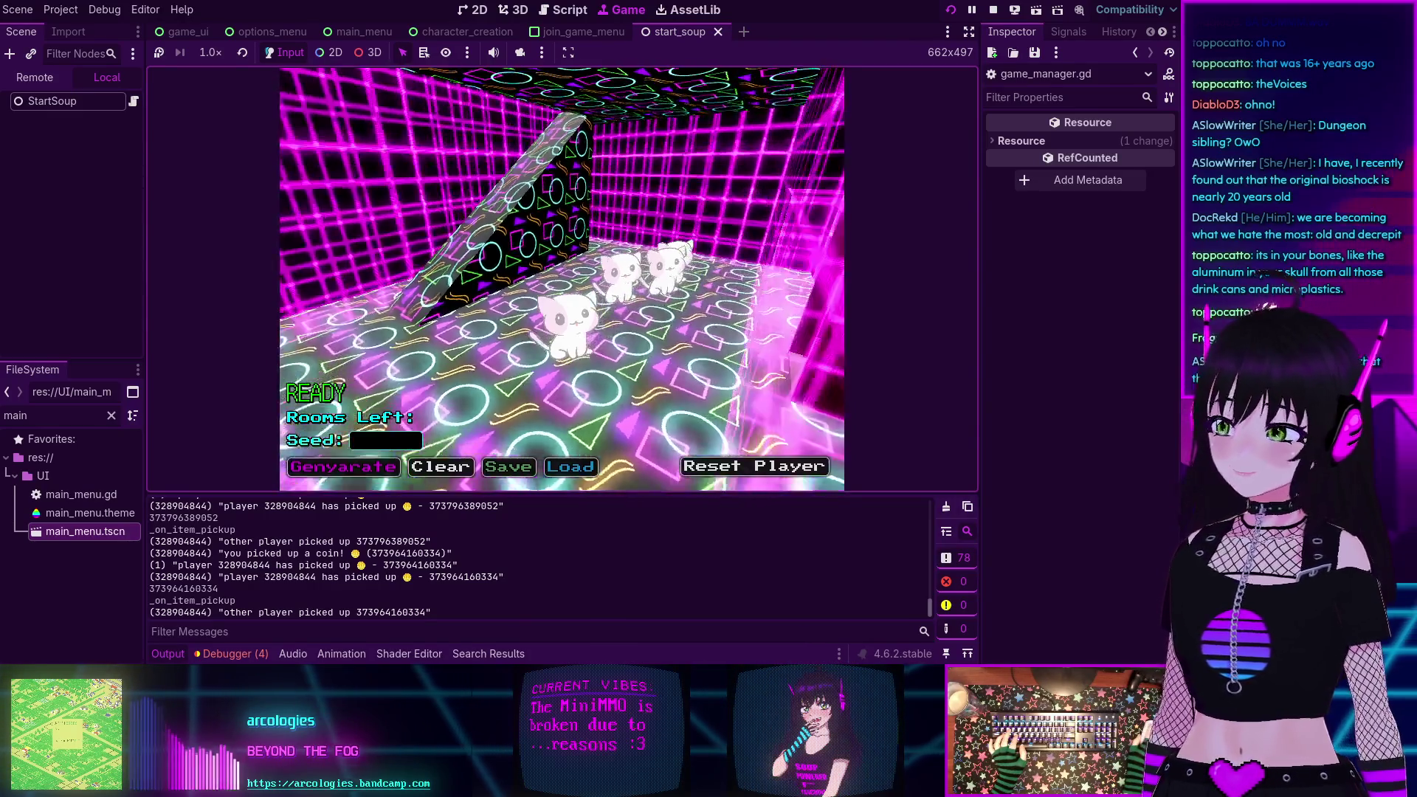
left_click(35, 77)
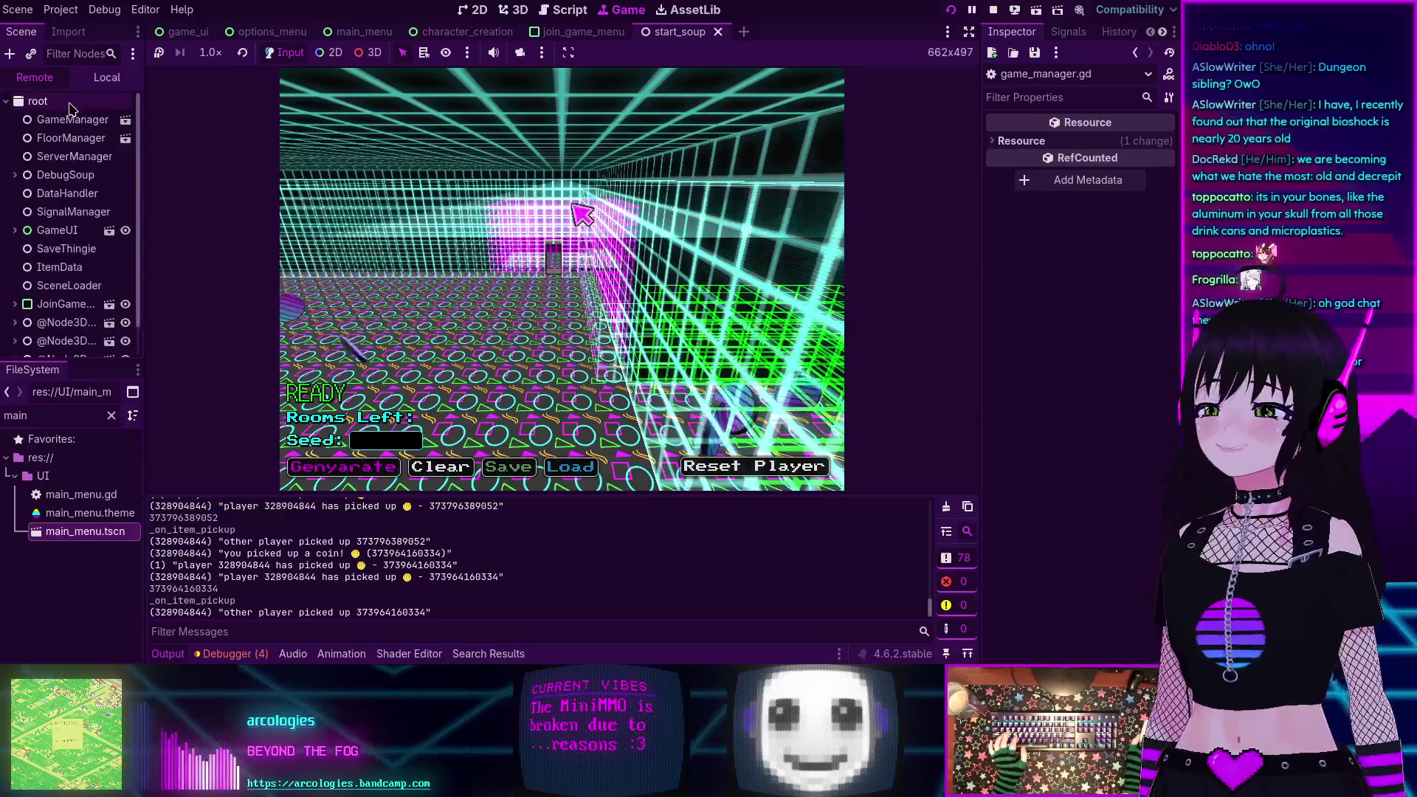
Step: Scroll the Remote scene tree to the Dungeon node, then focus the running game view
scroll(59, 221, "down", 1)
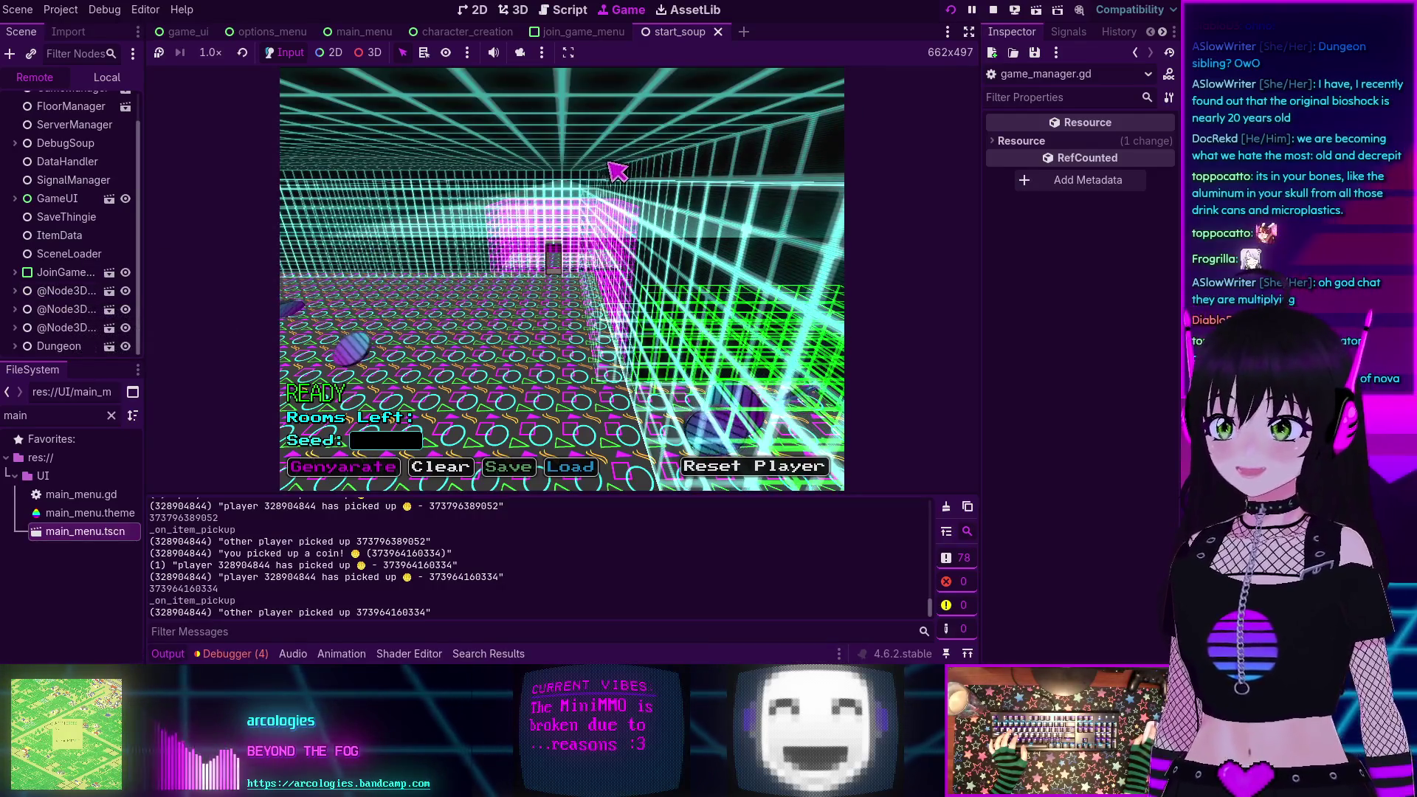
left_click(579, 213)
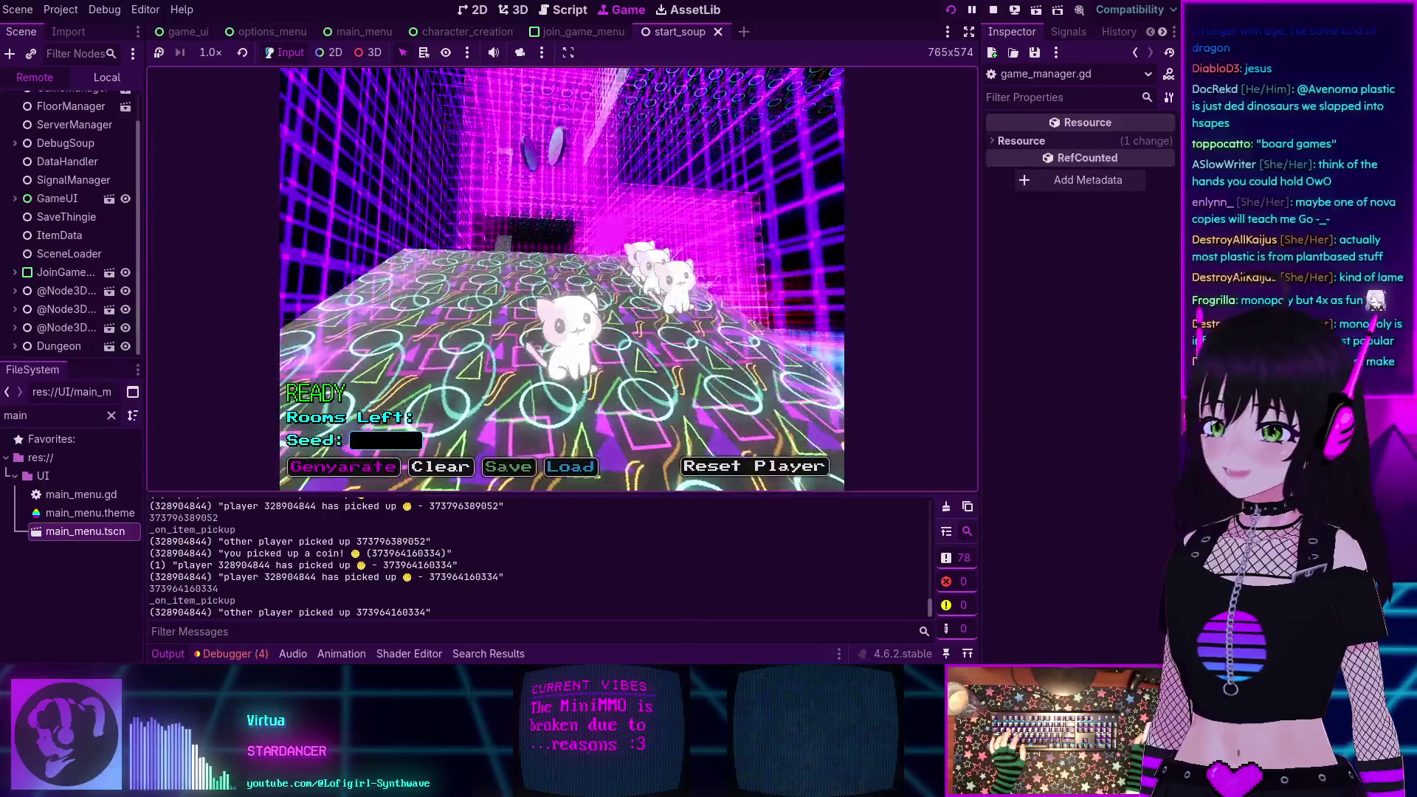
Step: Stop the running game with F8 after the playtest
key("F8")
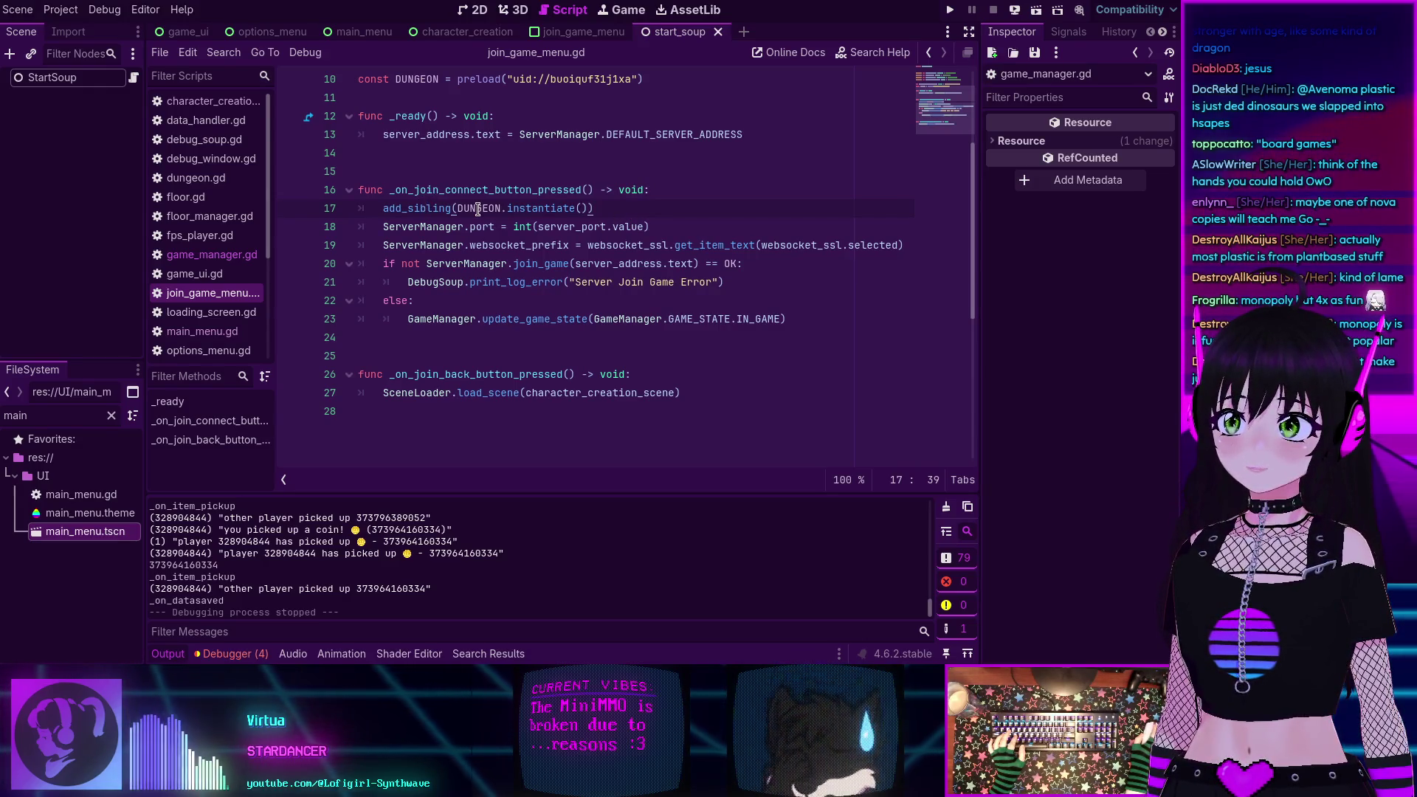
Step: Select DUNGEON.instantiate() on line 17 of join_game_menu.gd's join-connect handler
mouse_move(478, 210)
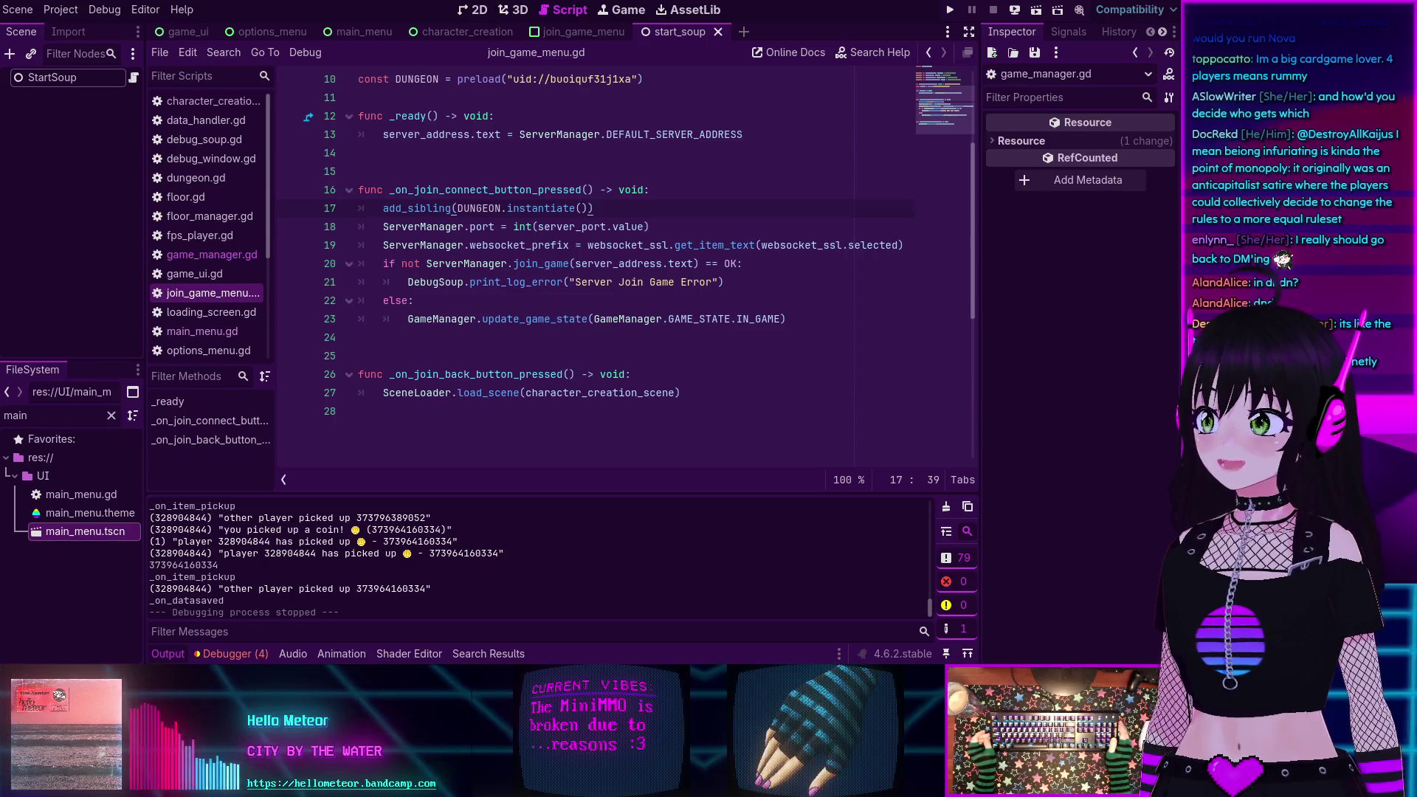
left_click(665, 357)
left_click(481, 337)
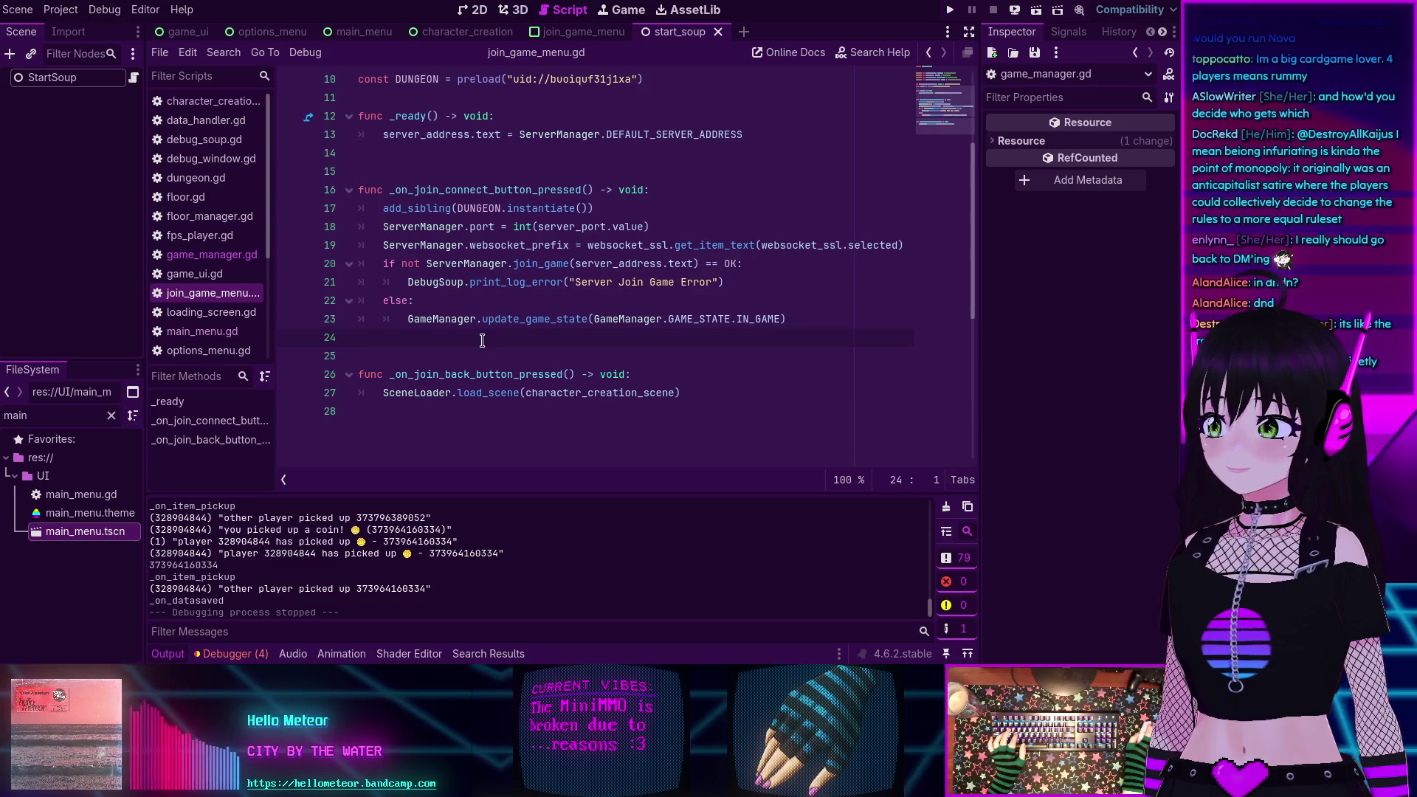
scroll(487, 324, "down", 2)
scroll(521, 287, "up", 2)
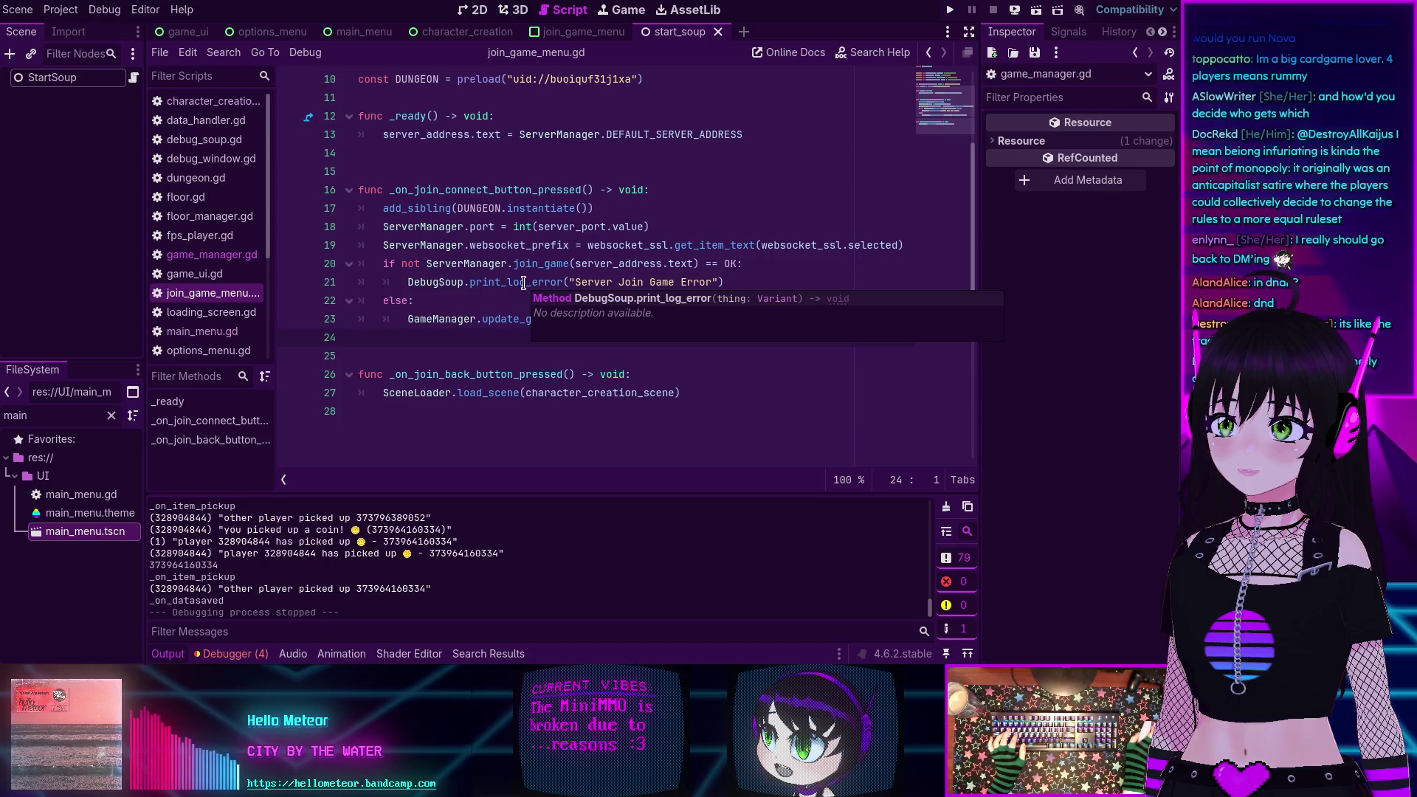
scroll(518, 279, "up", 1)
left_click_drag(457, 263, 591, 264)
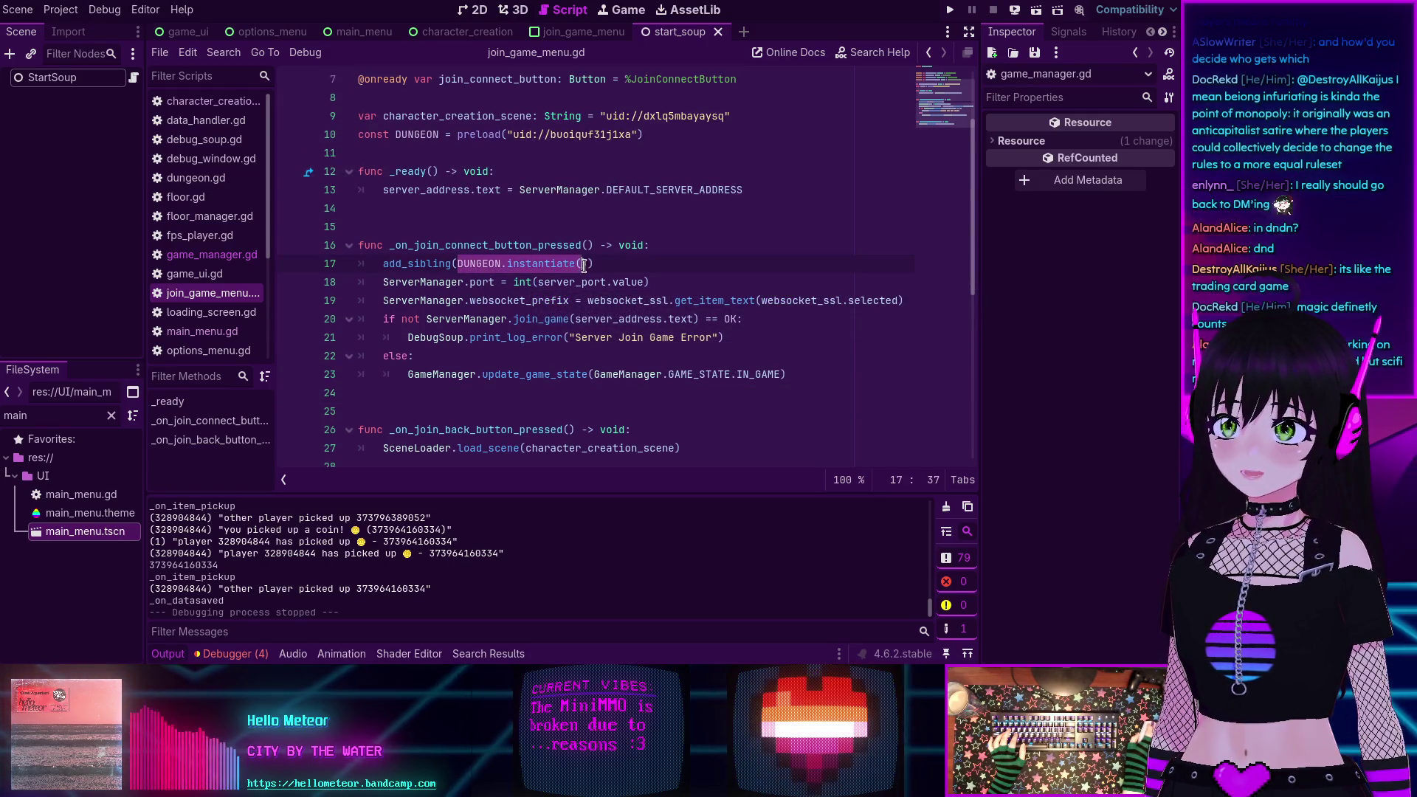
Step: Search all files for DUNGEON.instantiate(), listing matches in join_game_menu.gd, game_world.gd and start_soup.gd
key("ctrl+shift+f")
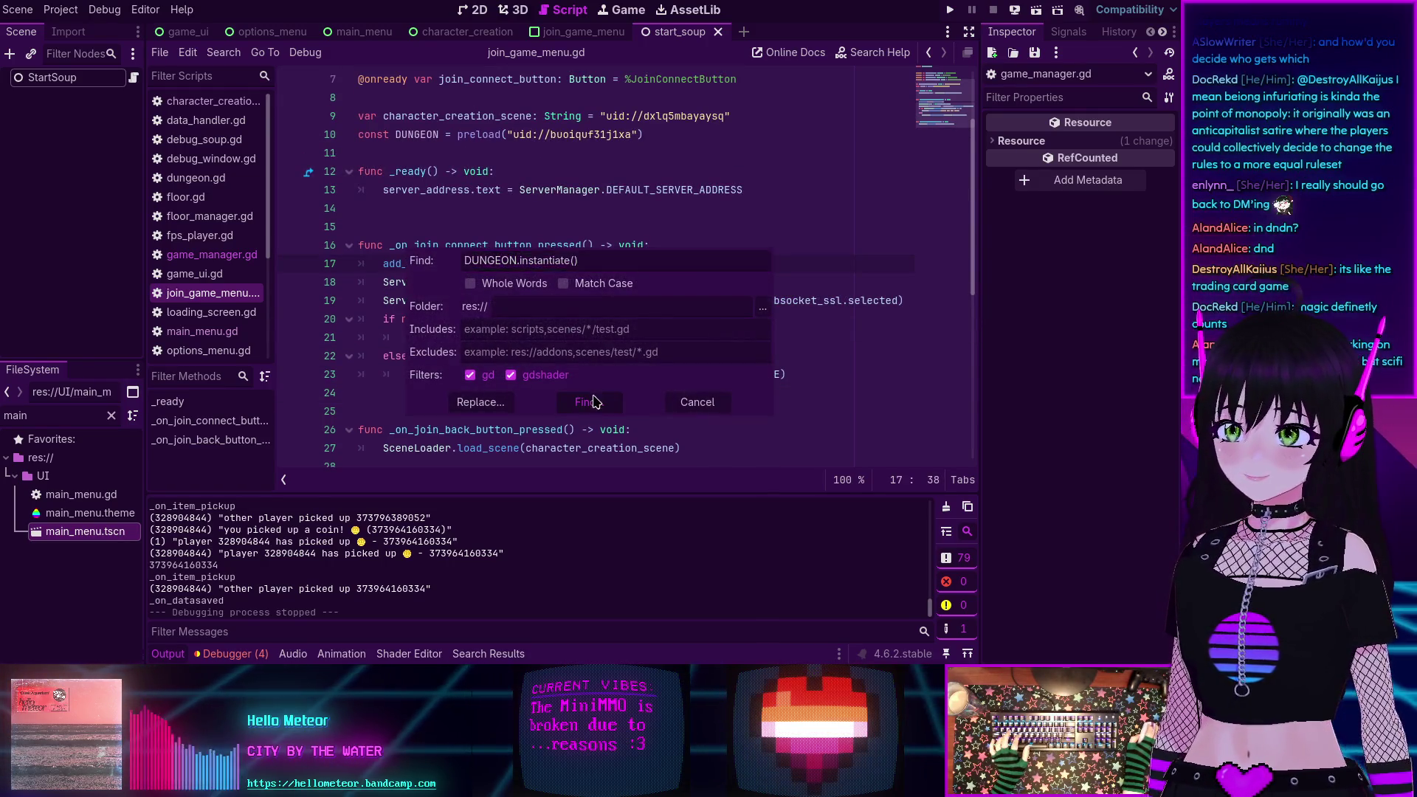
left_click(587, 402)
scroll(424, 610, "down", 1)
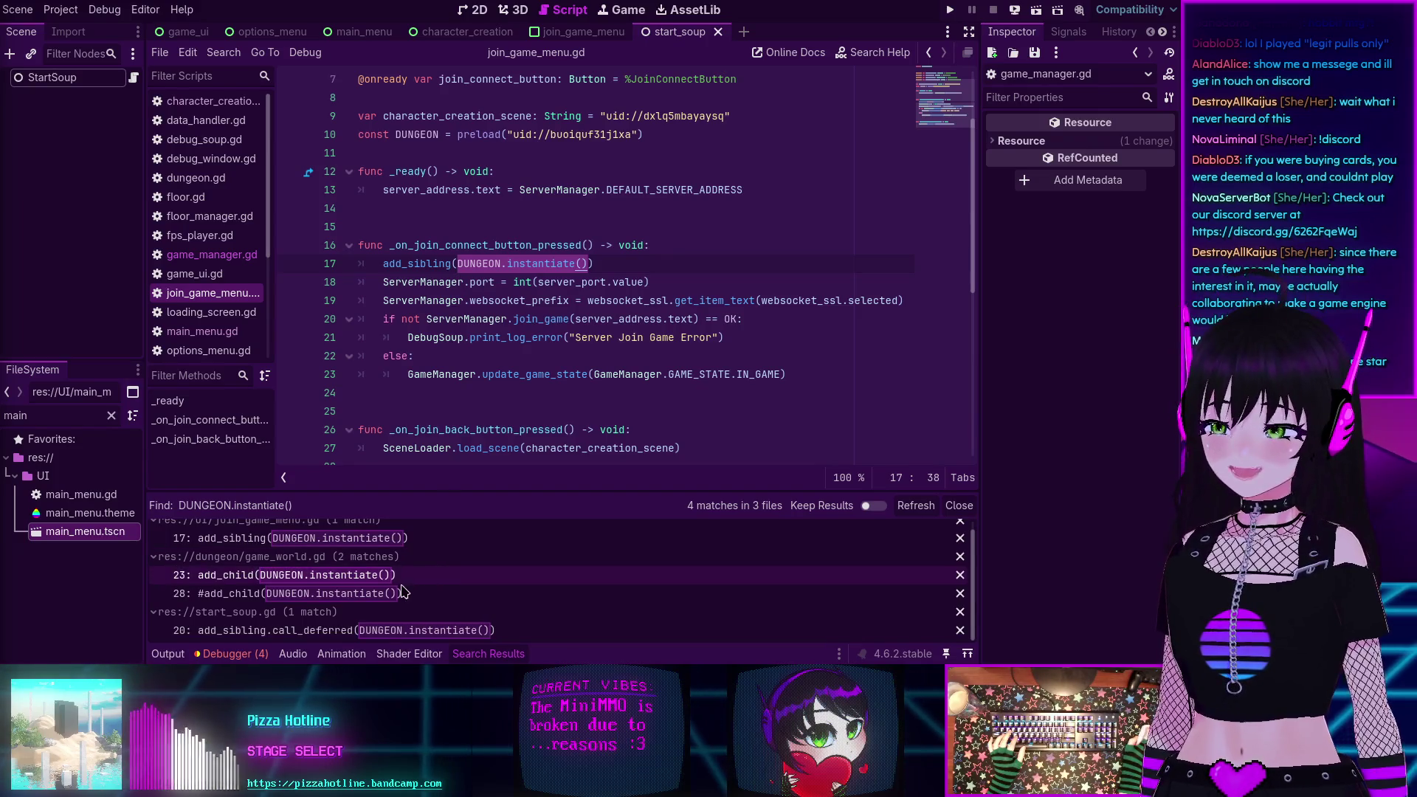
Step: Check the start_soup.gd line 20, game_world.gd line 23 matches, returning to join_game_menu.gd line 17
left_click(356, 628)
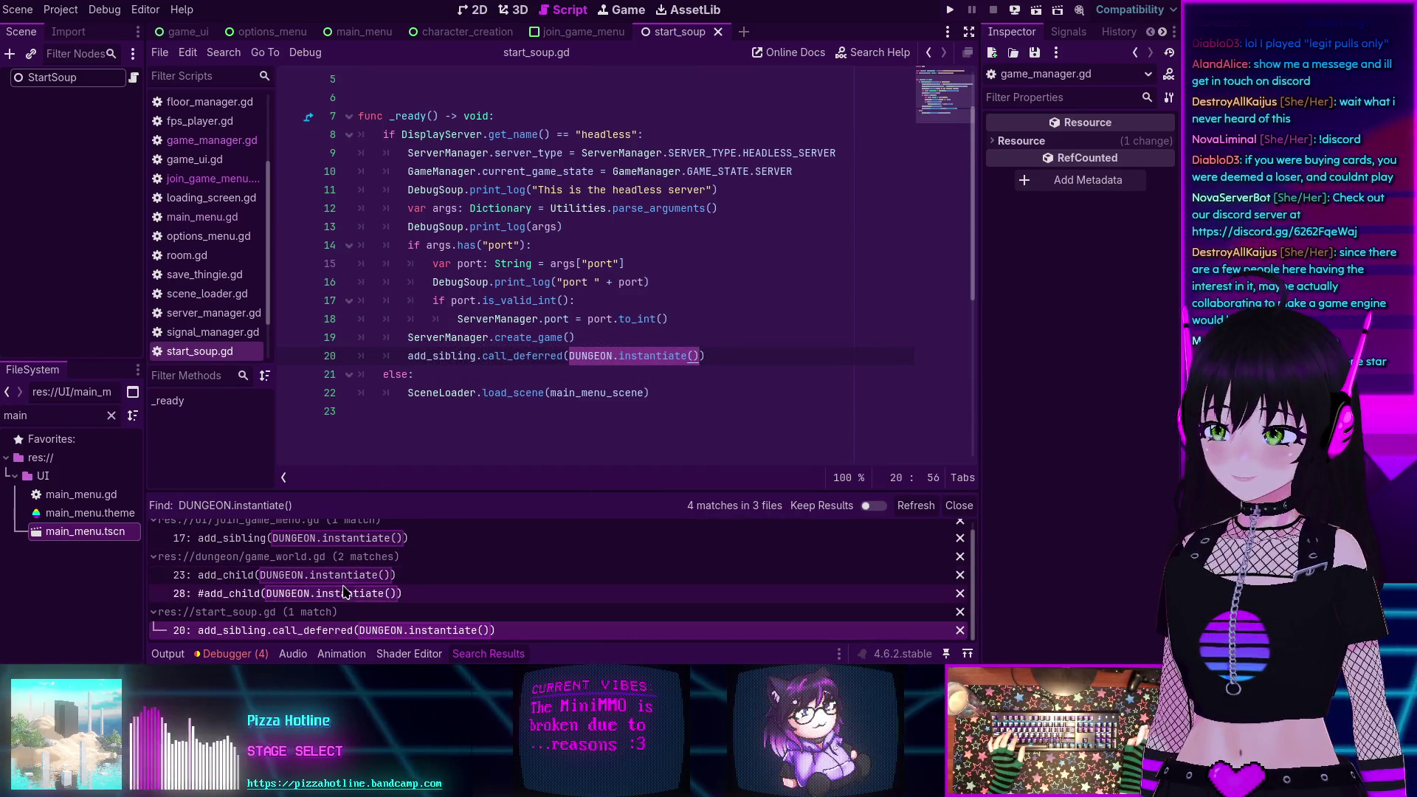
left_click(332, 538)
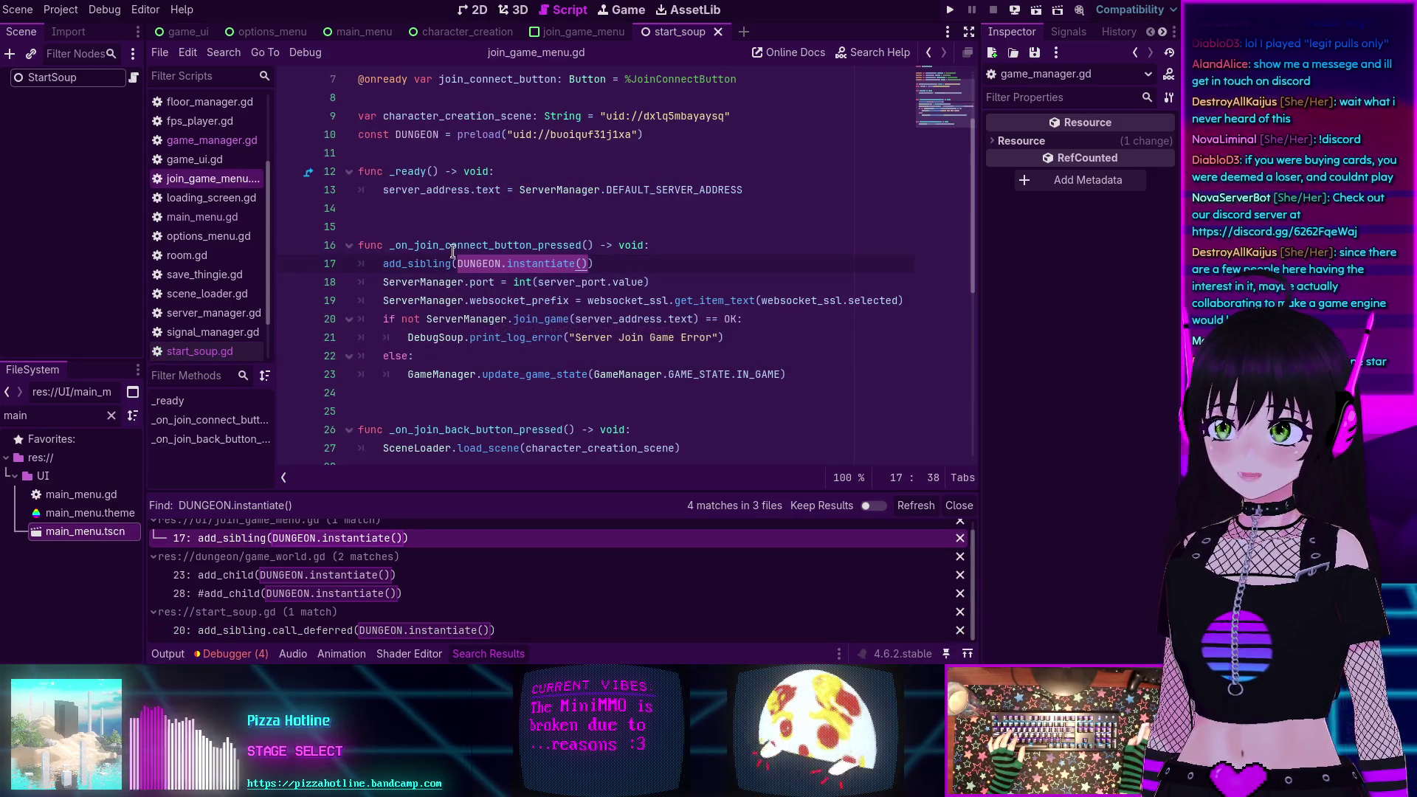
left_click(301, 581)
scroll(456, 338, "up", 4)
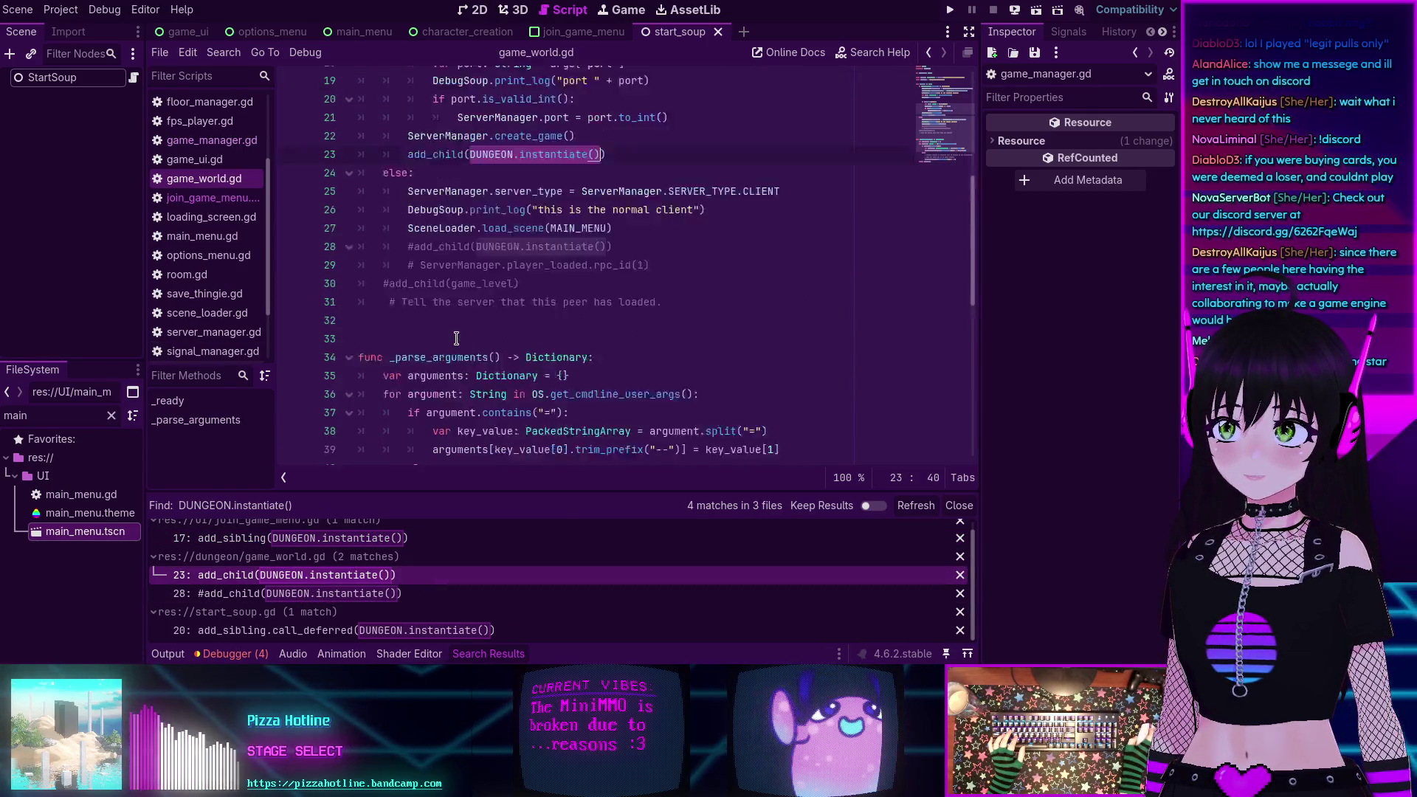
scroll(456, 338, "up", 3)
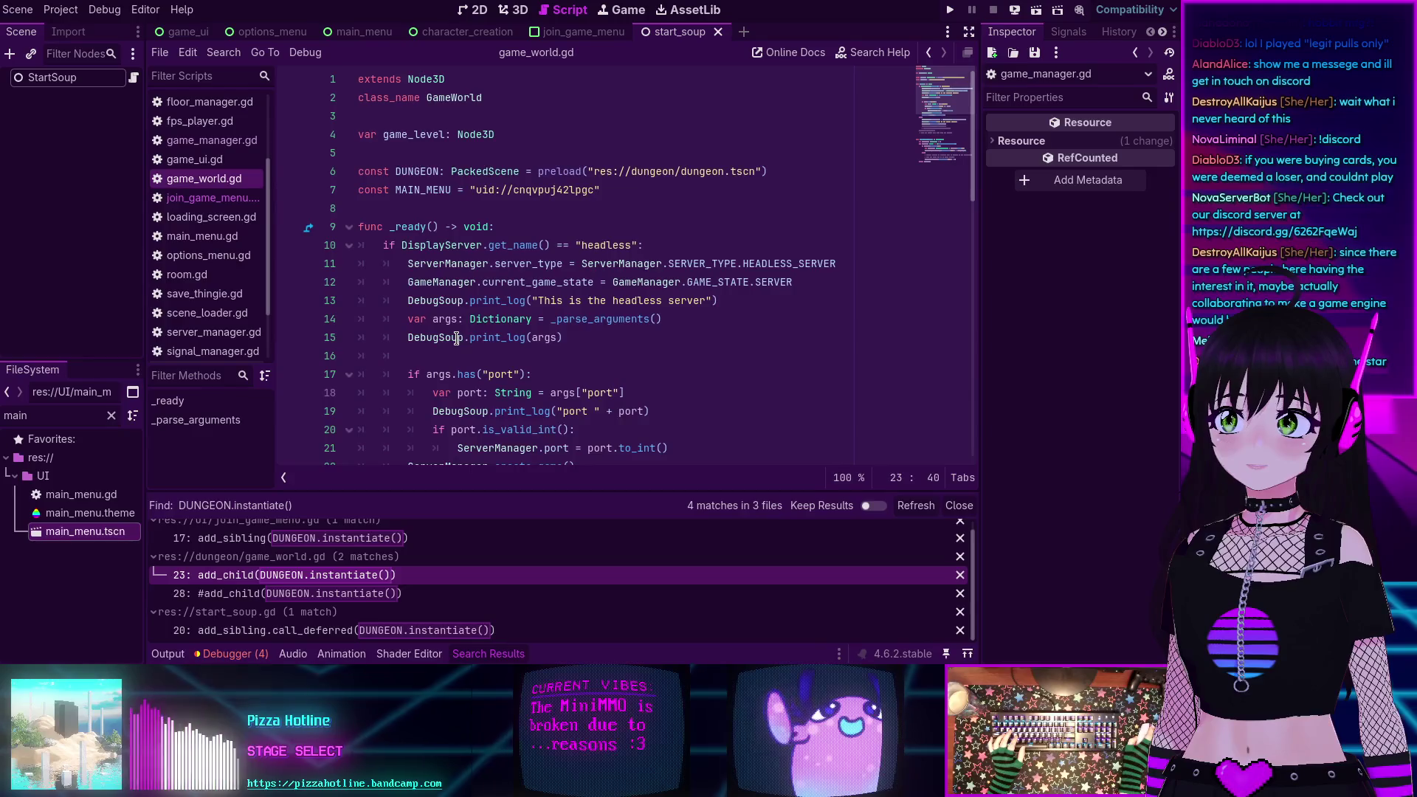
scroll(456, 338, "down", 2)
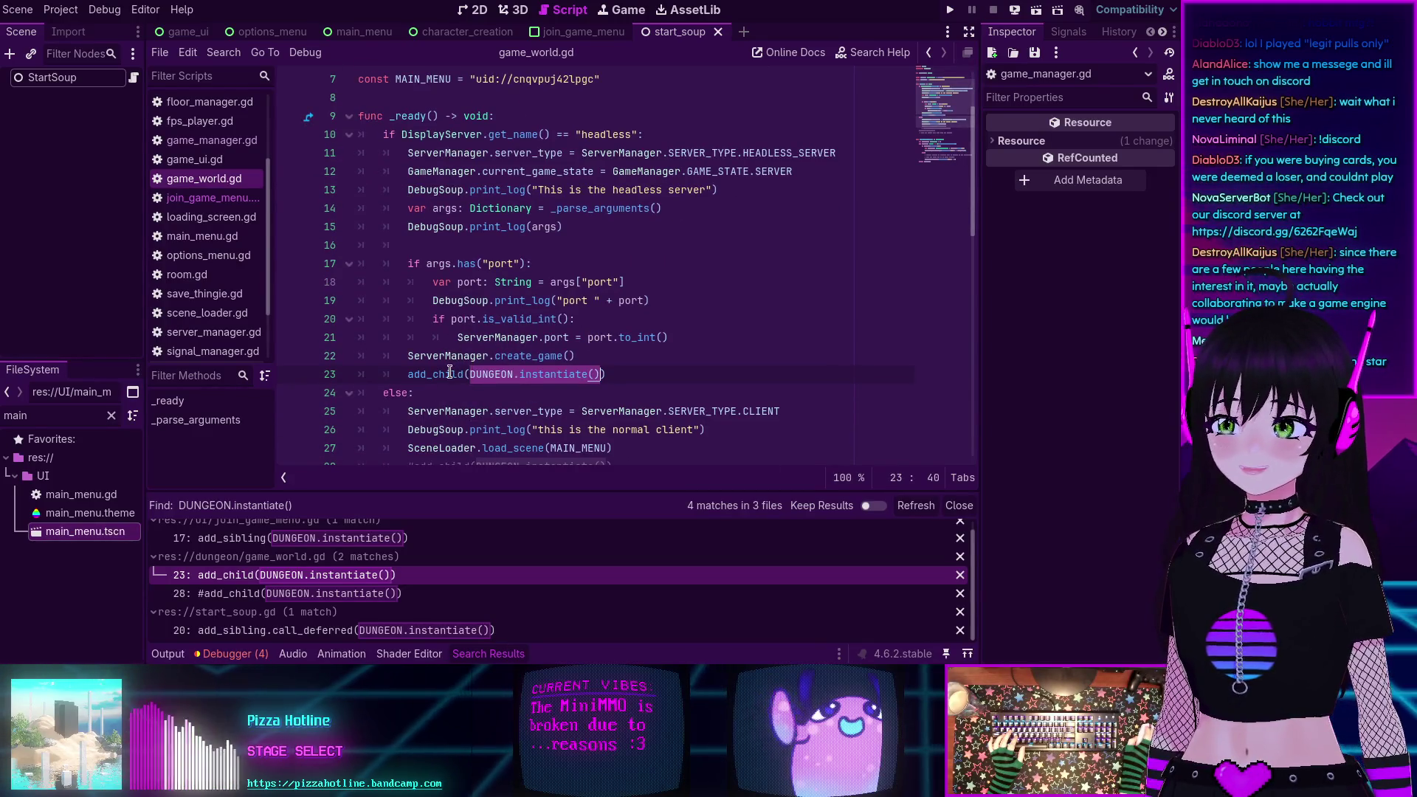
scroll(416, 346, "down", 3)
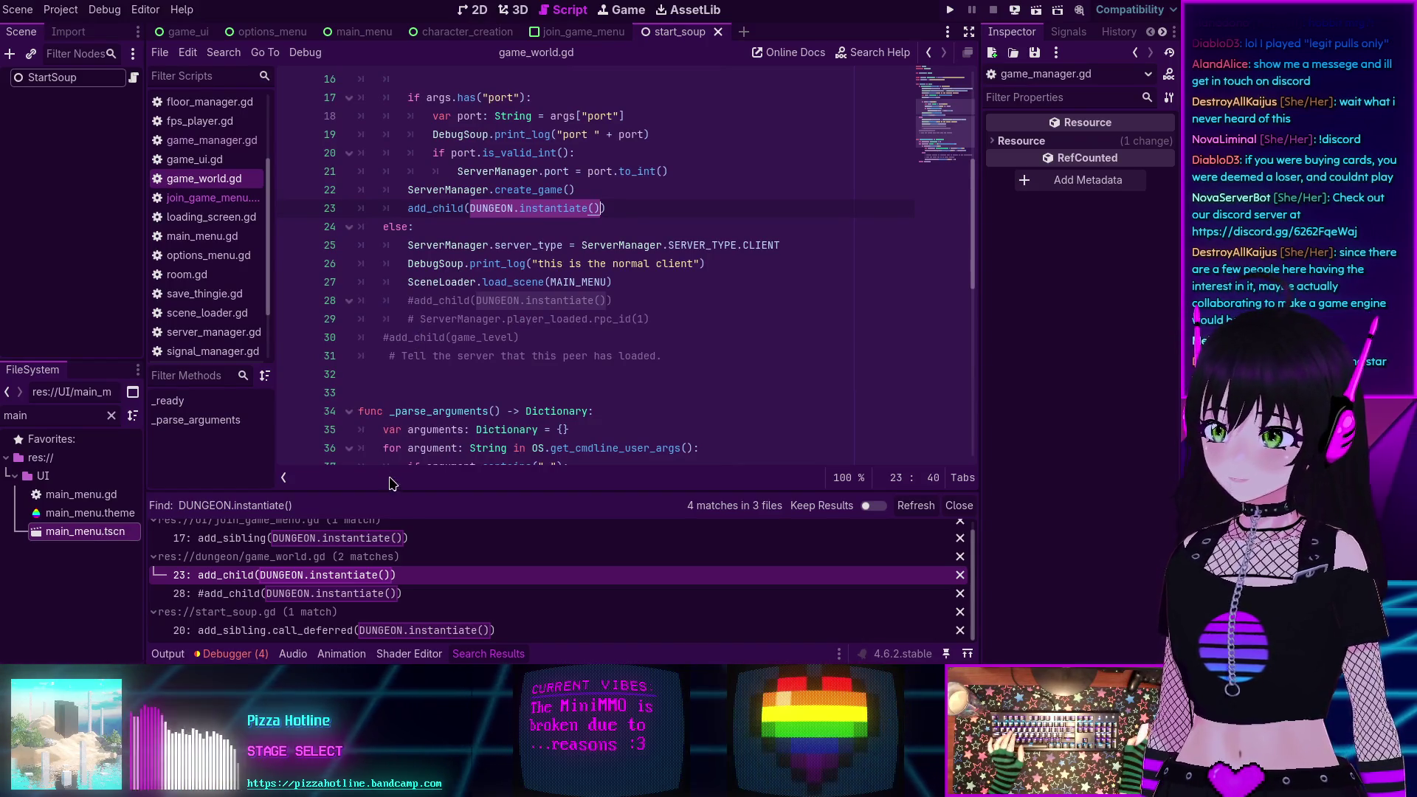
left_click(332, 539)
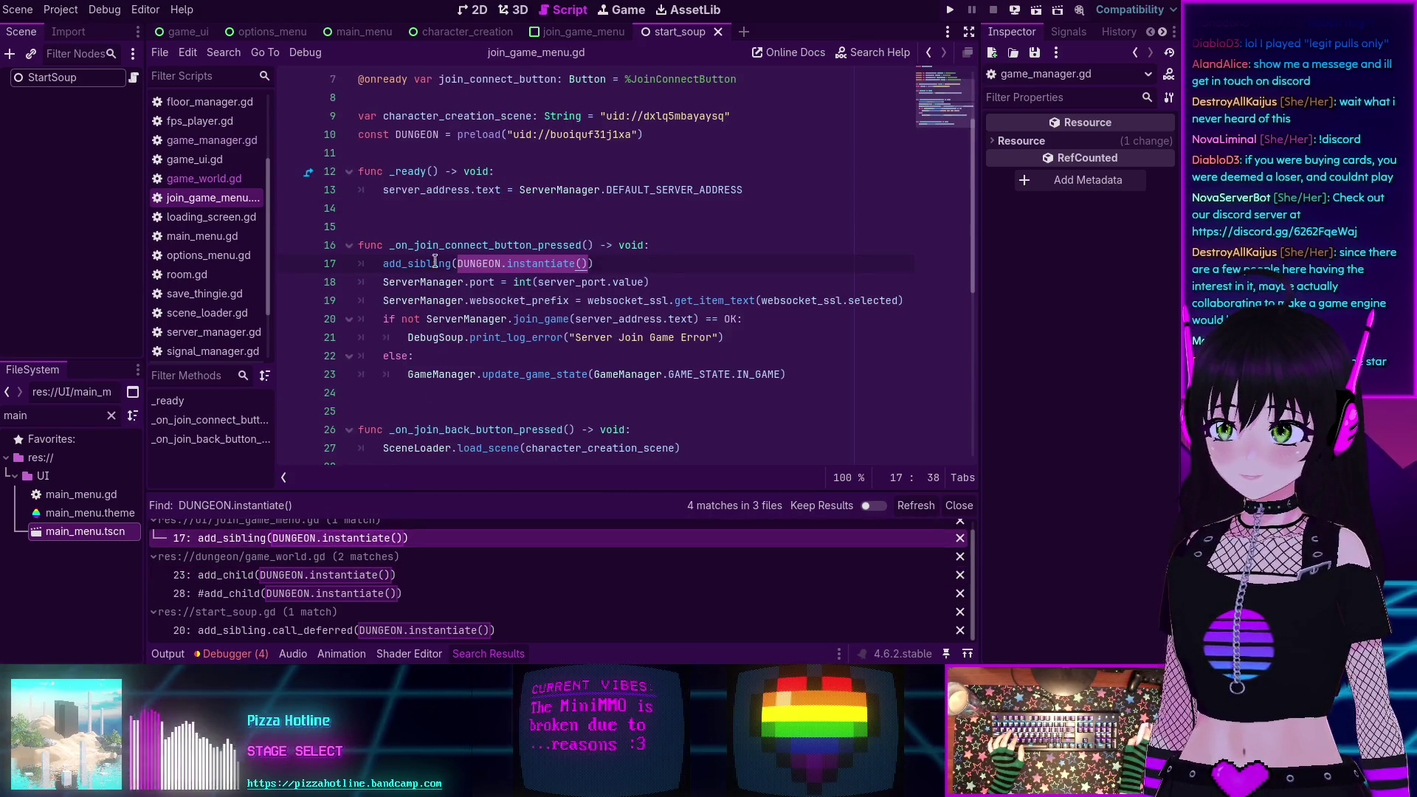
Step: Add DebugSoup.print_log("adding mah dungeon", Color.CYAN) above add_sibling, then run the project
key("ctrl+shift+Return")
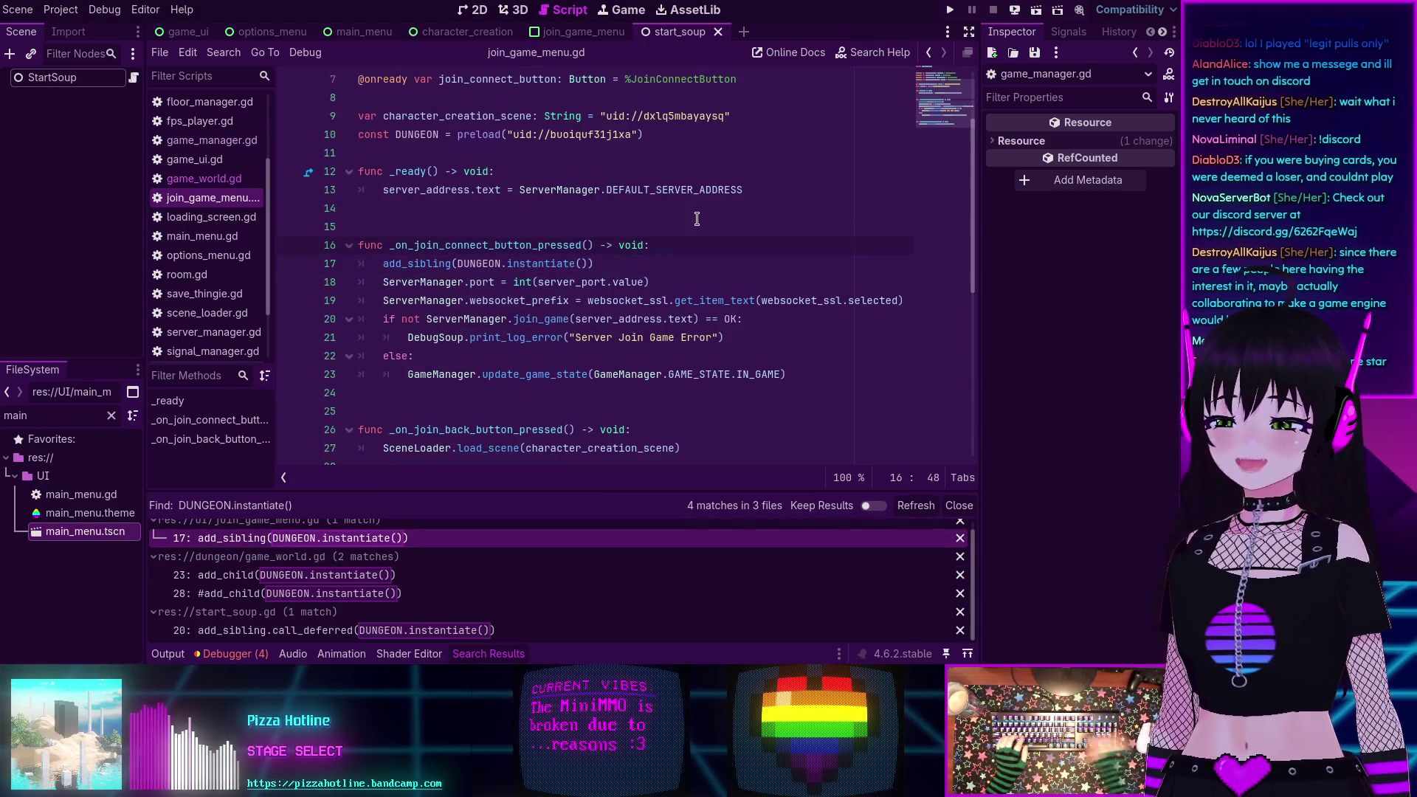
type("print(\"a")
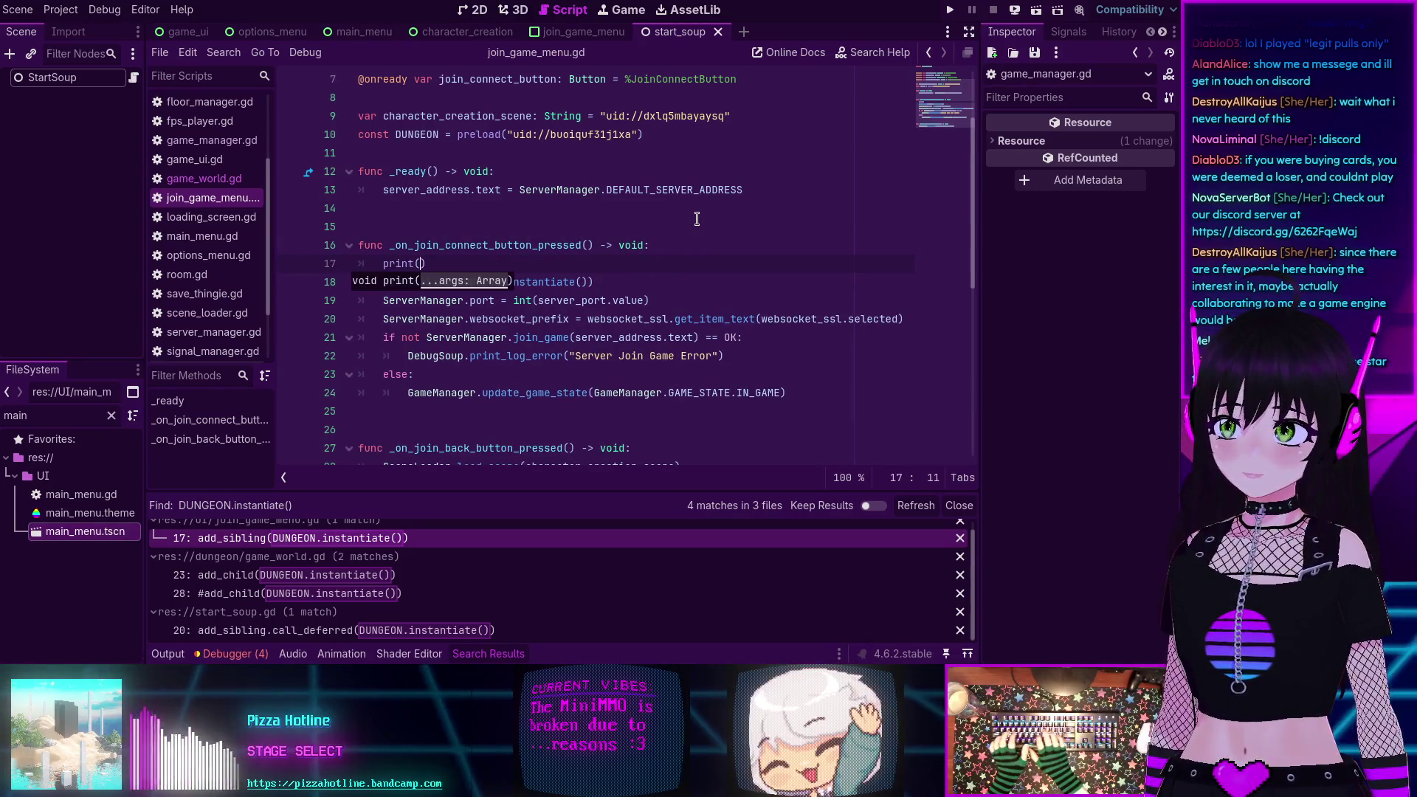
type("dding mah ")
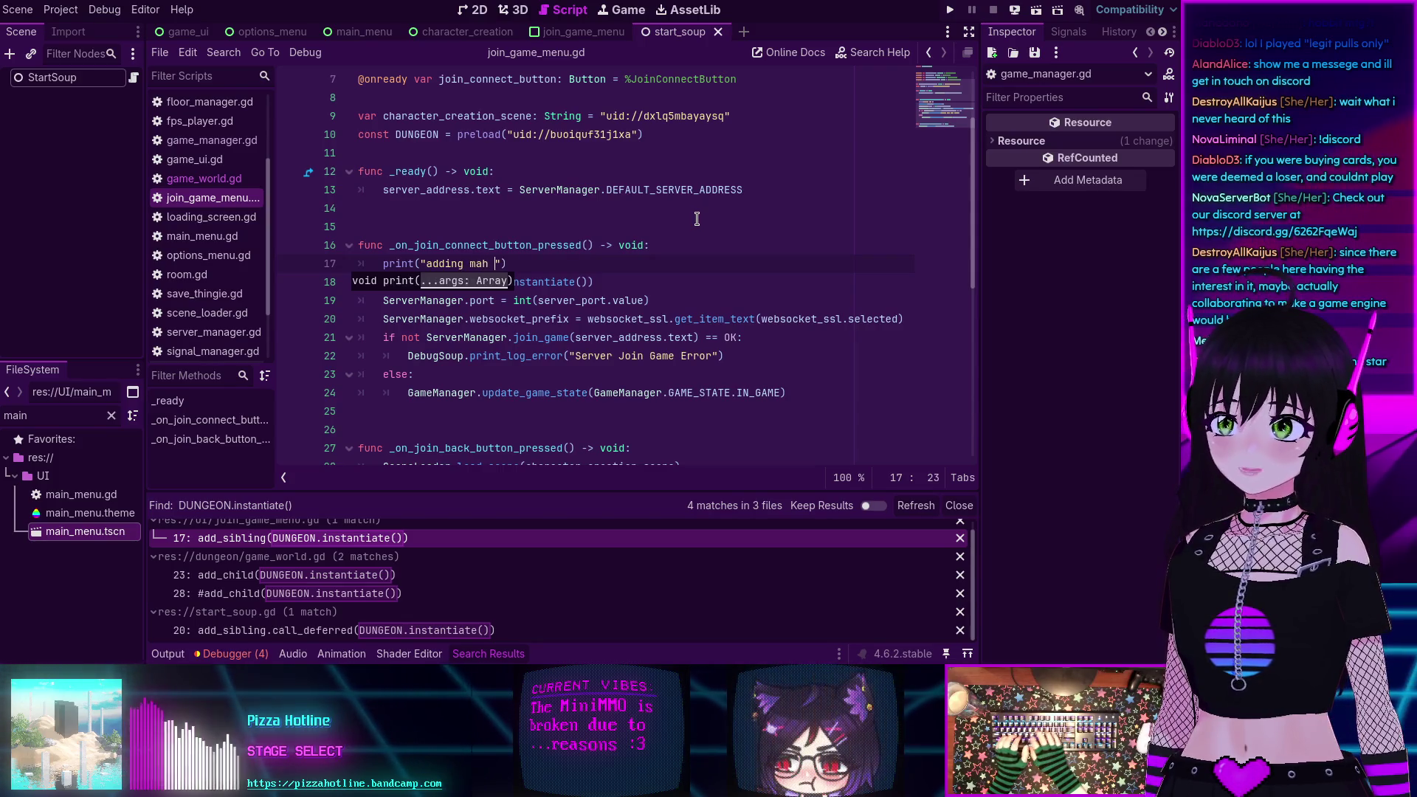
type("dungeon")
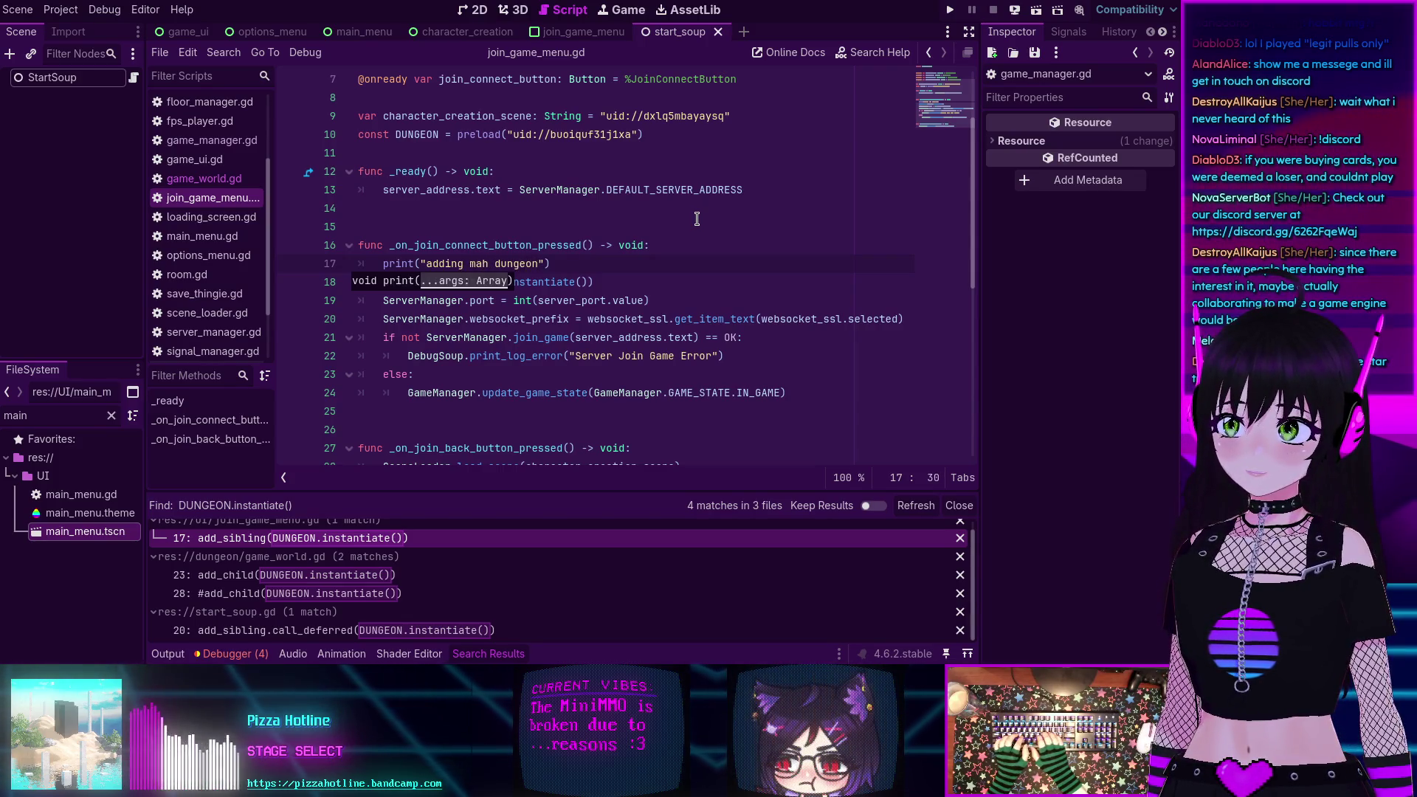
left_click_drag(551, 263, 384, 264)
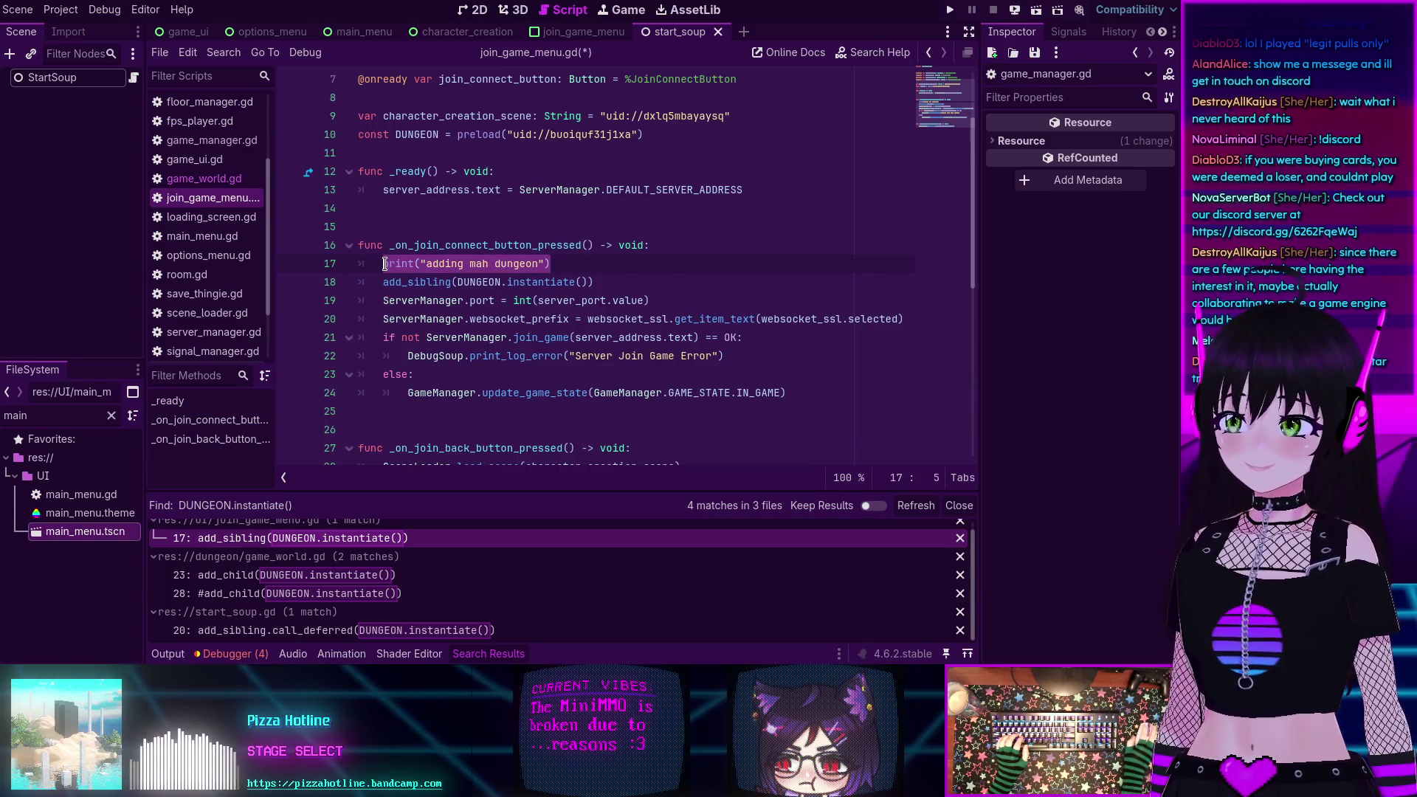
type("Debug")
key("Return")
type(".prin")
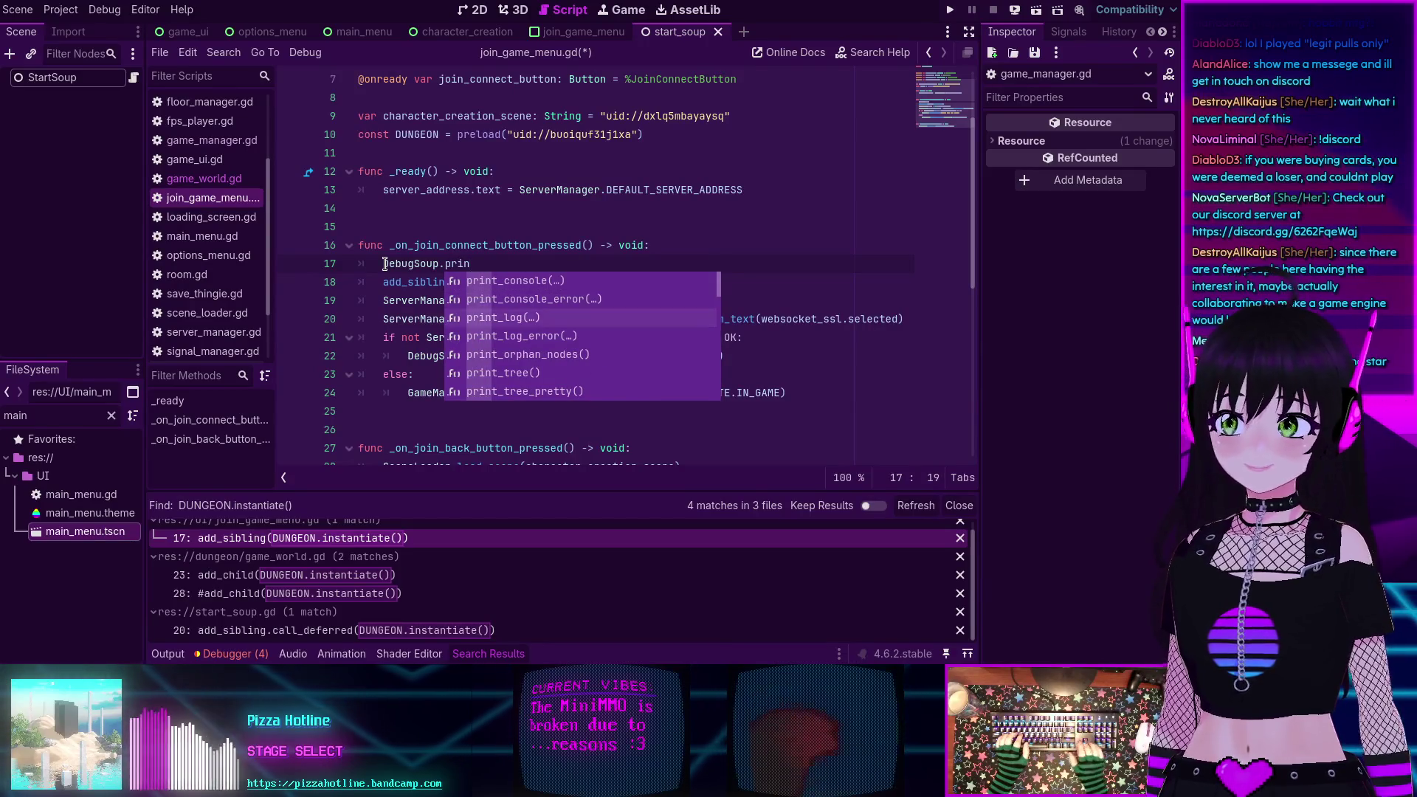
key("Return")
type("\"")
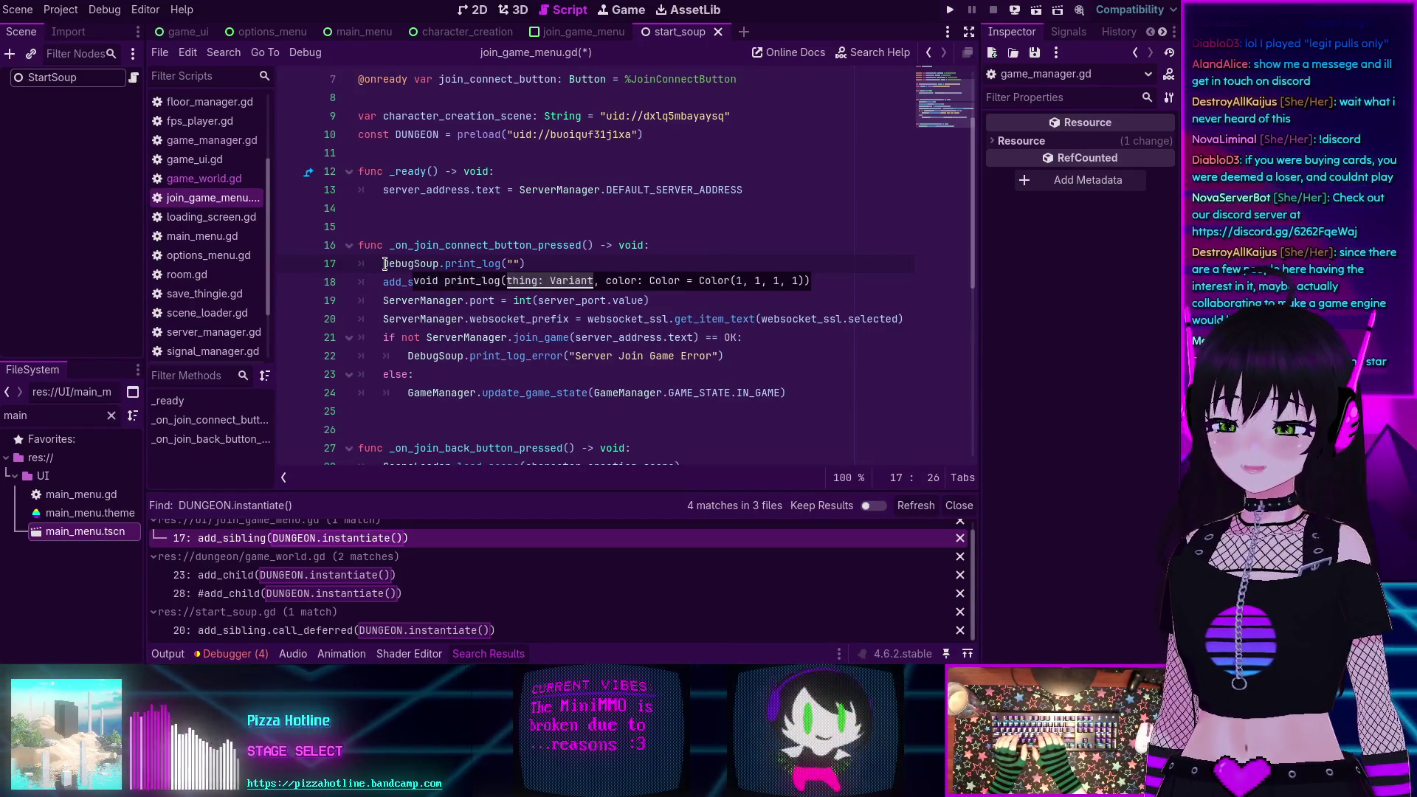
type("adding mah dungeon")
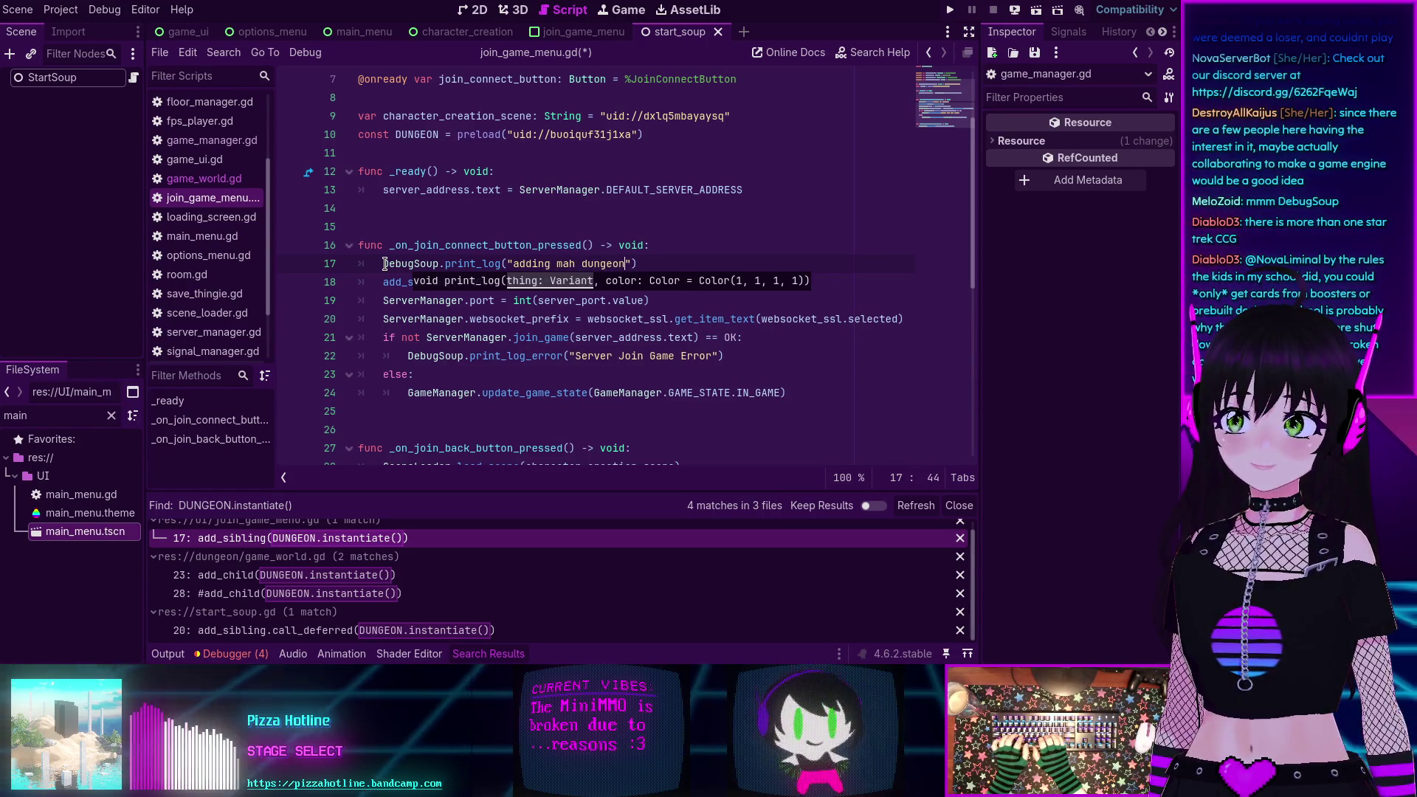
type("\", Color.C")
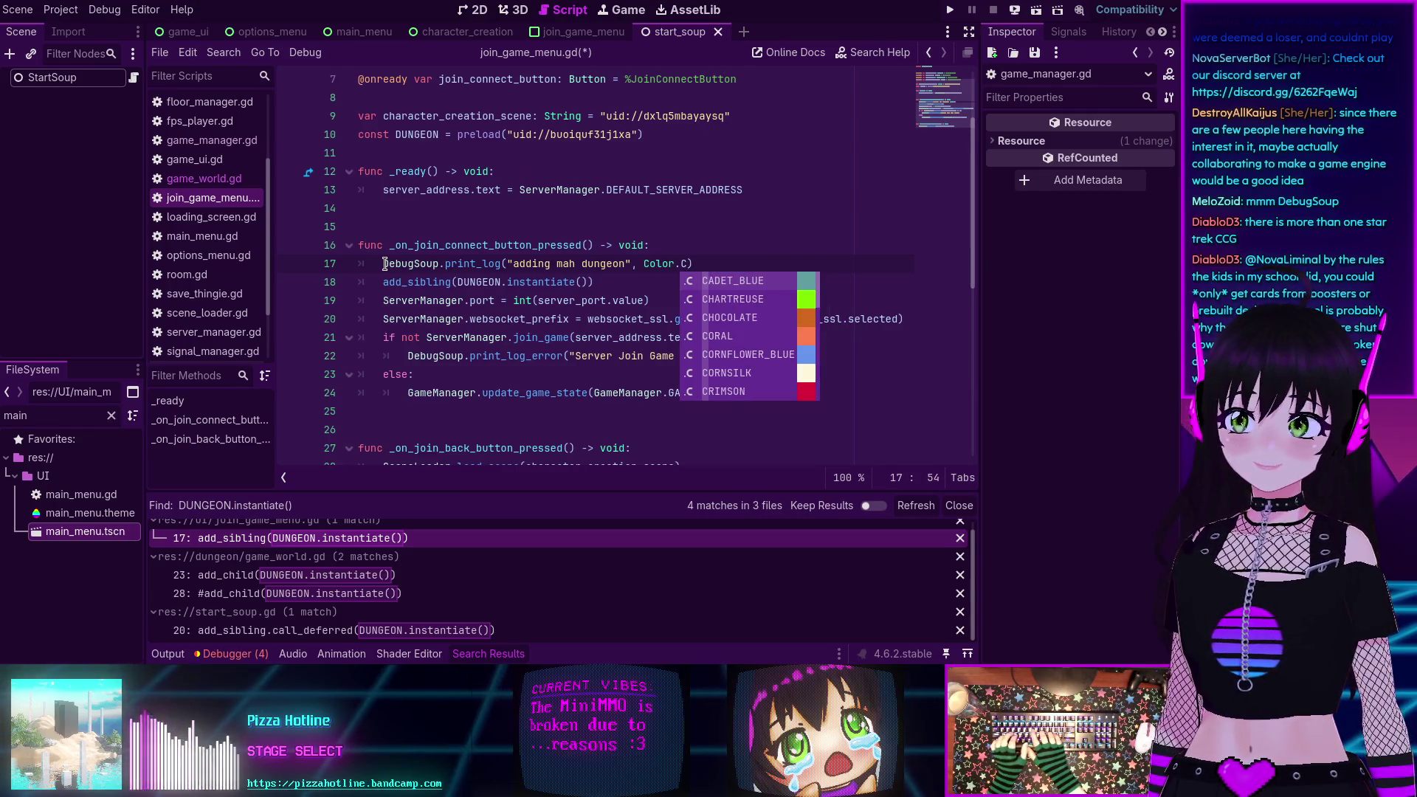
type("y")
key("Return")
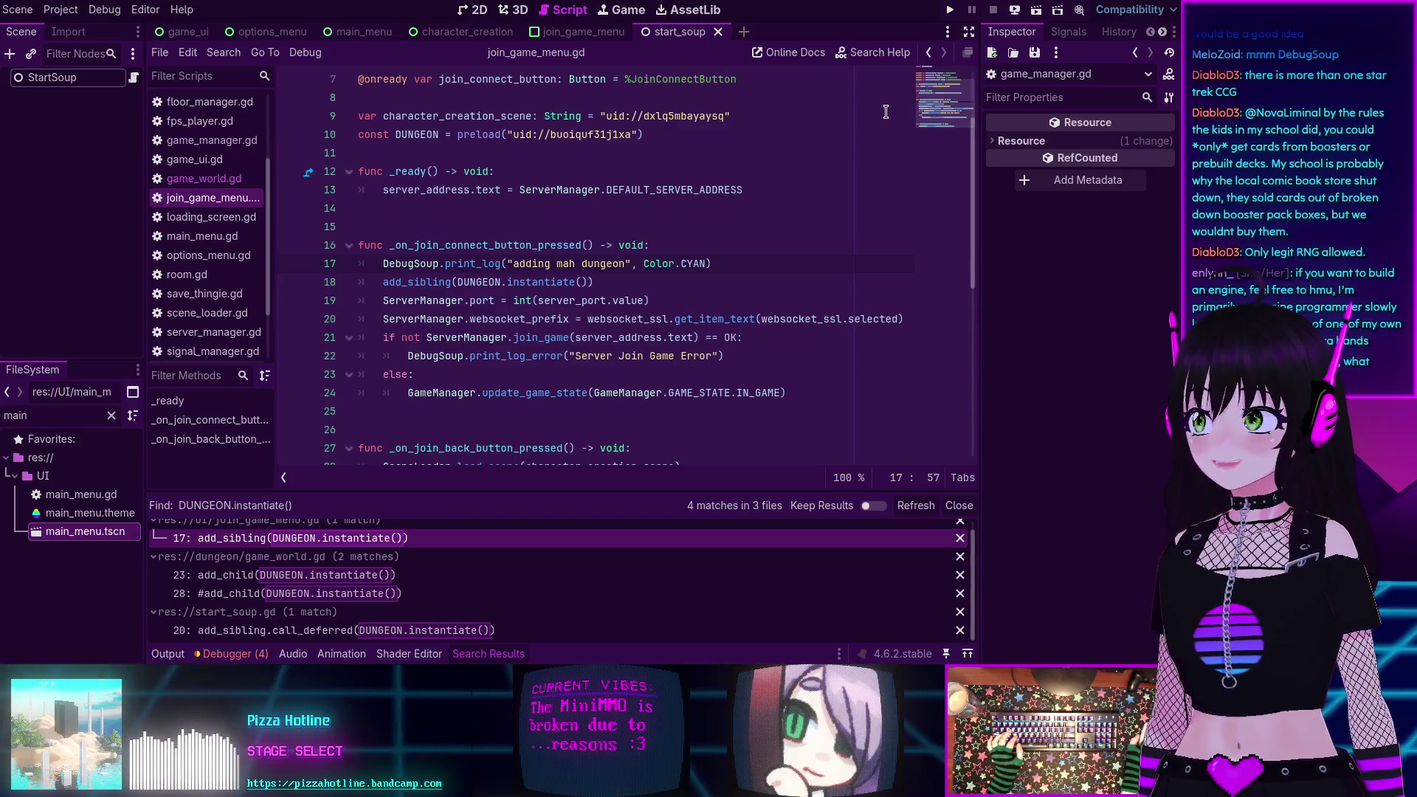
left_click(951, 12)
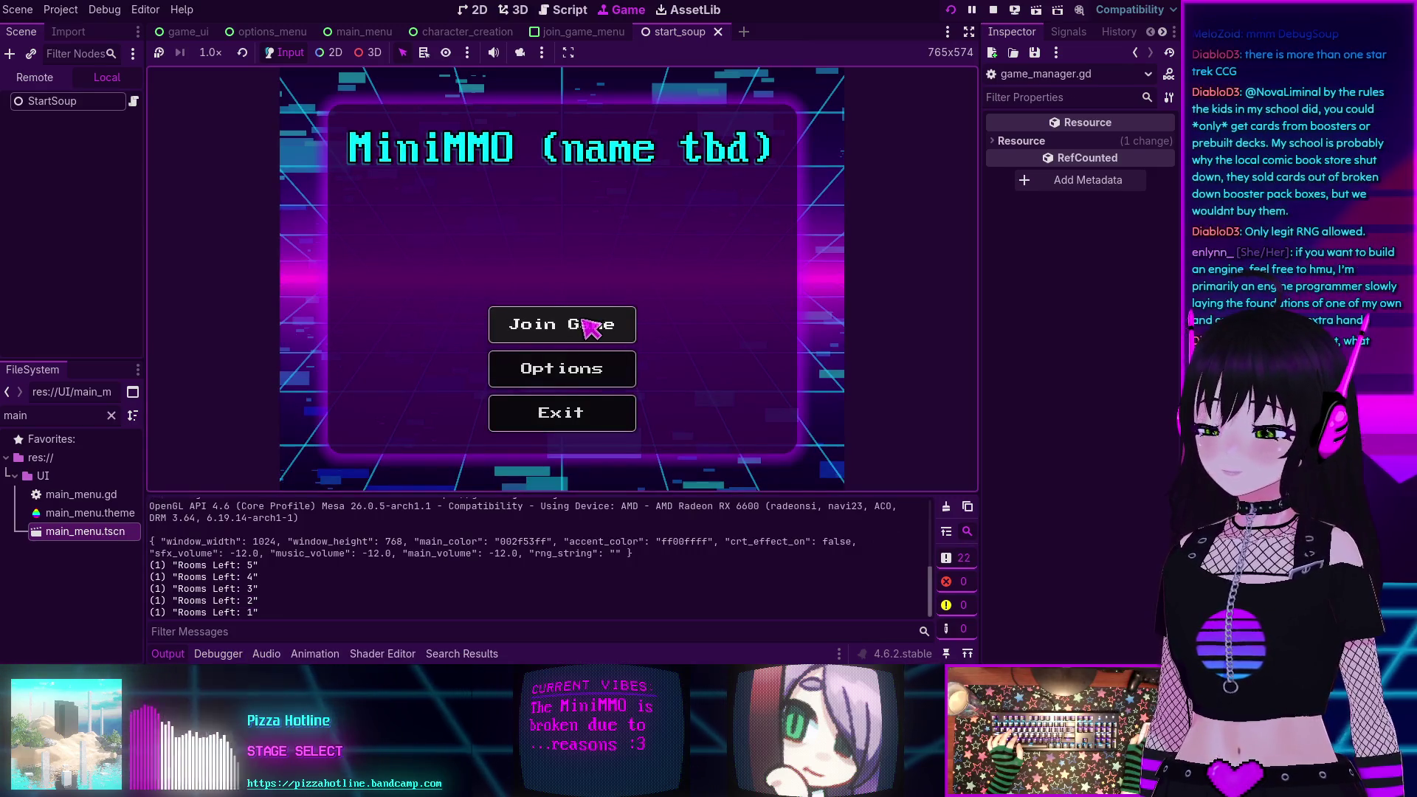
Step: Join the local server through Join Game, SUBMIT and Connect
left_click(590, 325)
left_click(730, 435)
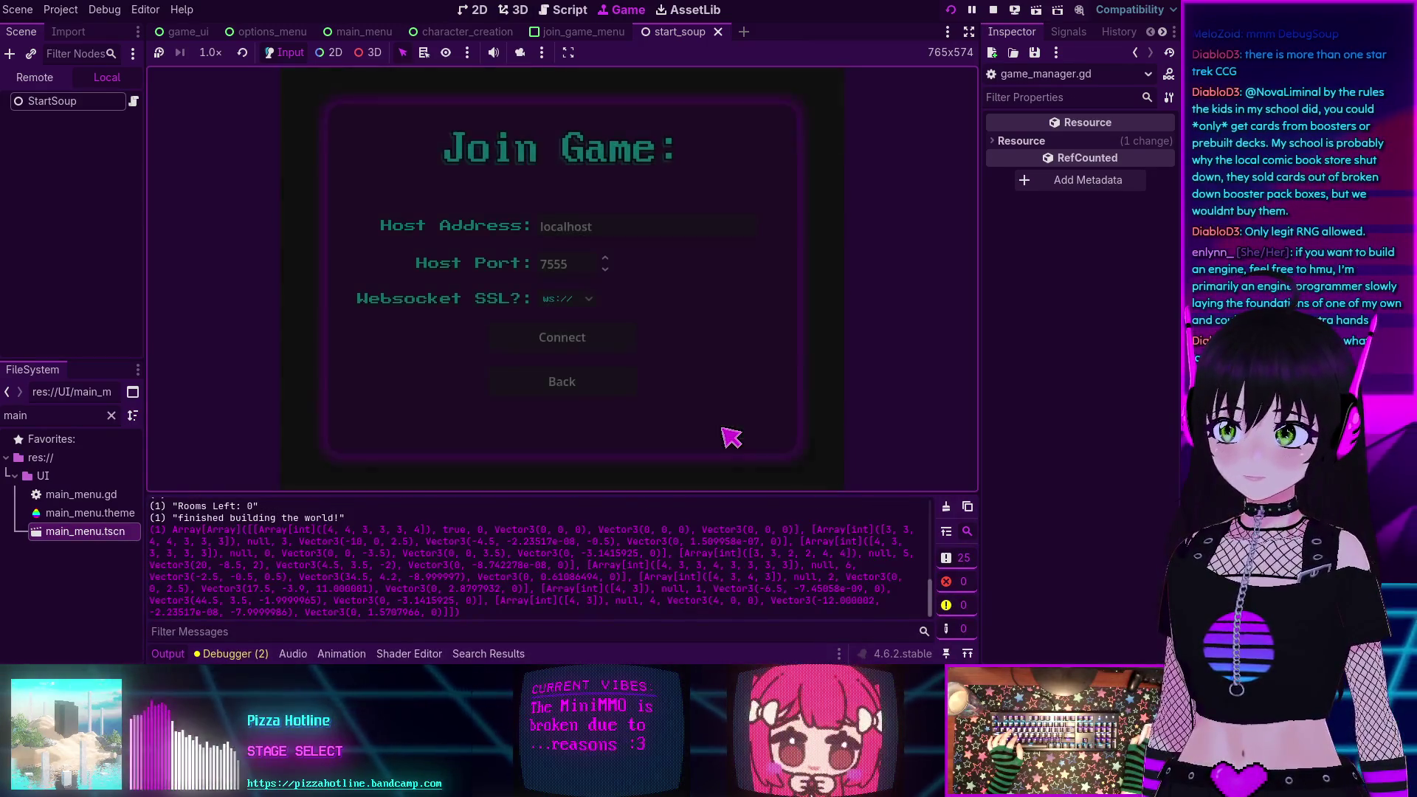
left_click(544, 342)
Step: Walk the cat through the grid rooms toward the pink room, then stop the game
key("Left")
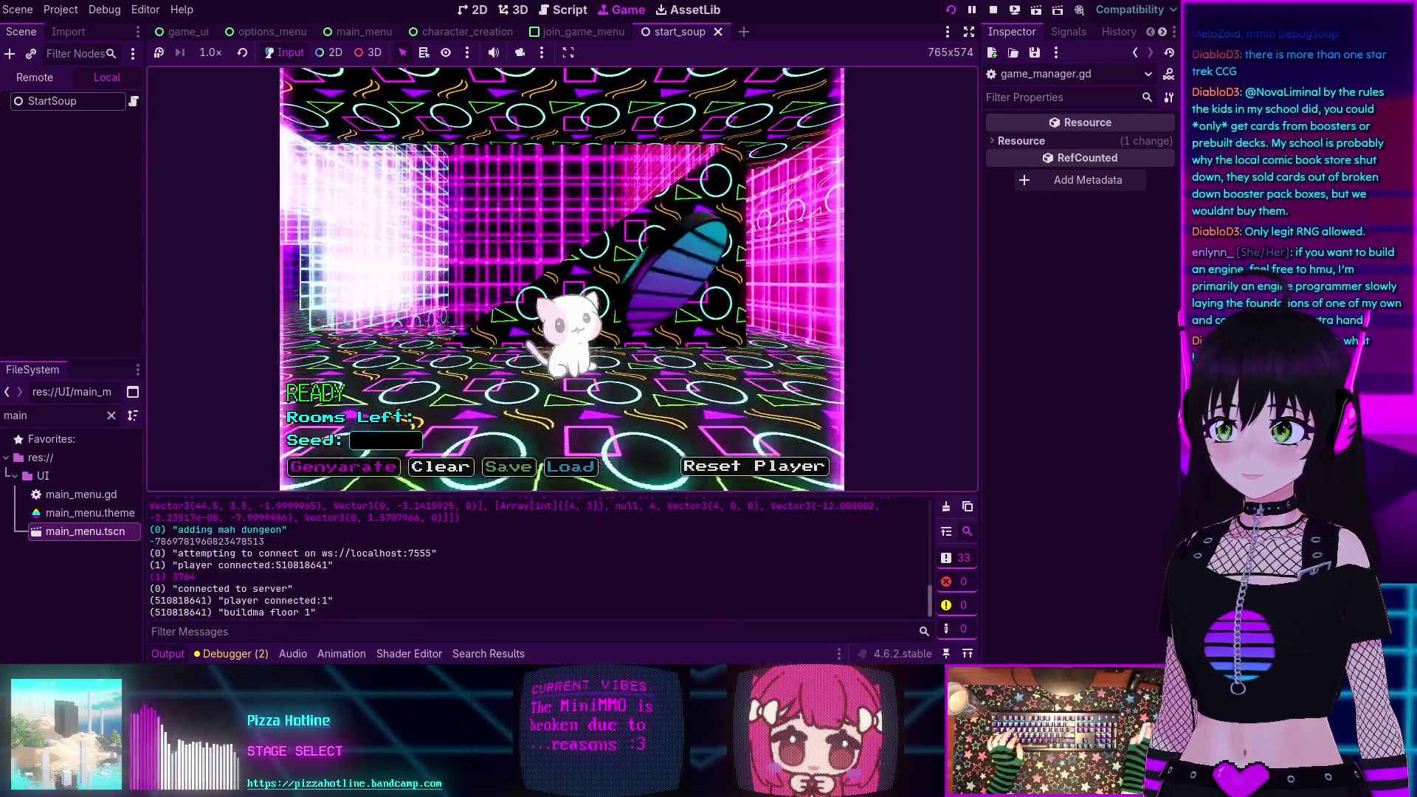
key("Left")
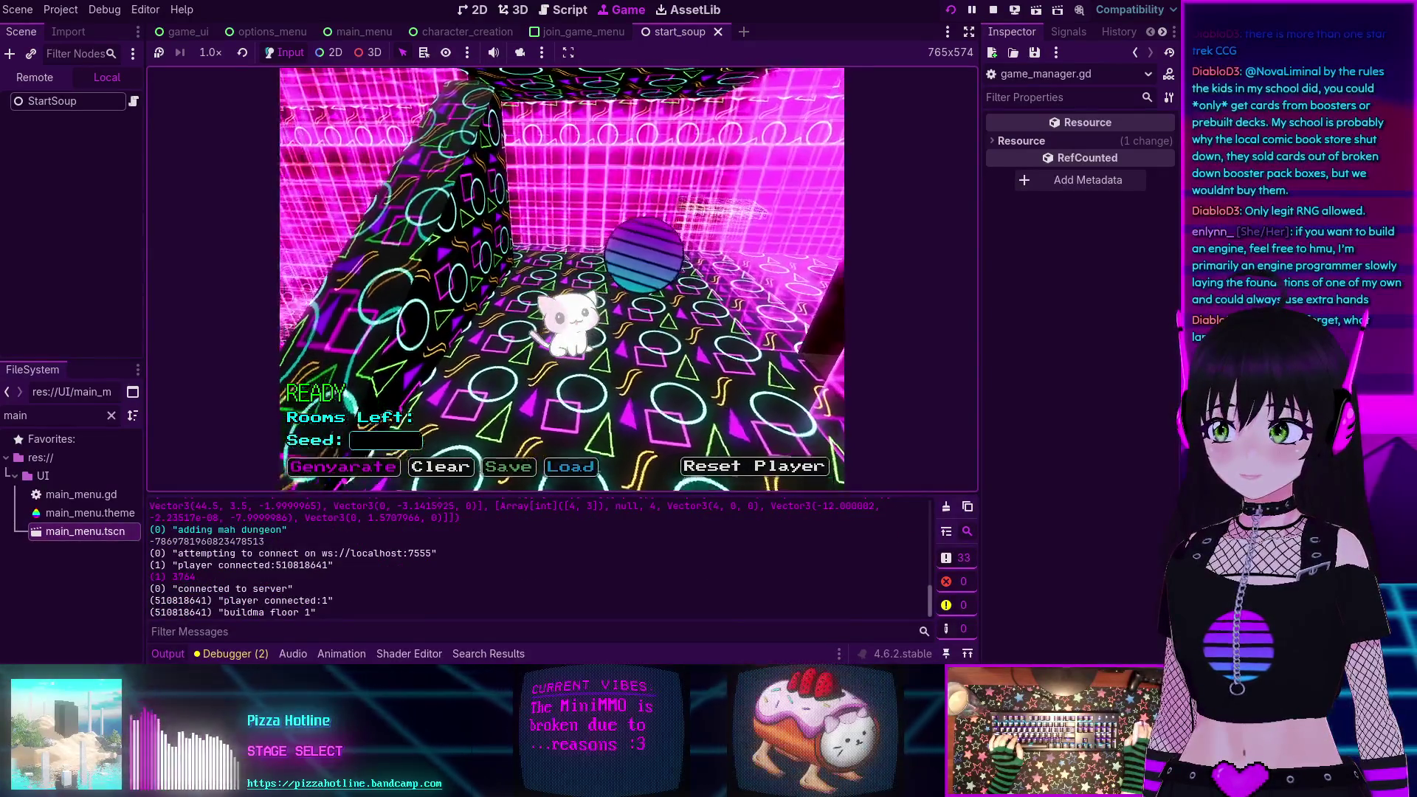
key("Left")
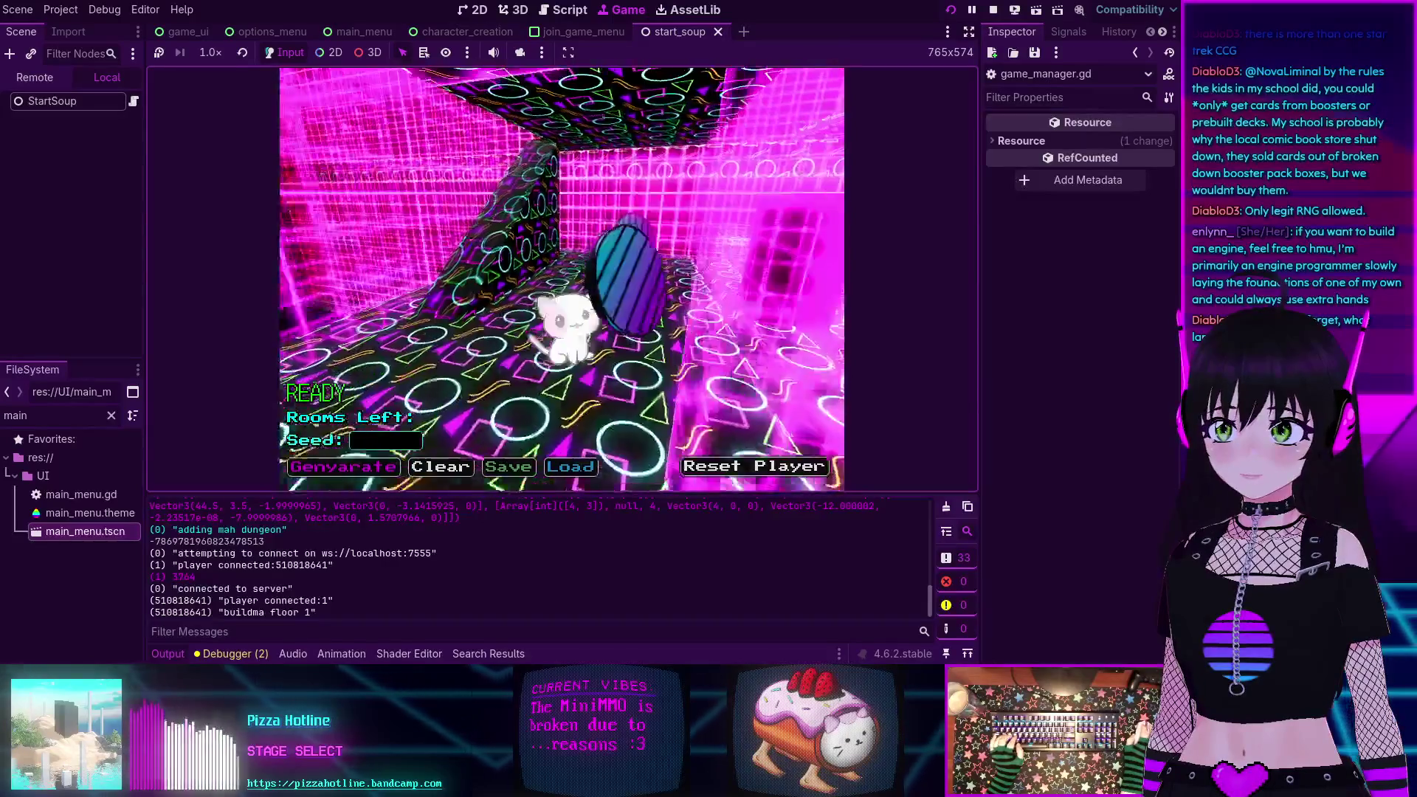
key("Left")
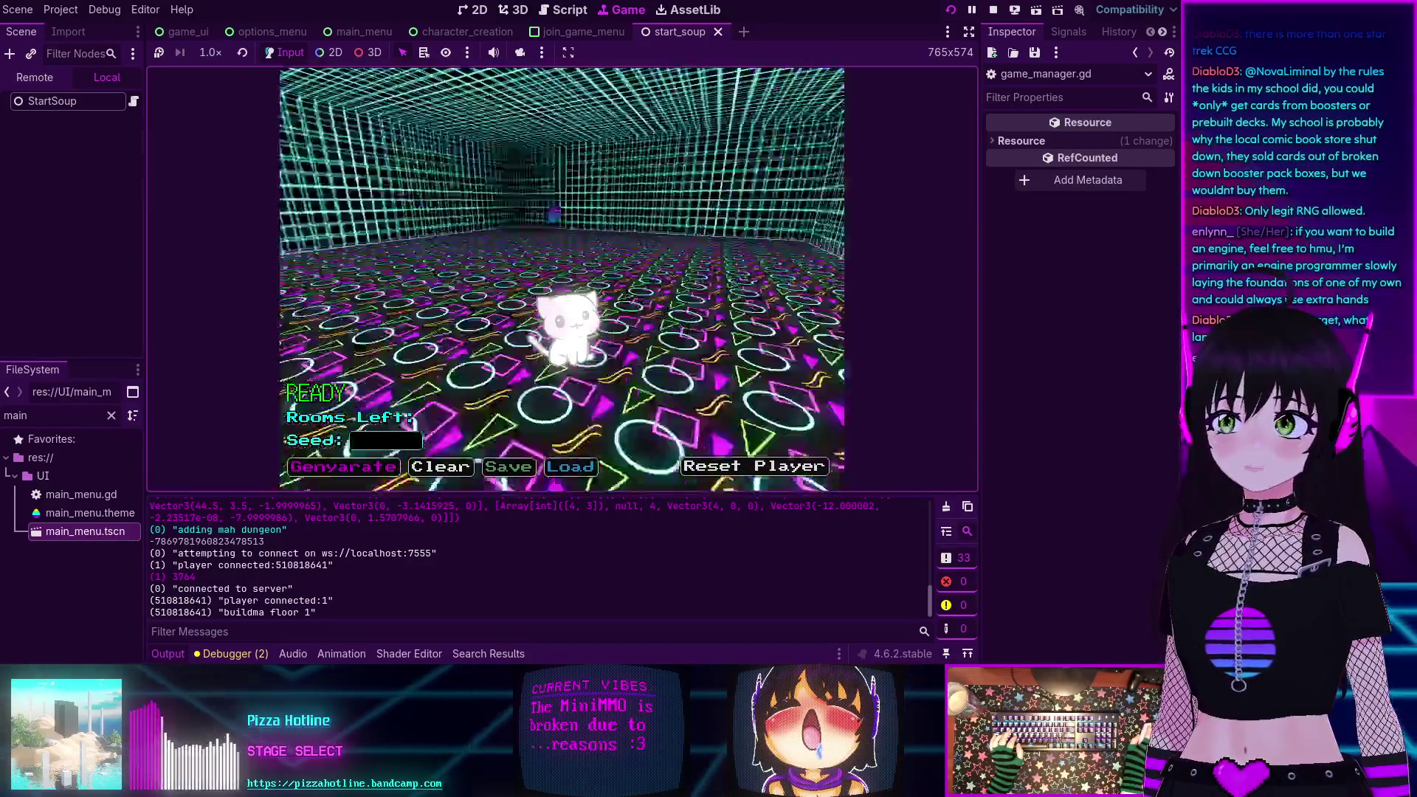
key("Left")
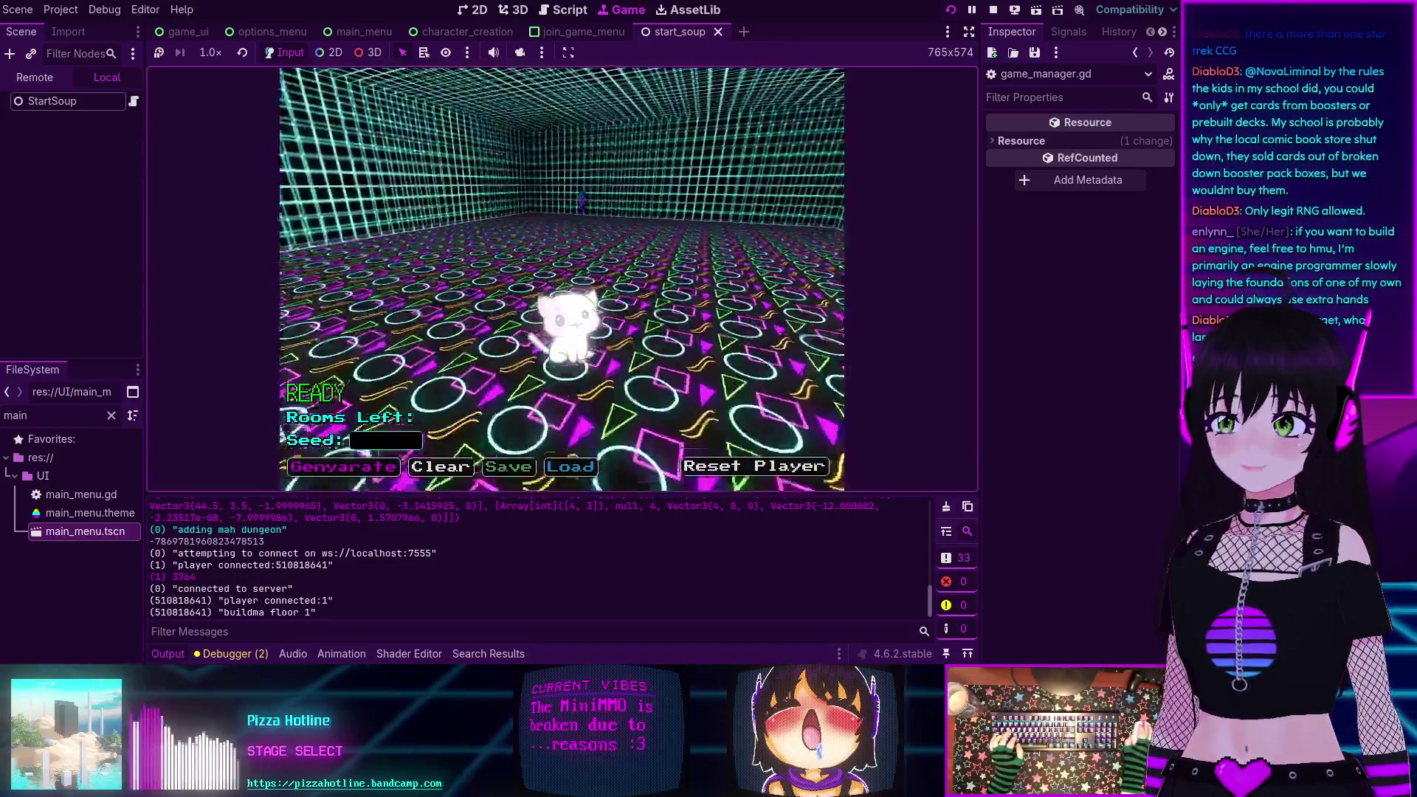
key("Left")
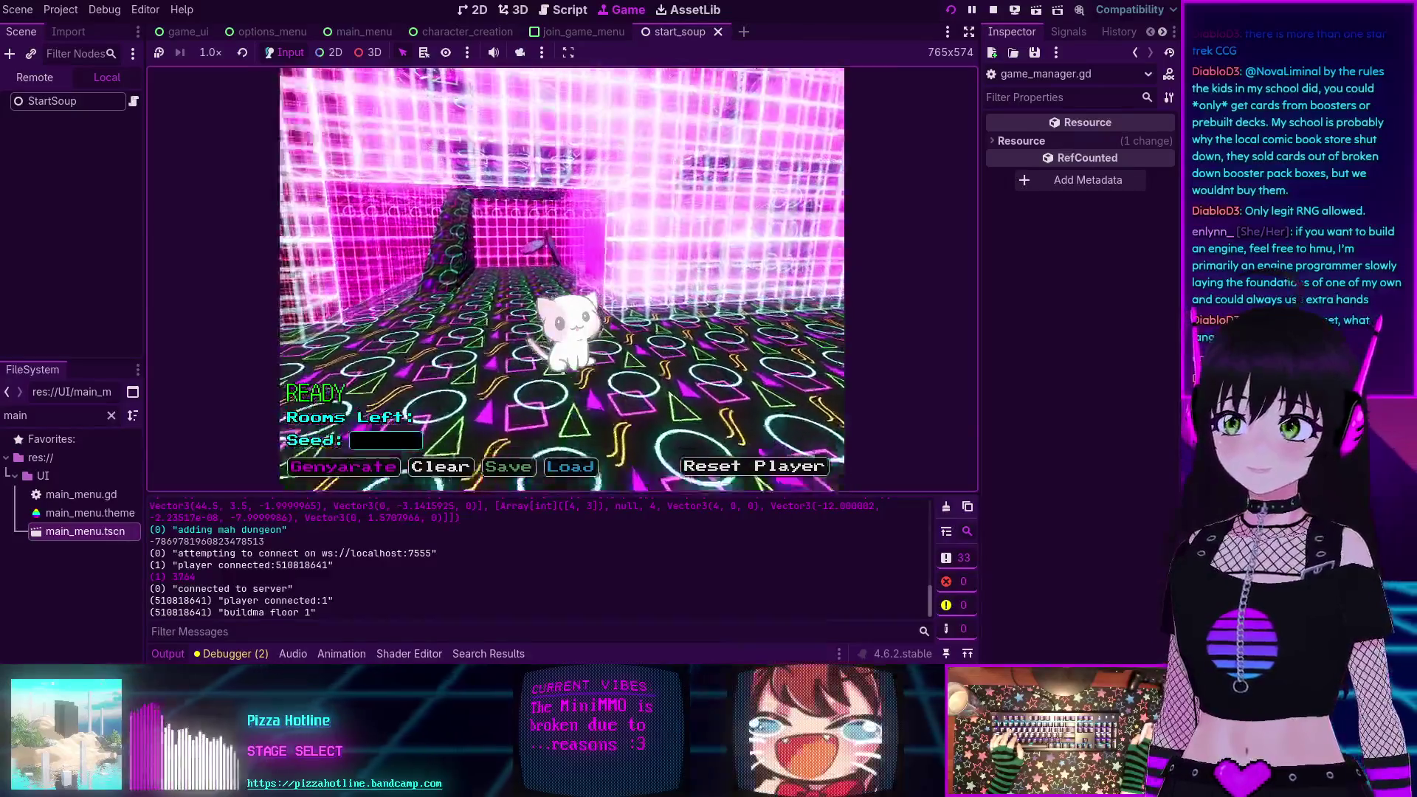
key("Left")
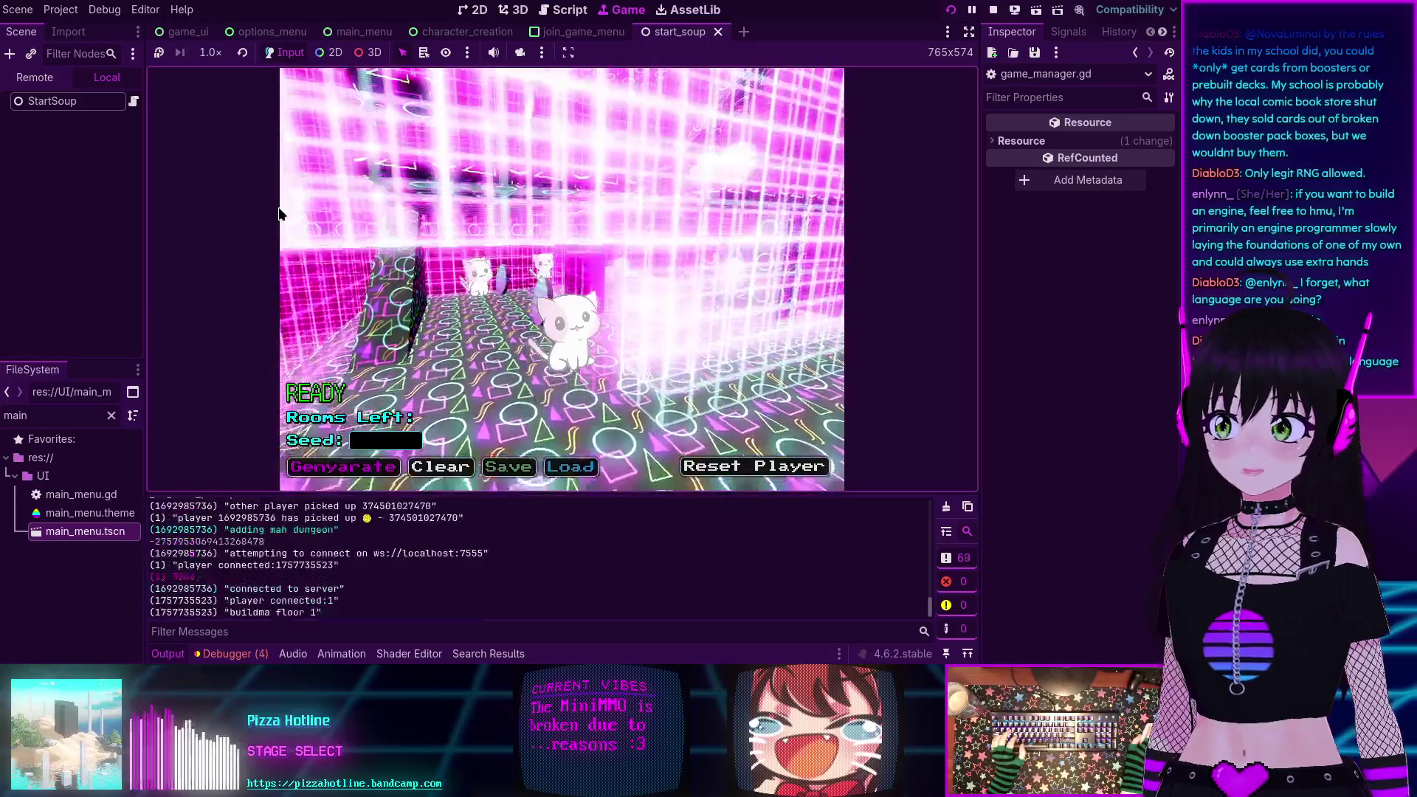
key("Left")
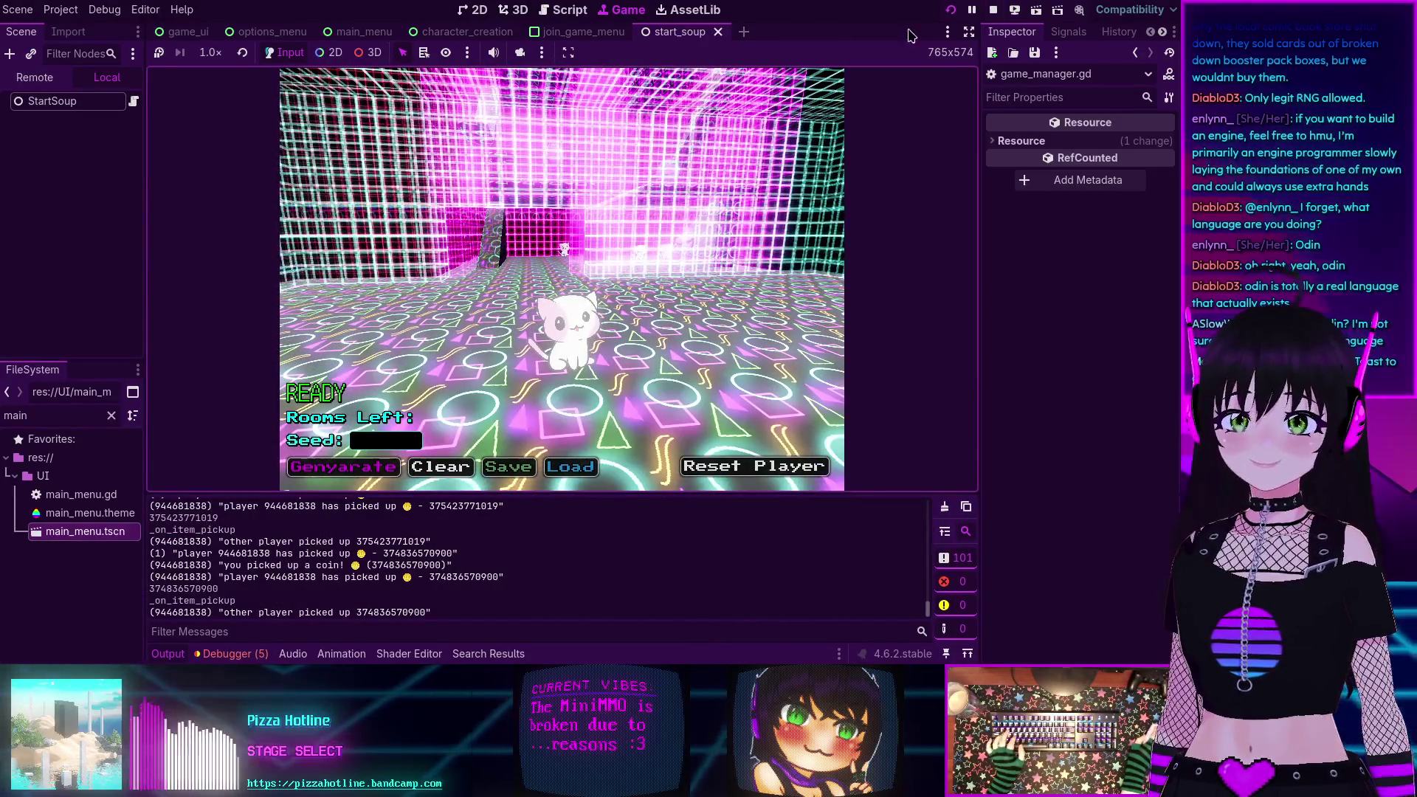
key("F8")
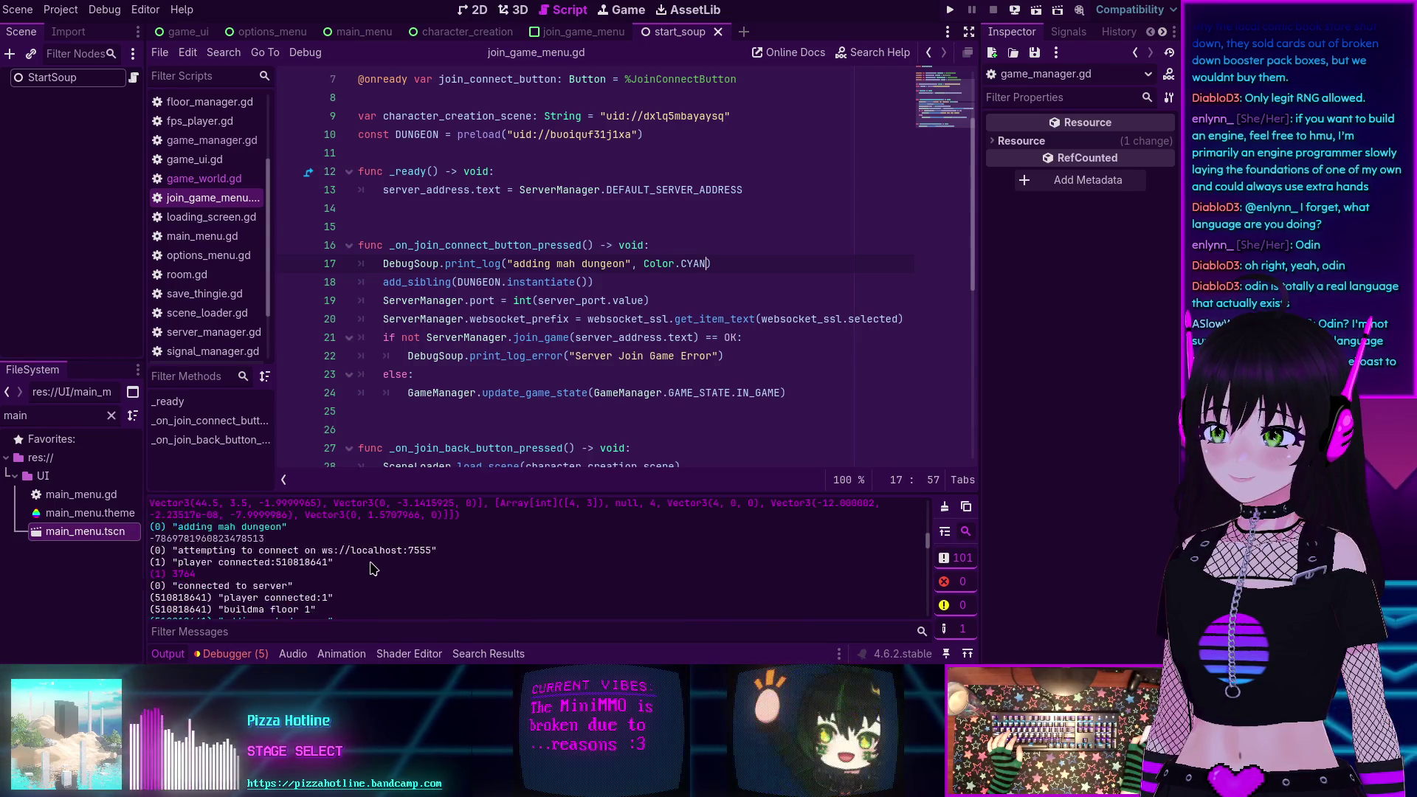
Step: Scroll the Output log to find "adding mah dungeon", then relaunch the game
scroll(354, 563, "down", 1)
scroll(236, 575, "down", 2)
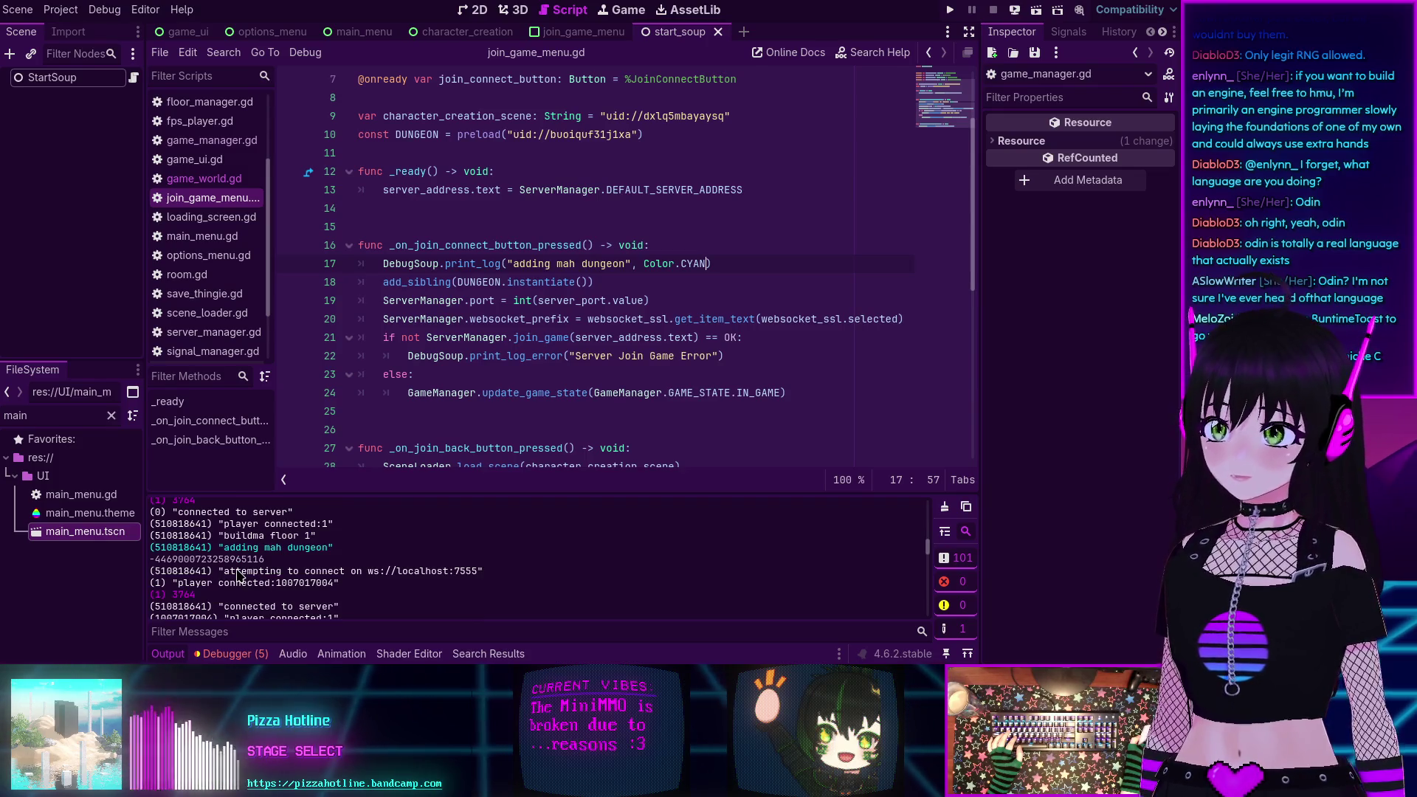
left_click(949, 10)
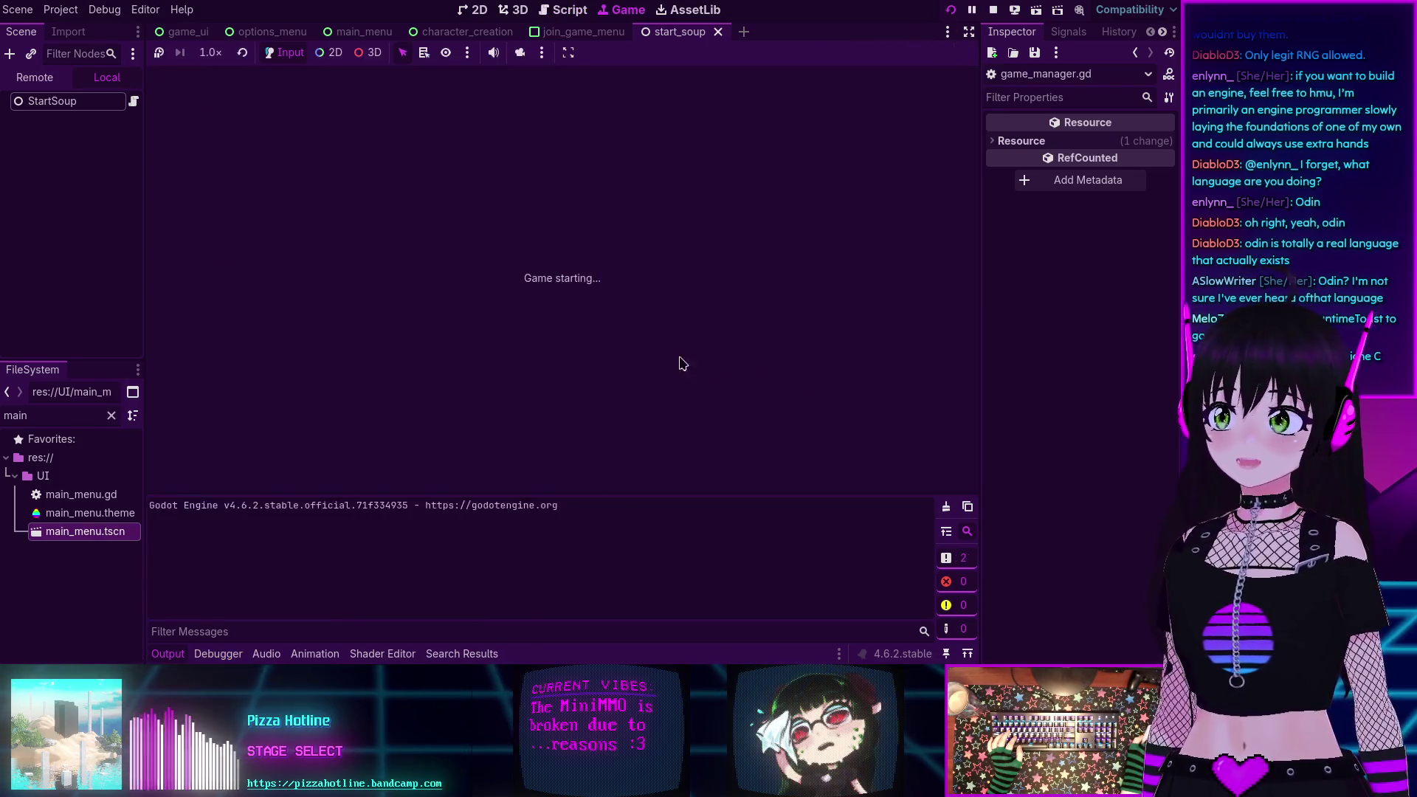
Step: Rejoin via Join Game, SUBMIT and Connect, walk forward, and open the in-game debug console
left_click(546, 325)
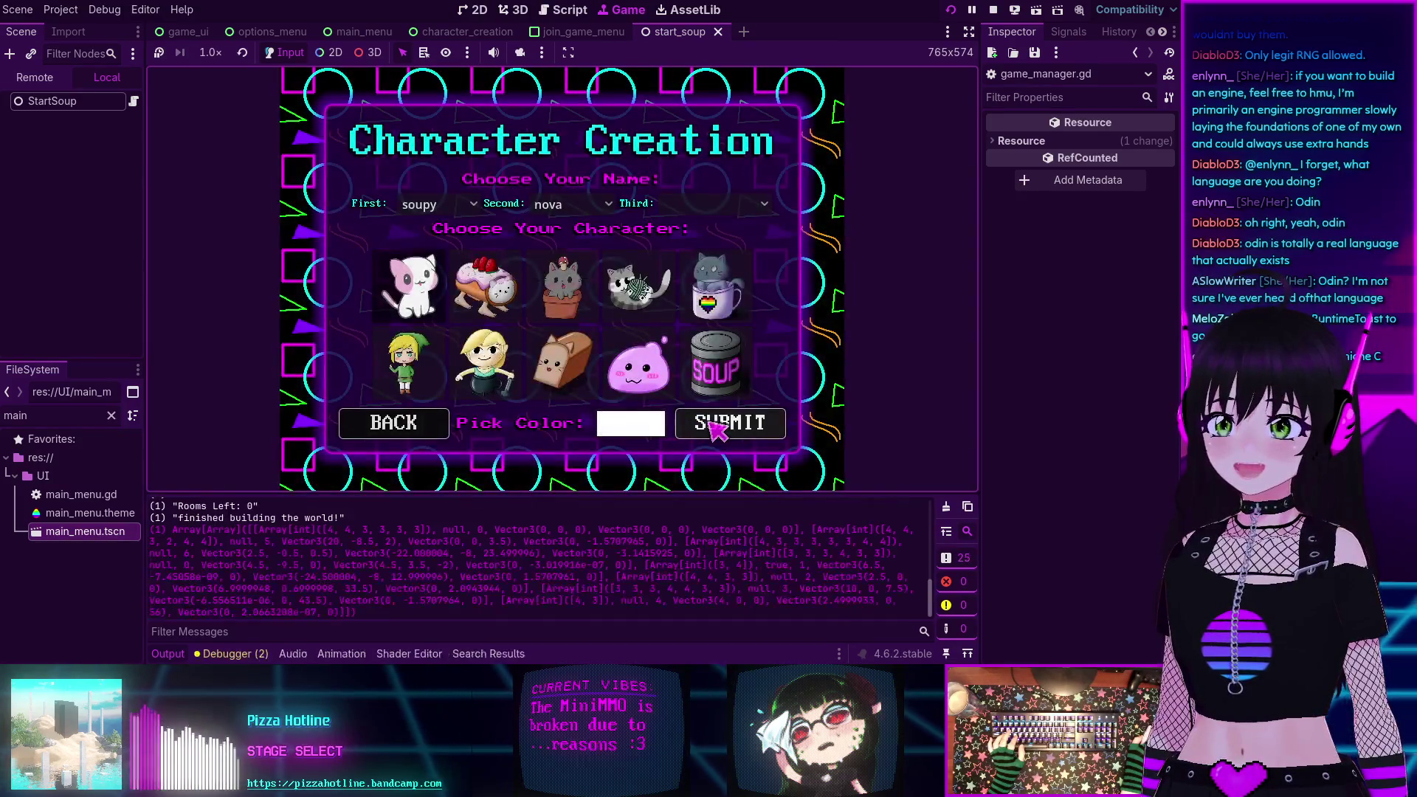
left_click(723, 425)
left_click(566, 342)
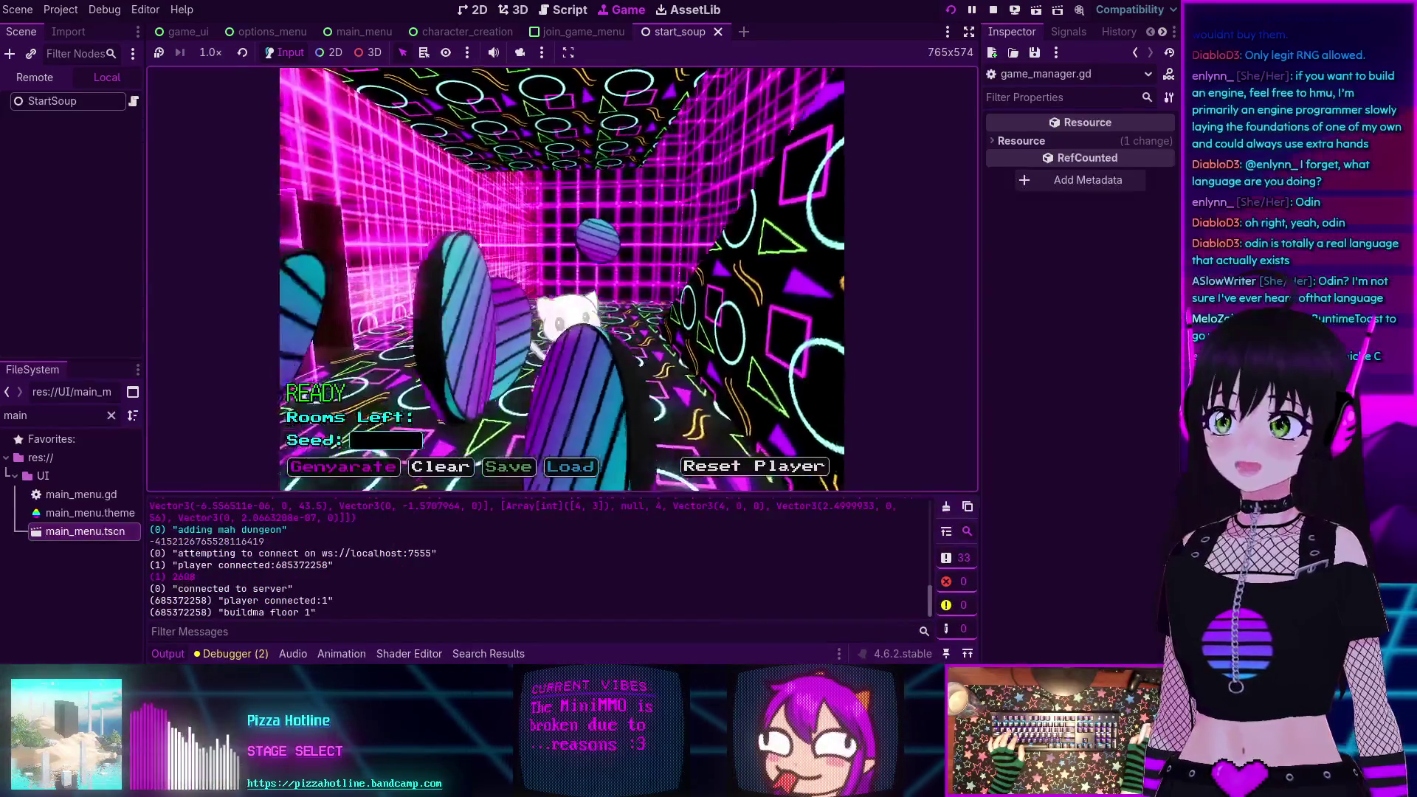
key("w")
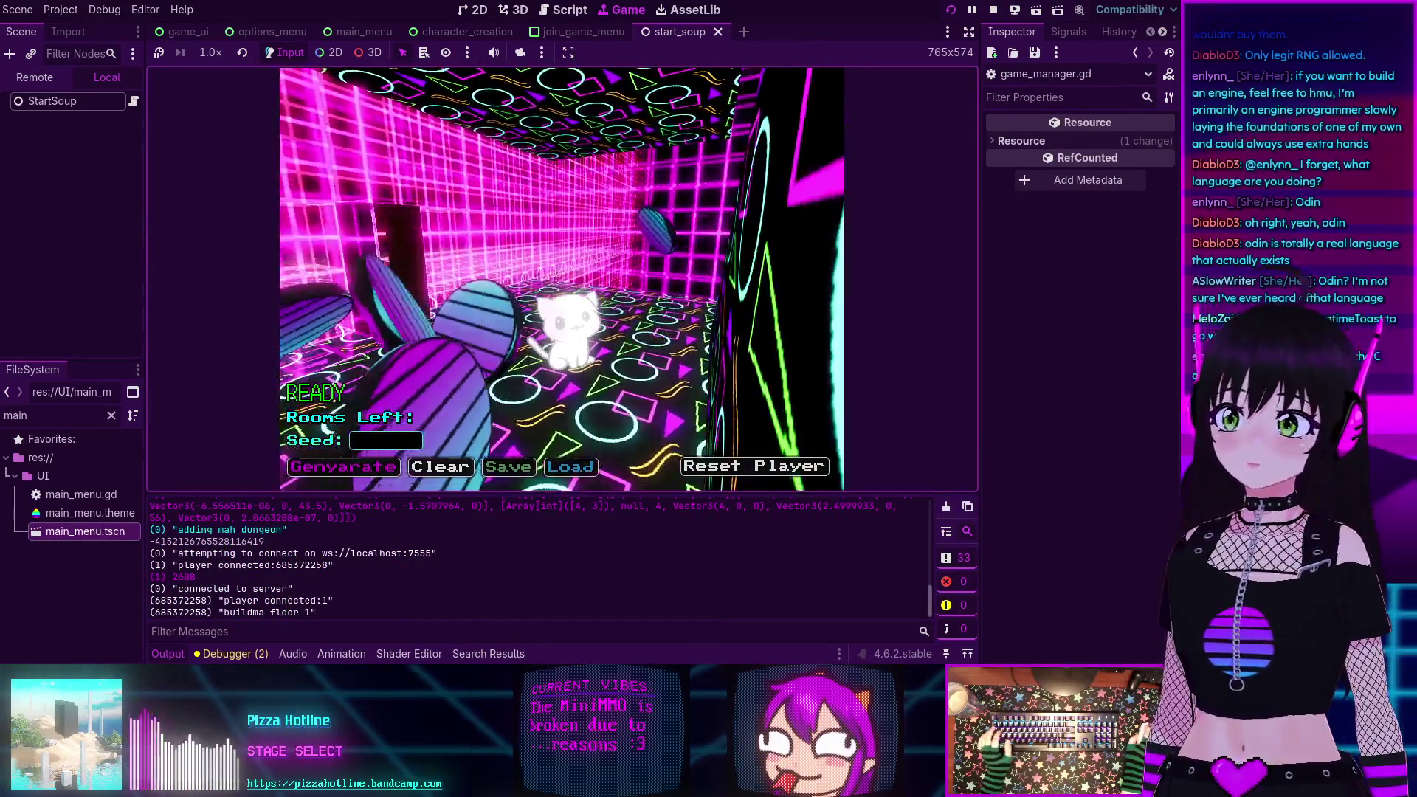
key("grave")
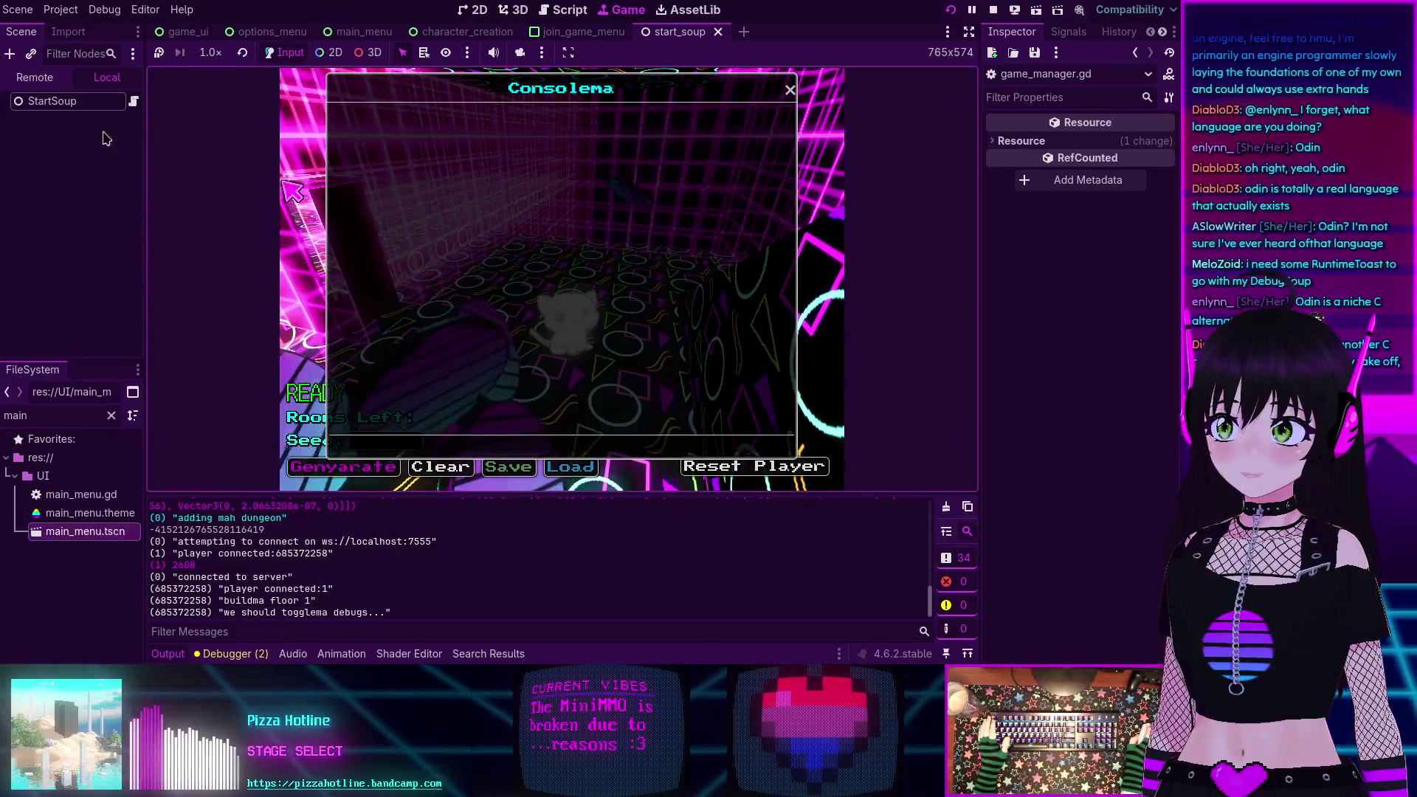
Step: Expand JoinGameMenu and VBoxContainer in the Remote tree beside Dungeon, then stop the game
left_click(35, 78)
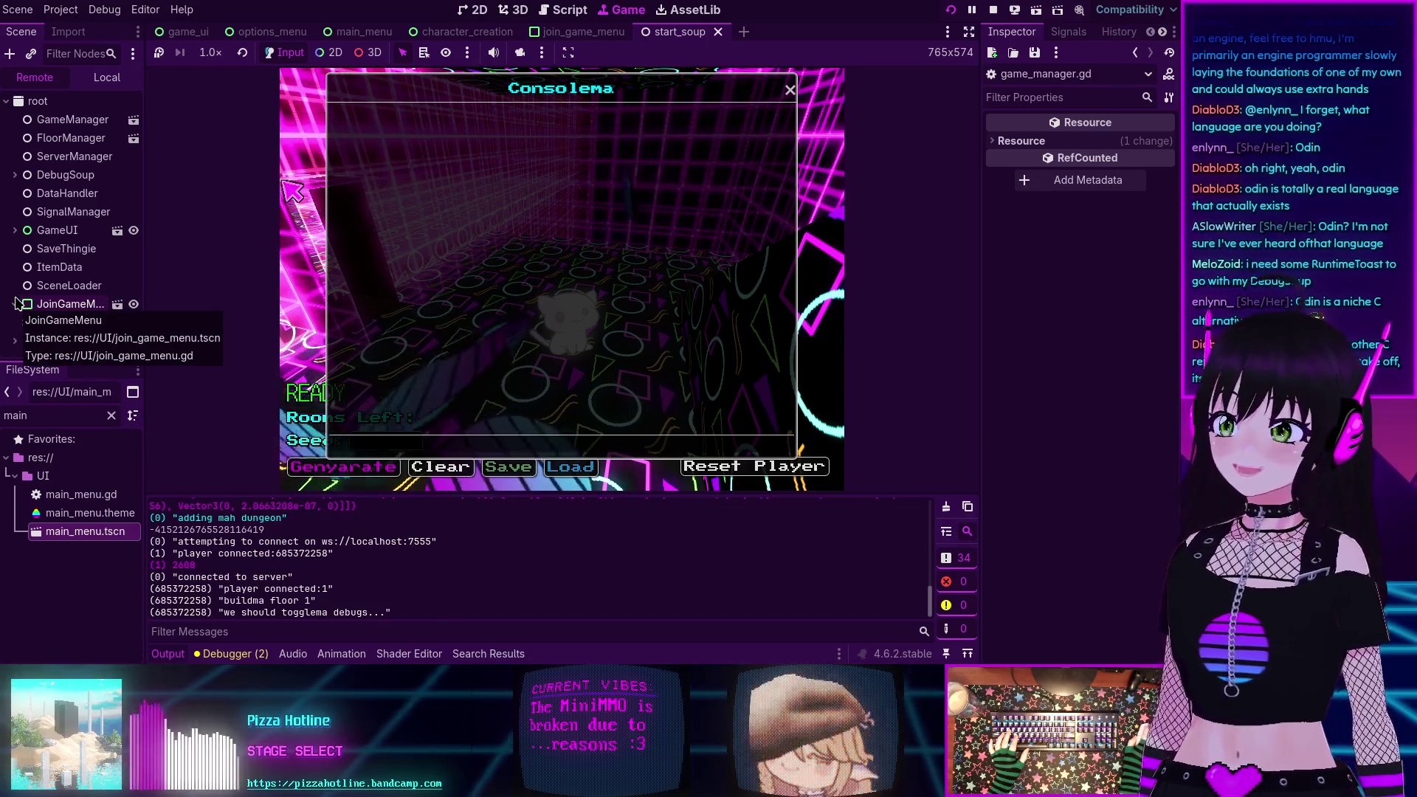
left_click(15, 304)
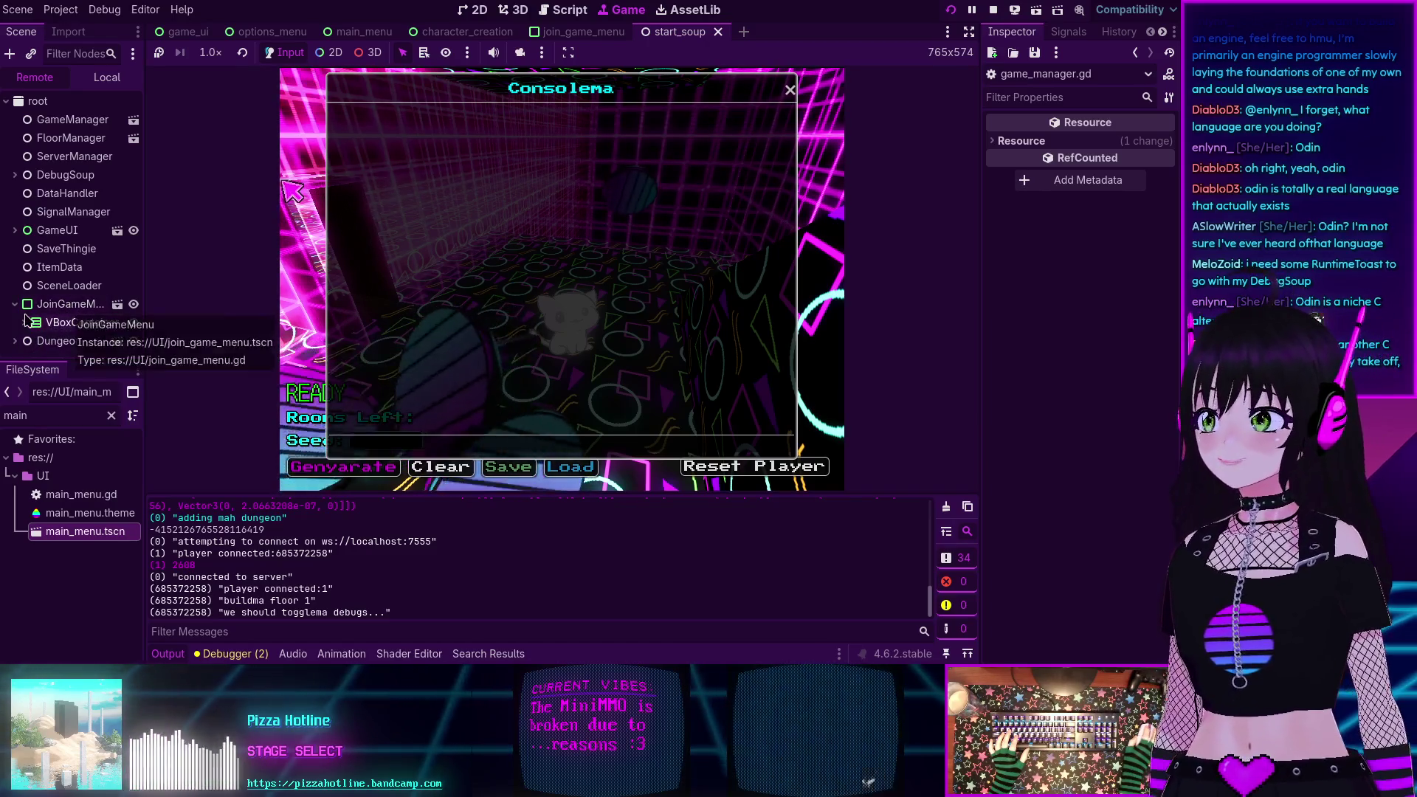
left_click(24, 323)
scroll(46, 331, "down", 3)
scroll(47, 331, "up", 3)
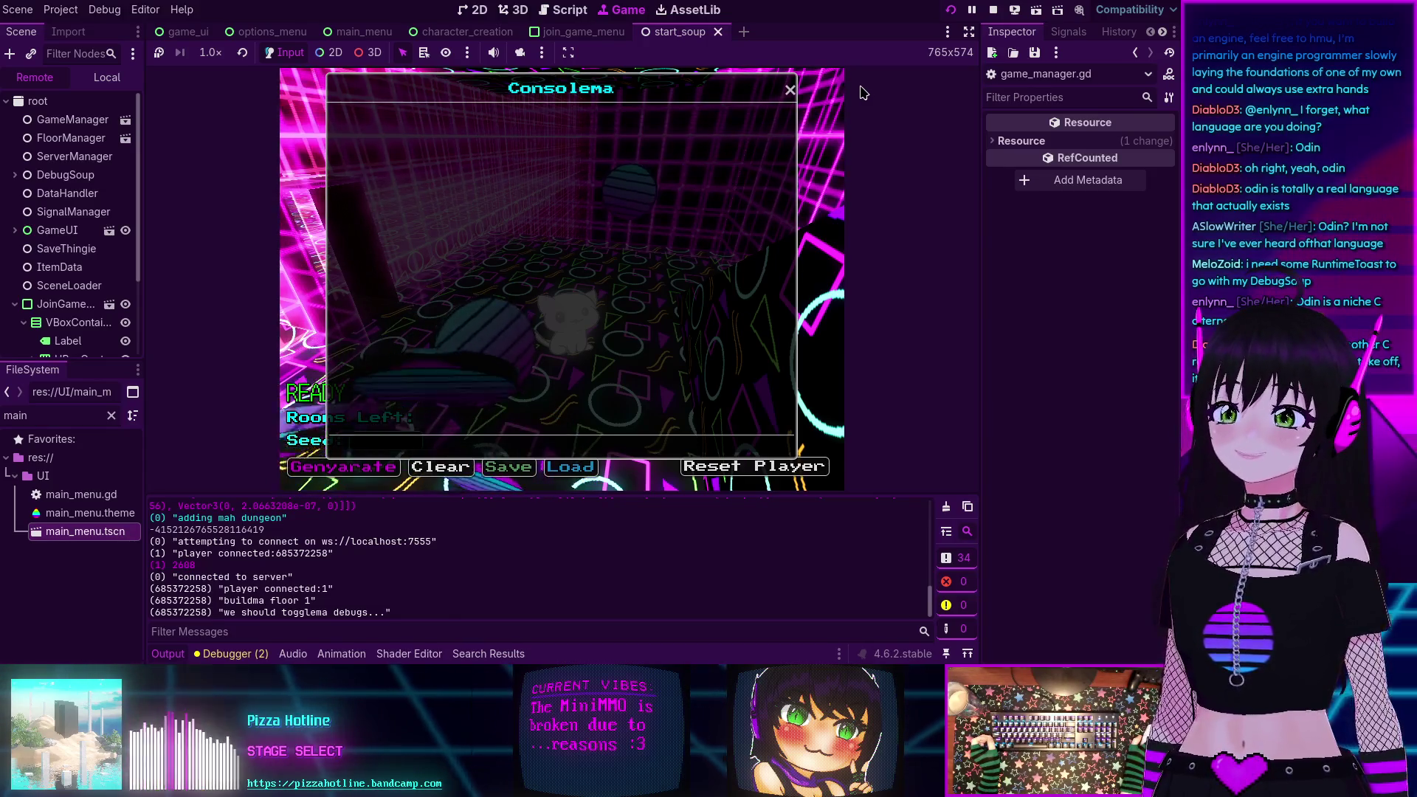
left_click(992, 10)
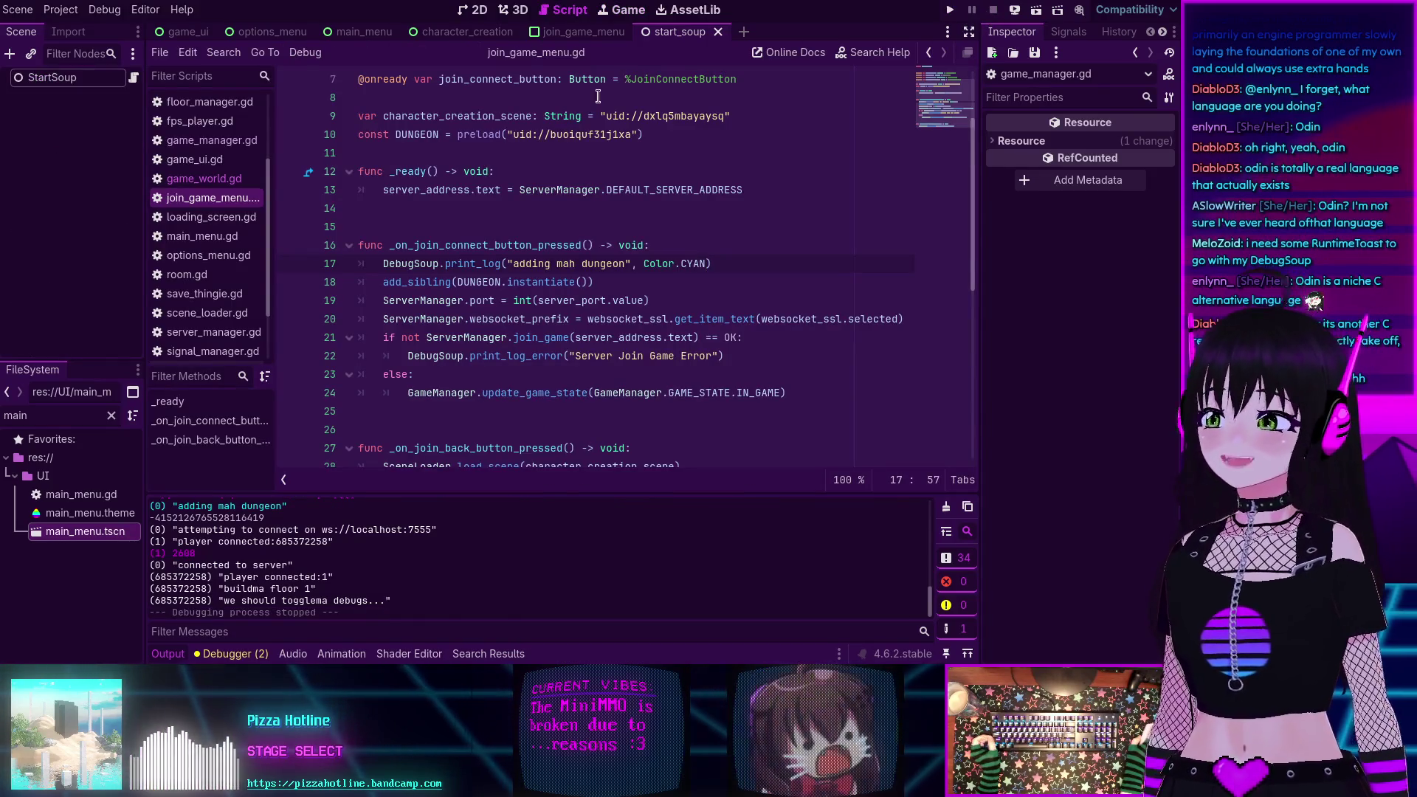
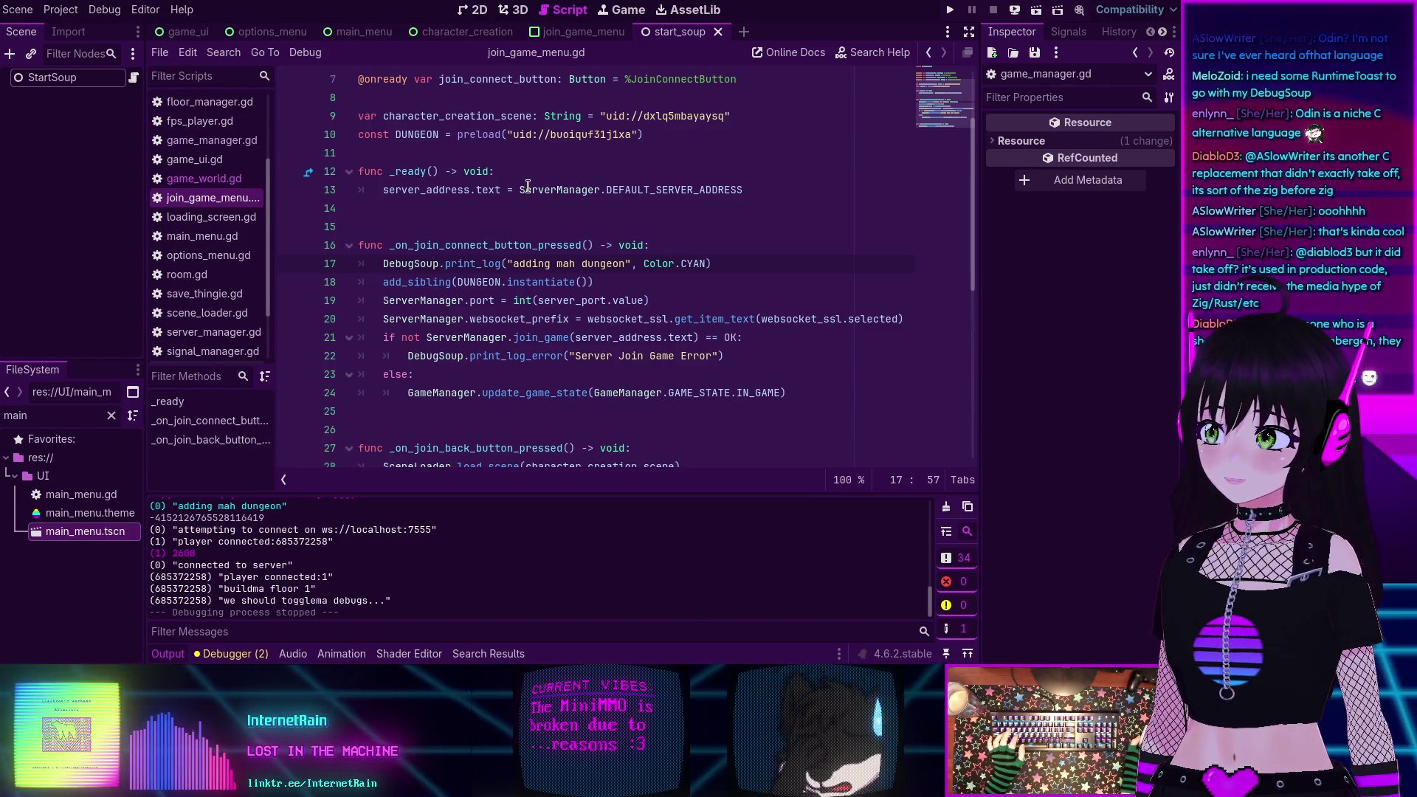
Step: Remove the 'main' filter from the FileSystem dock so every project file is listed again
left_click(580, 190)
left_click(443, 209)
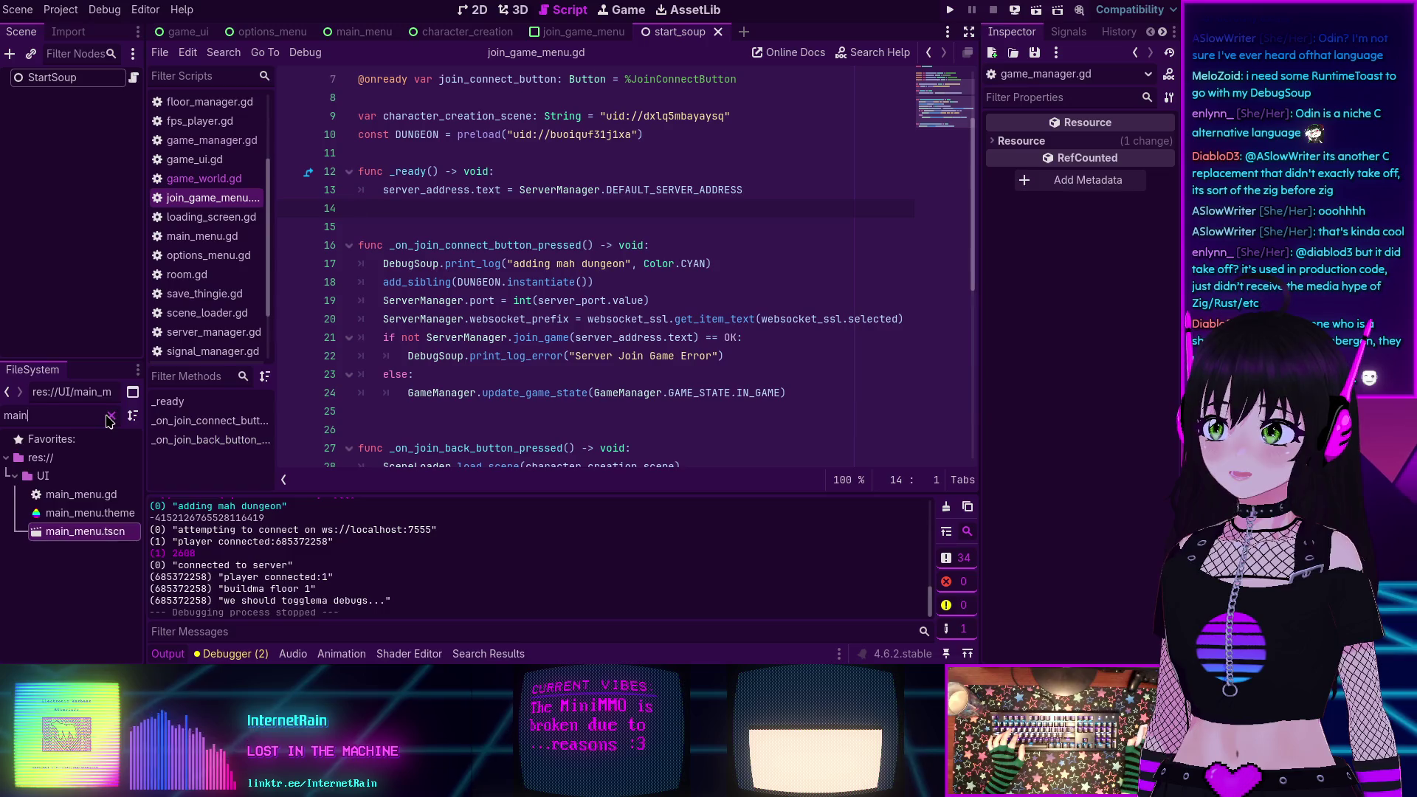
left_click(110, 417)
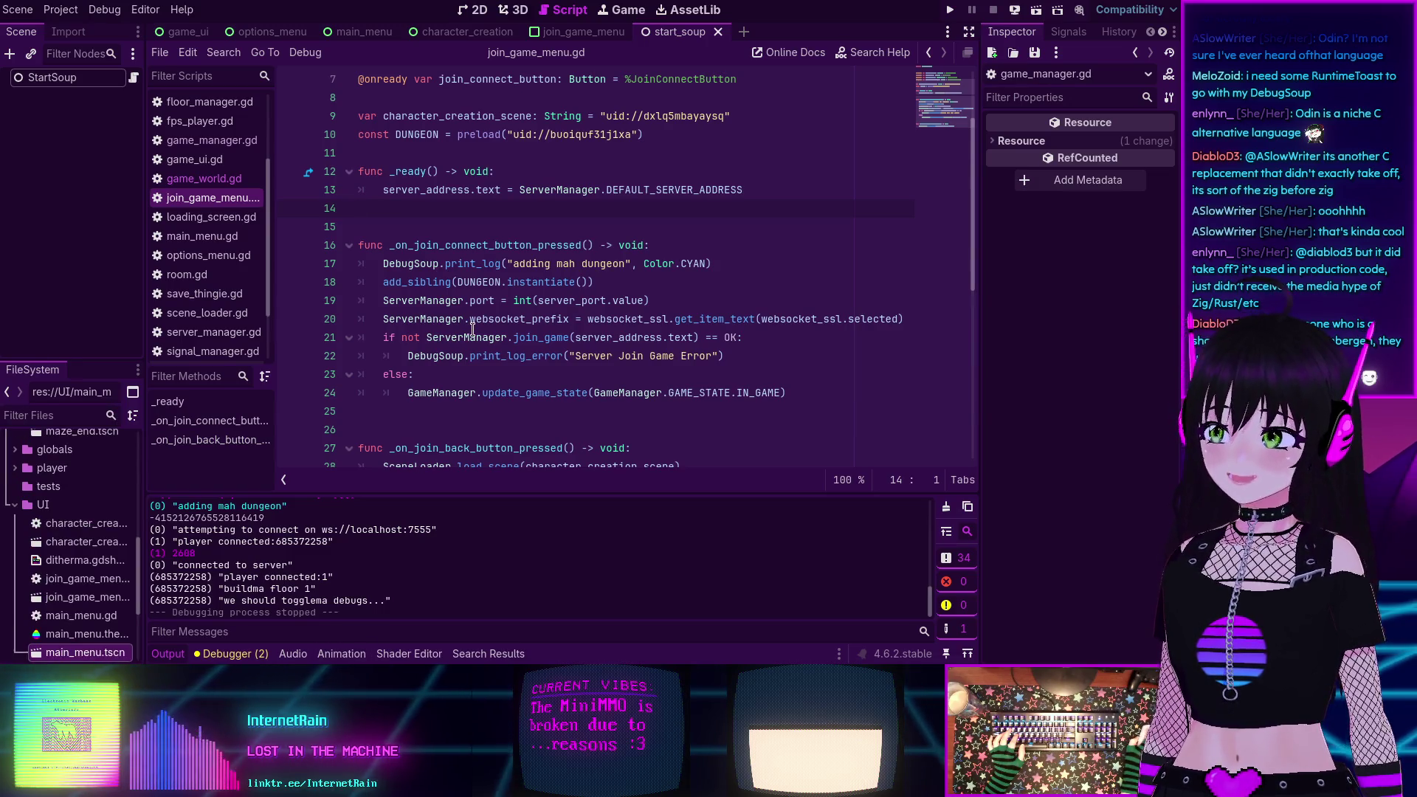
mouse_move(472, 332)
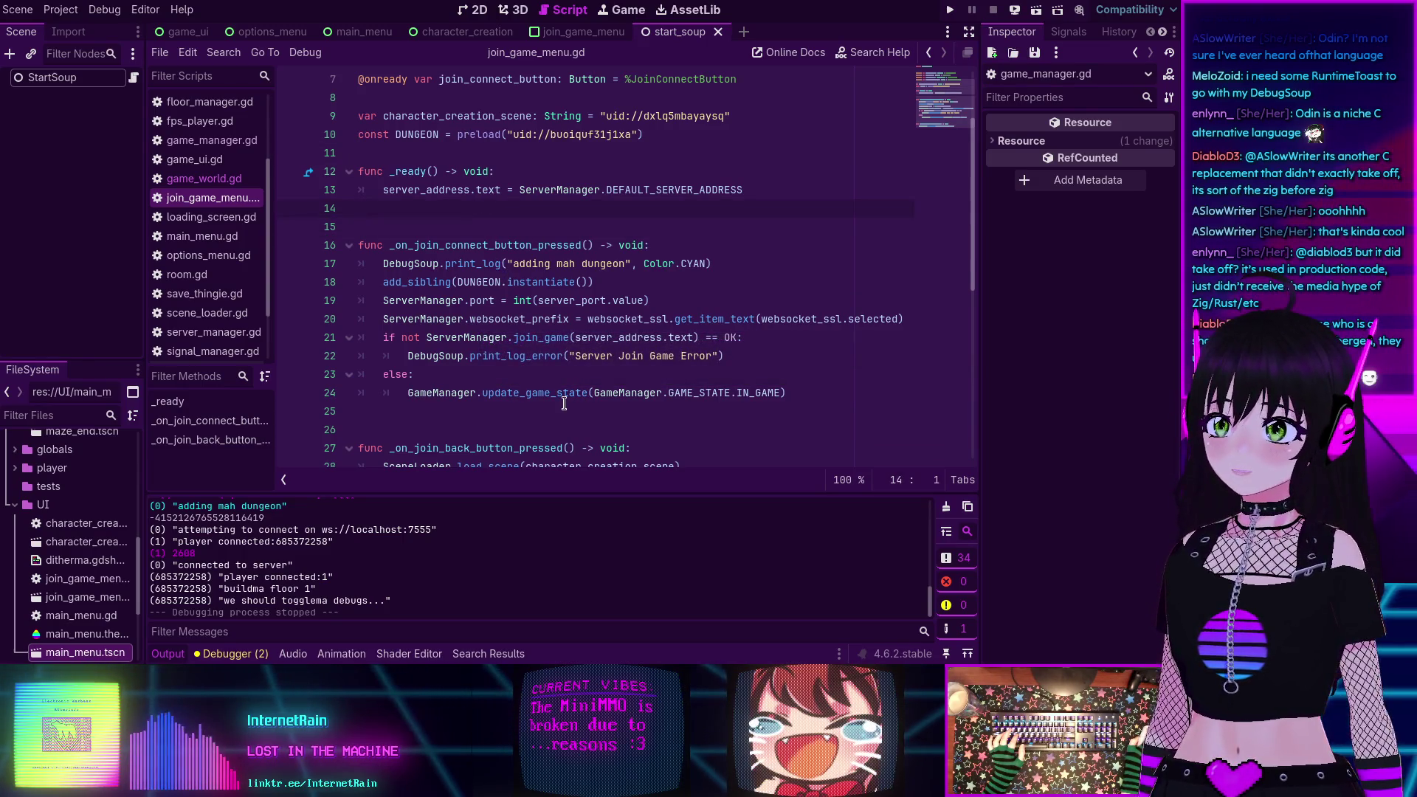
left_click(517, 372)
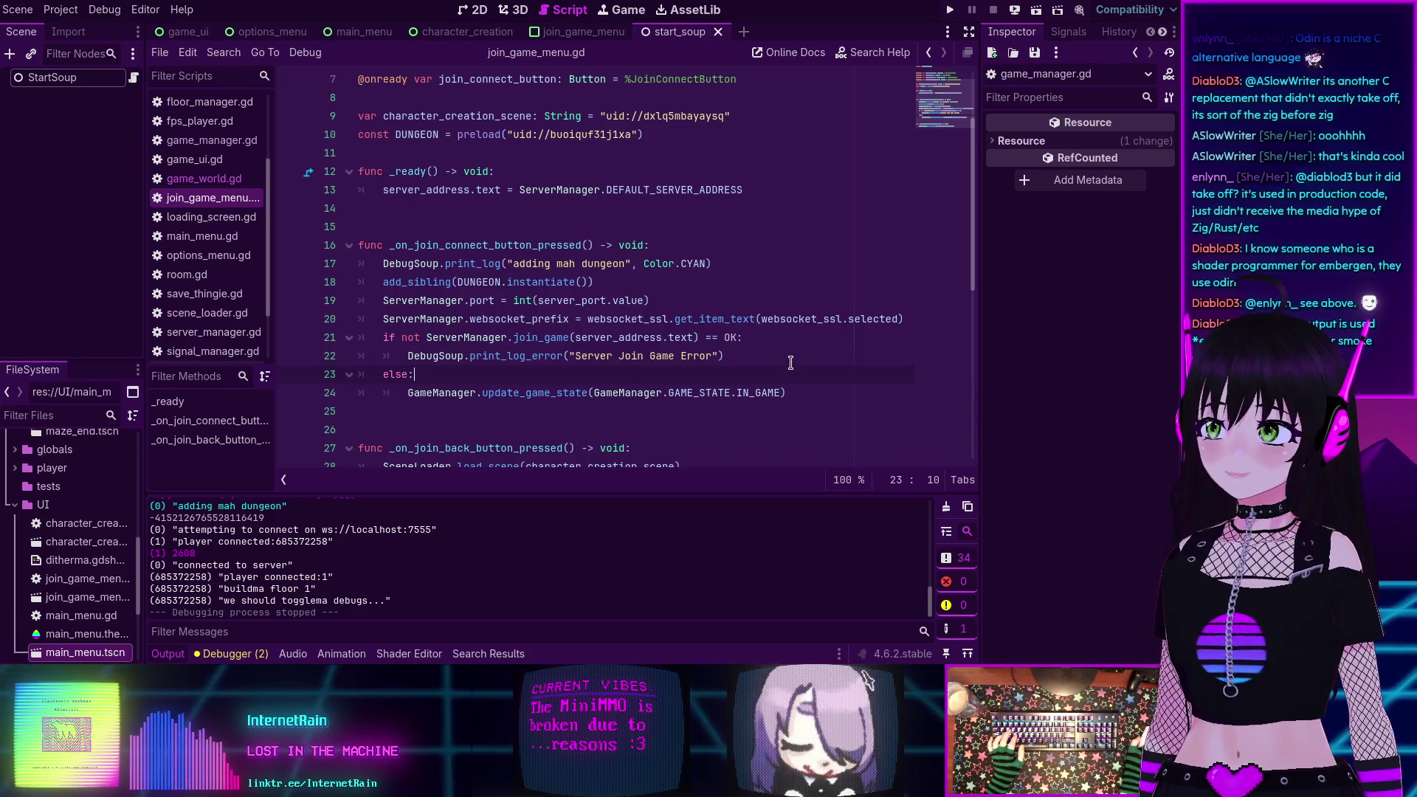
scroll(791, 362, "up", 1)
scroll(790, 357, "down", 2)
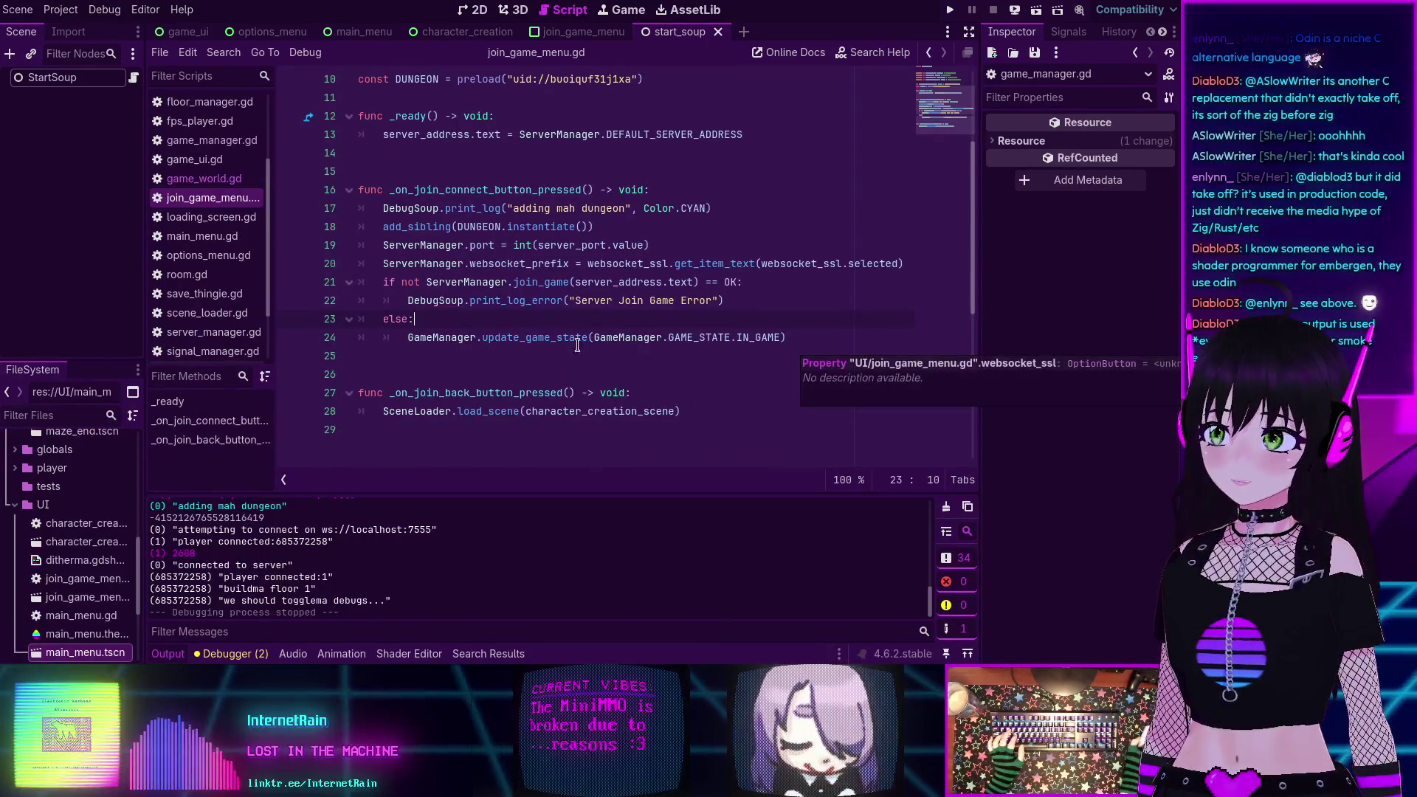
scroll(78, 538, "down", 4)
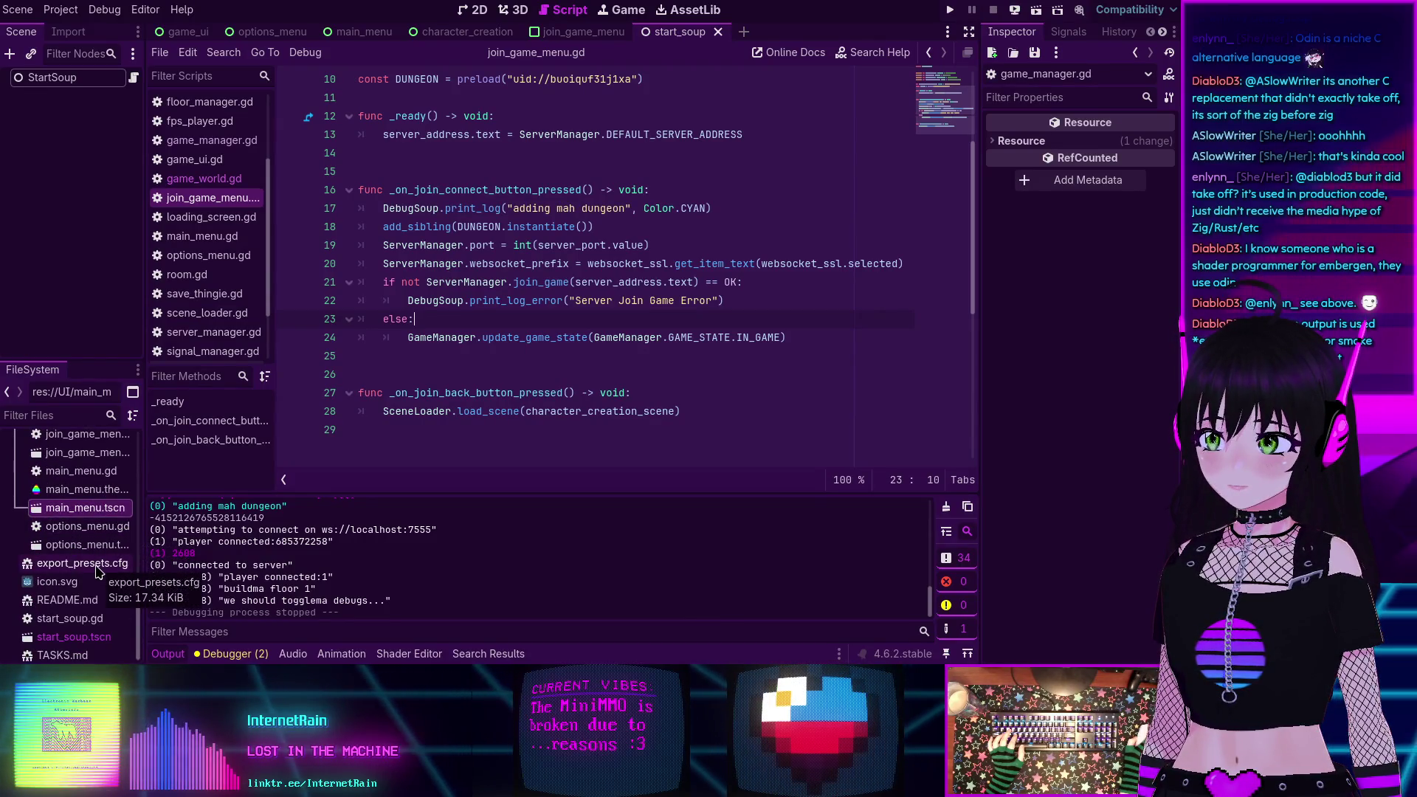
scroll(96, 572, "up", 5)
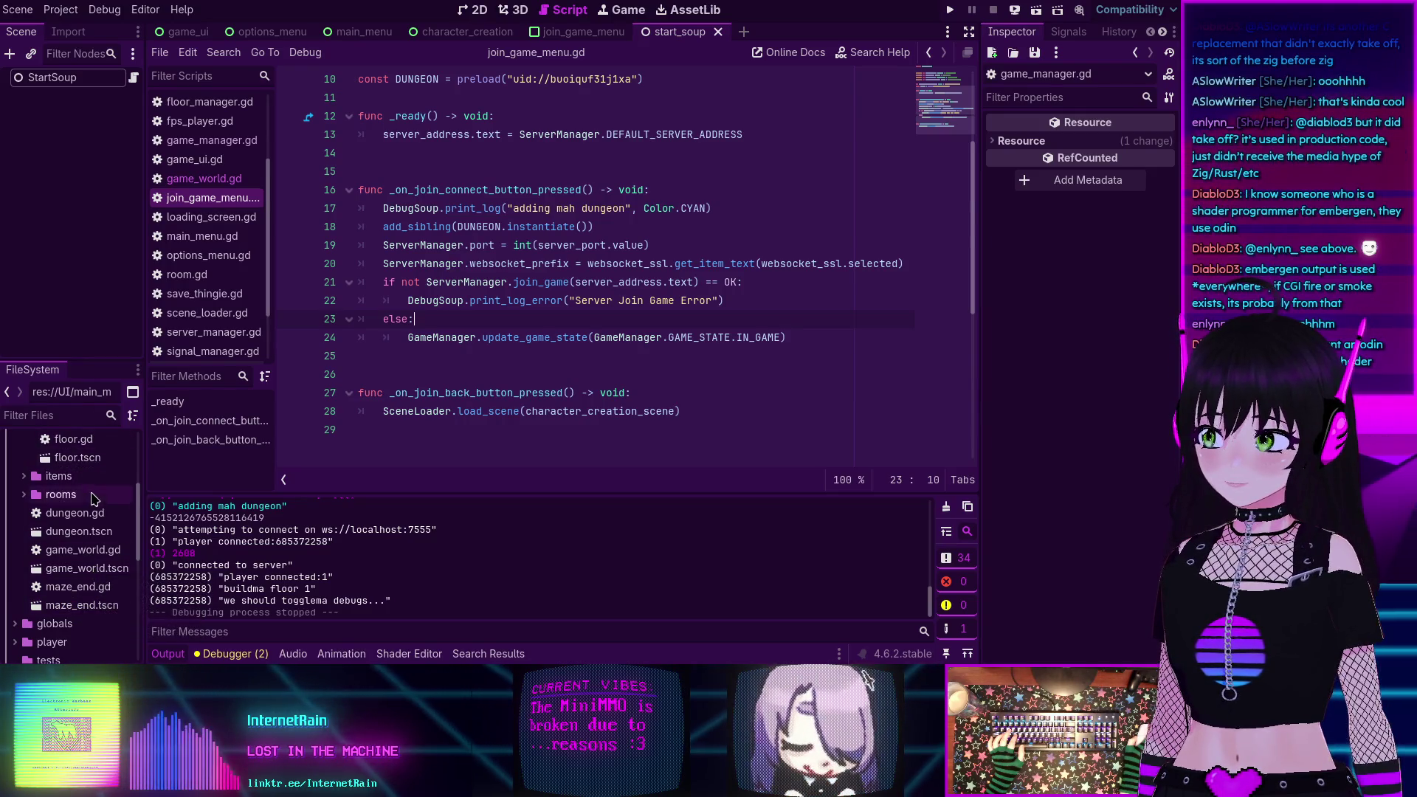
scroll(73, 537, "down", 5)
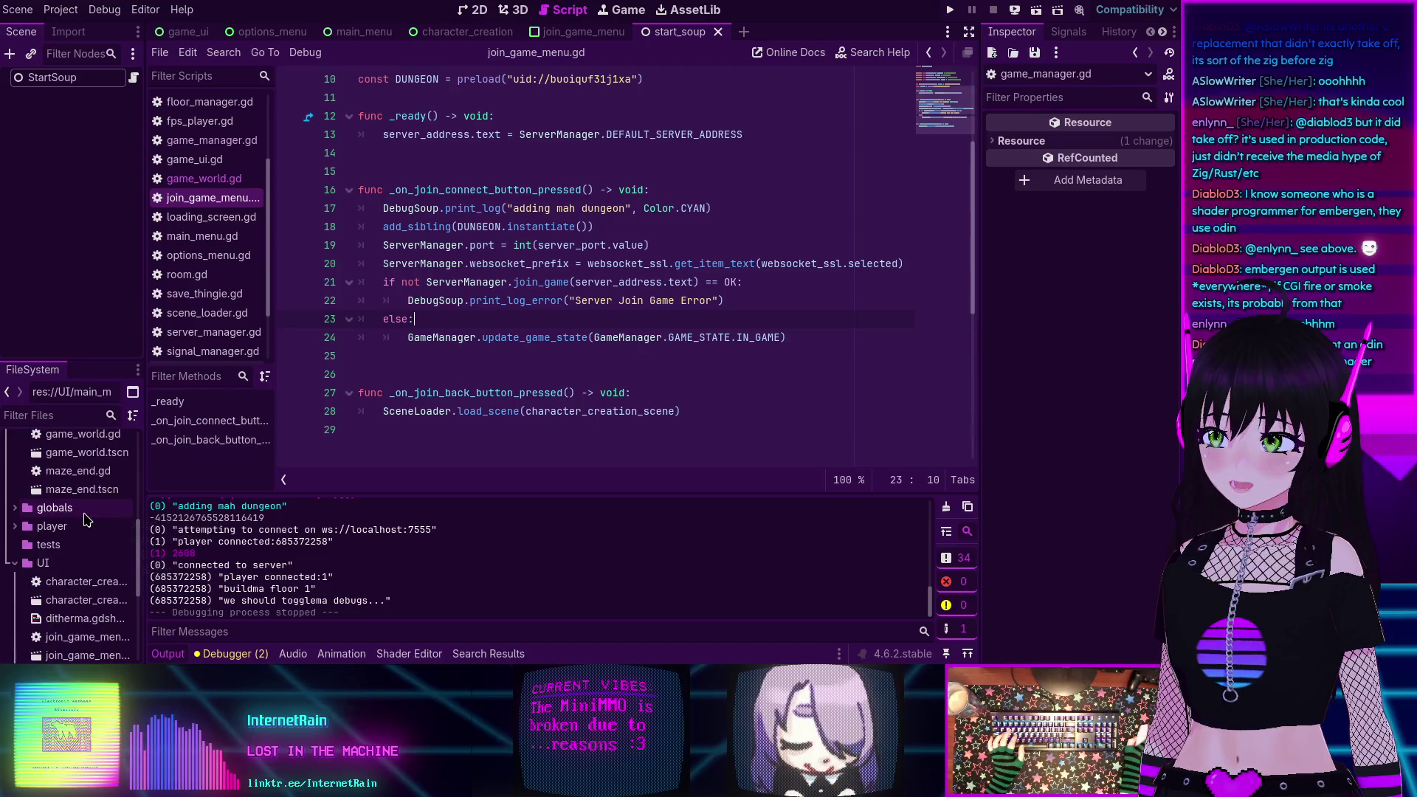
double_click(43, 504)
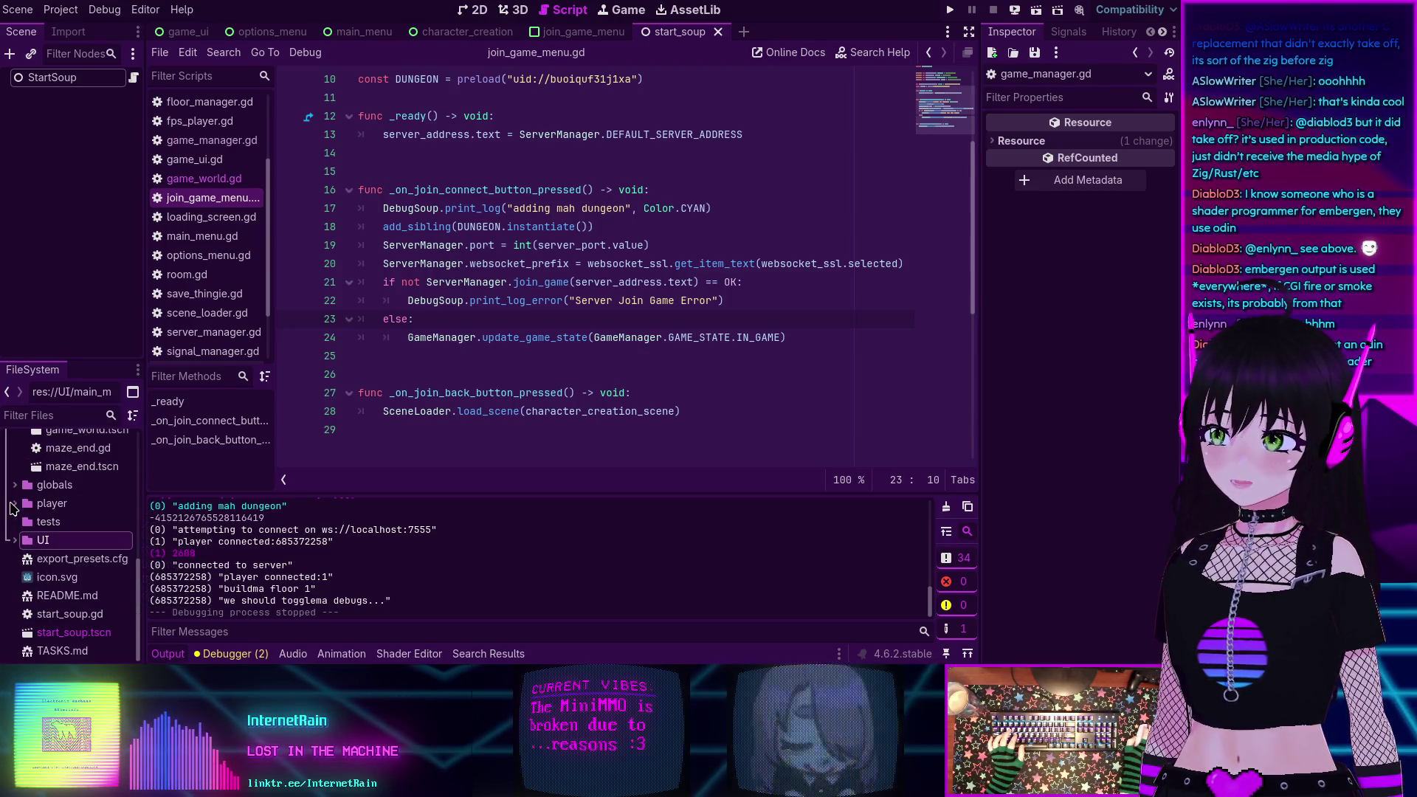
scroll(22, 539, "up", 5)
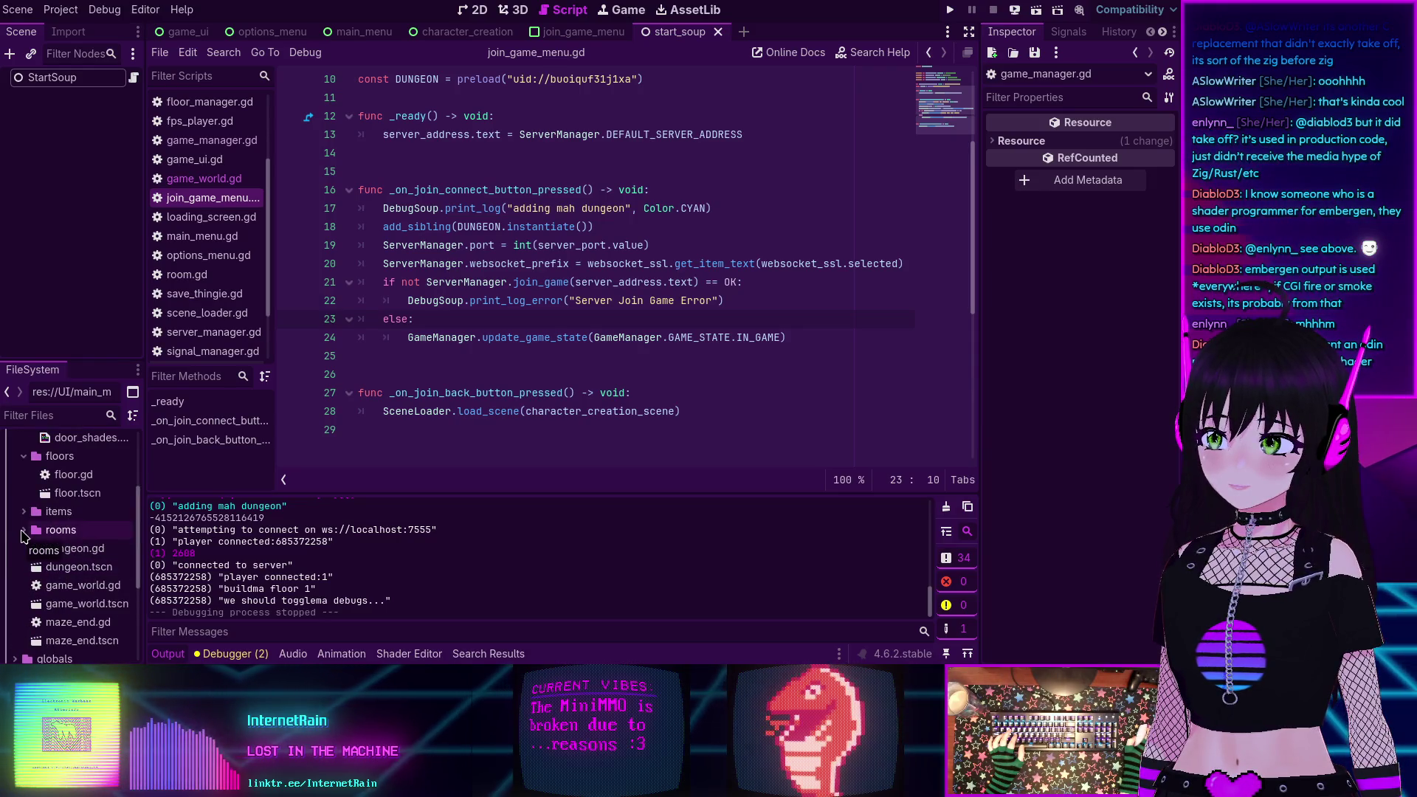
scroll(22, 536, "up", 4)
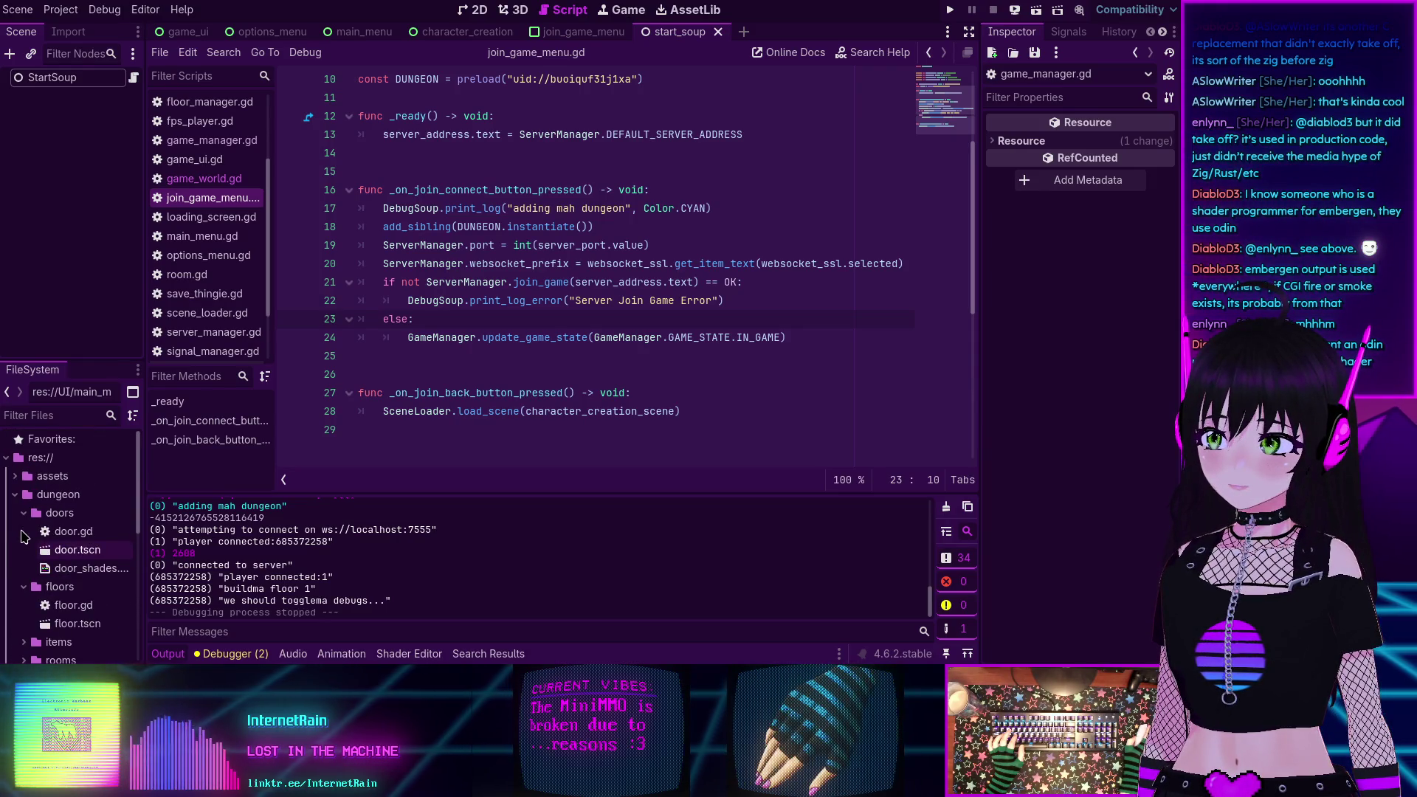
scroll(23, 536, "down", 5)
scroll(23, 537, "up", 5)
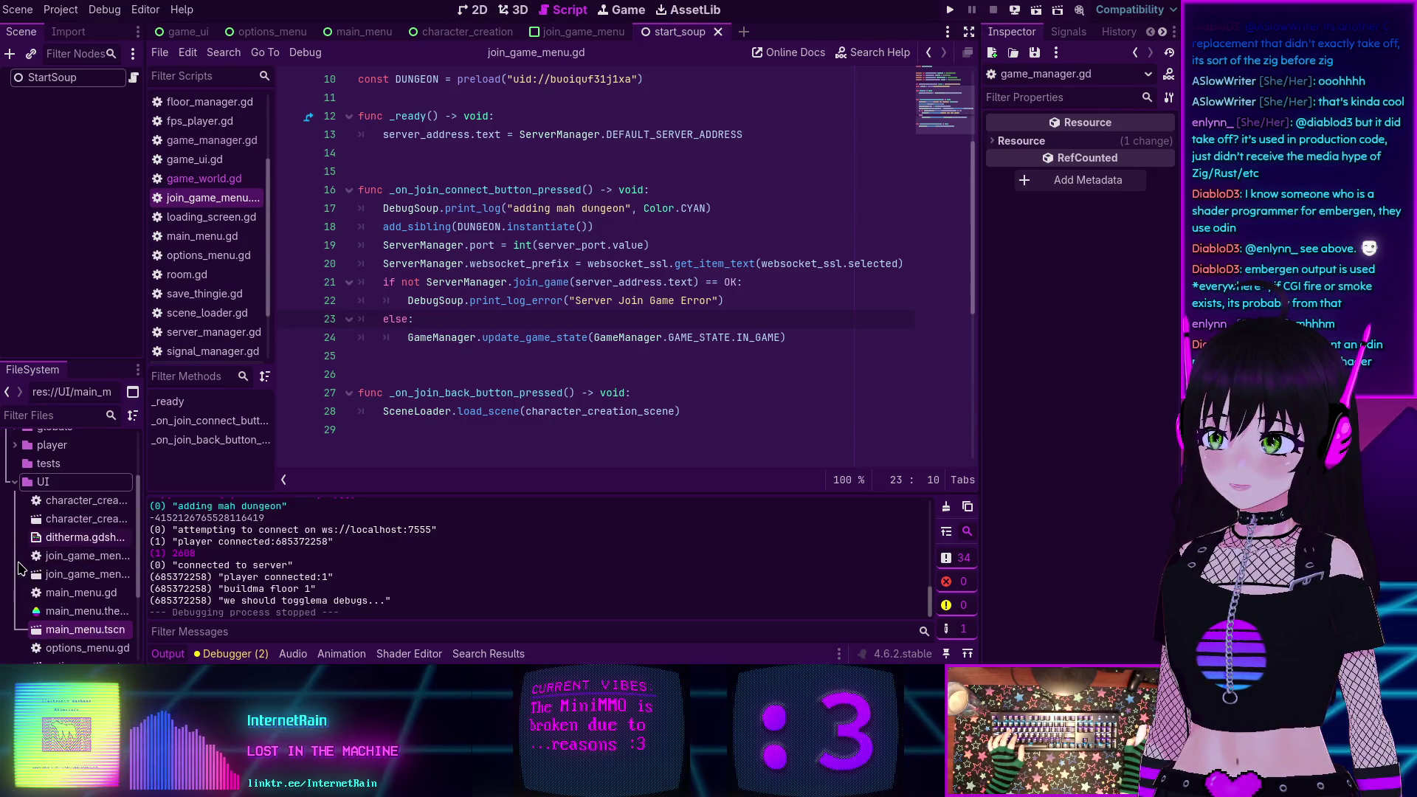
scroll(66, 558, "down", 2)
scroll(87, 605, "down", 1)
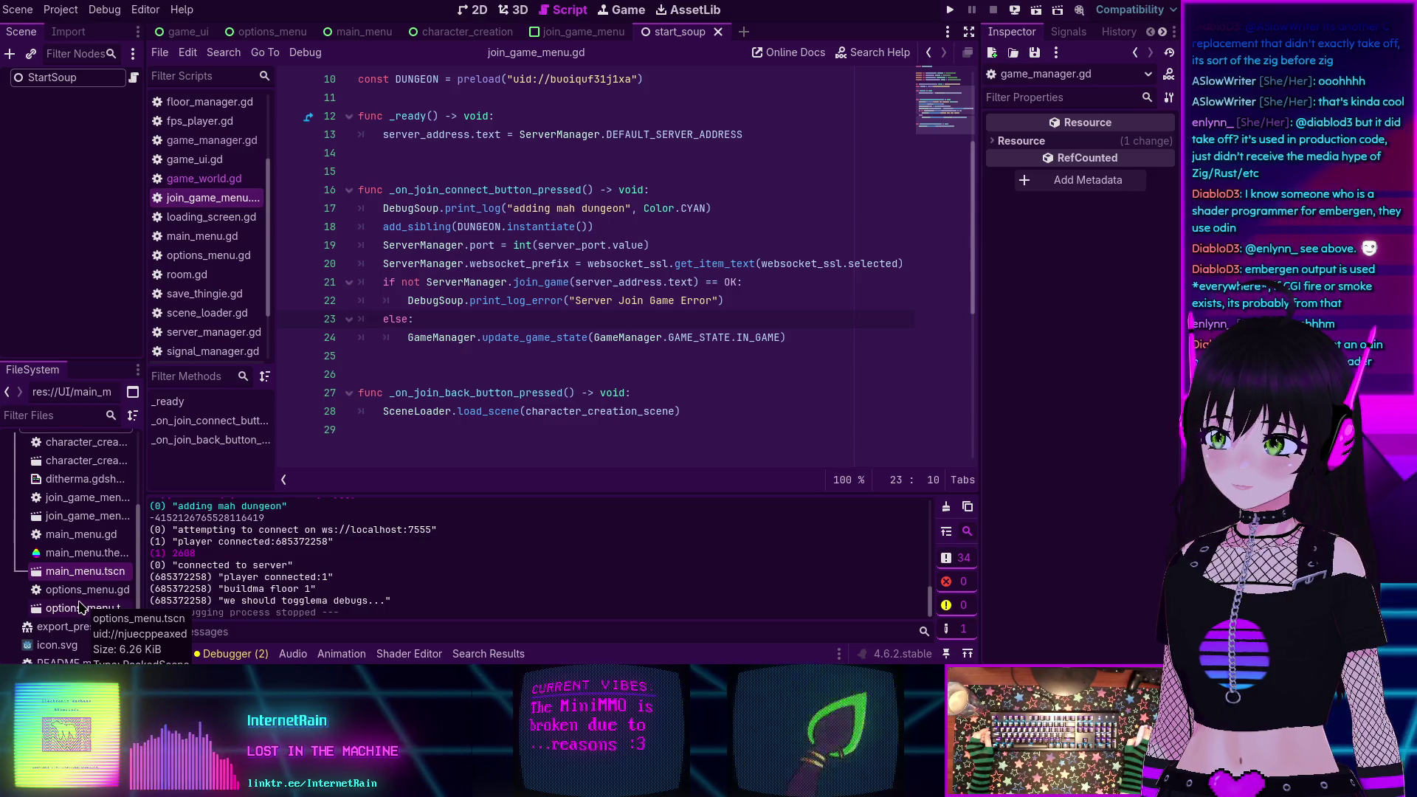
scroll(69, 524, "up", 1)
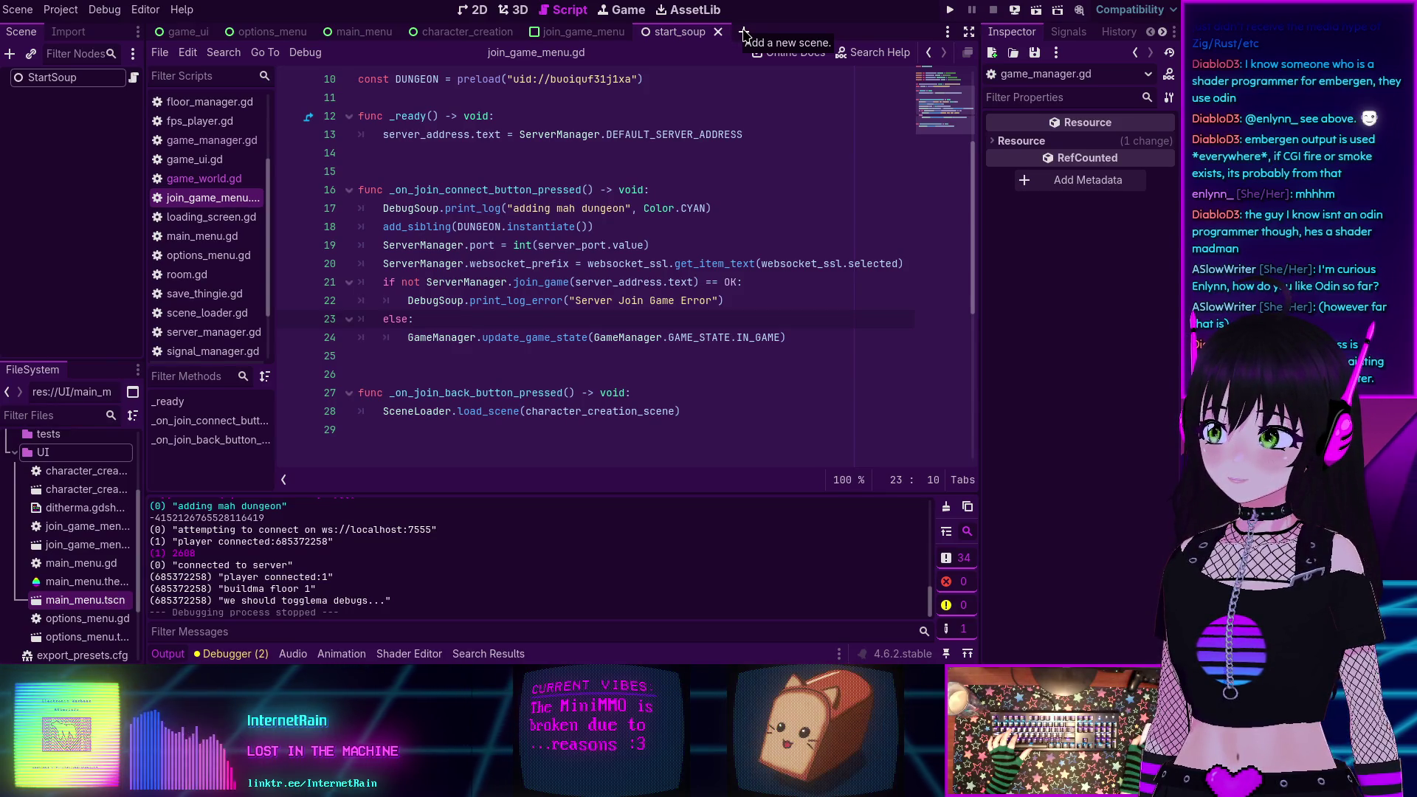
Step: Add a new User Interface scene, rename its Control root to InGameMenu, and start saving it
left_click(743, 33)
left_click(70, 143)
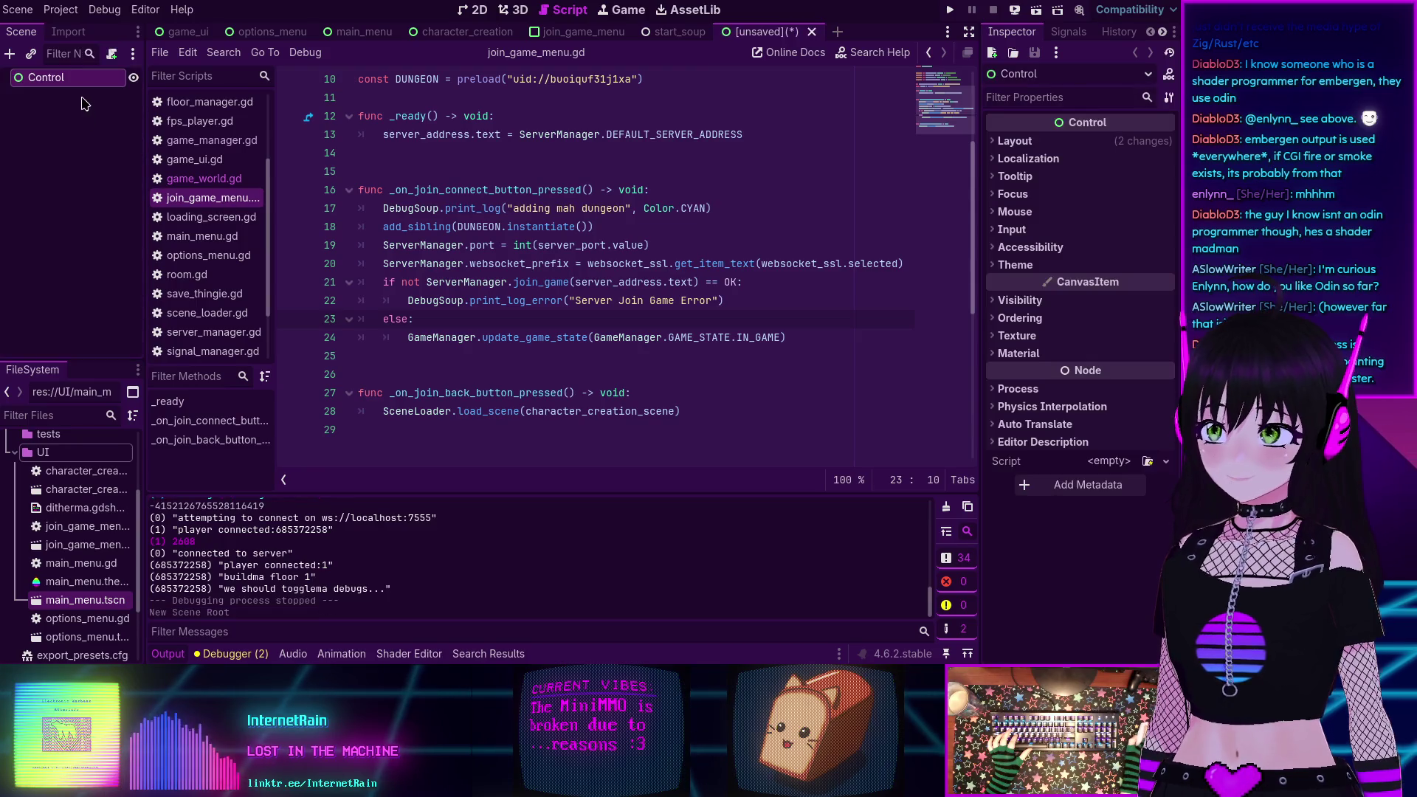
double_click(89, 76)
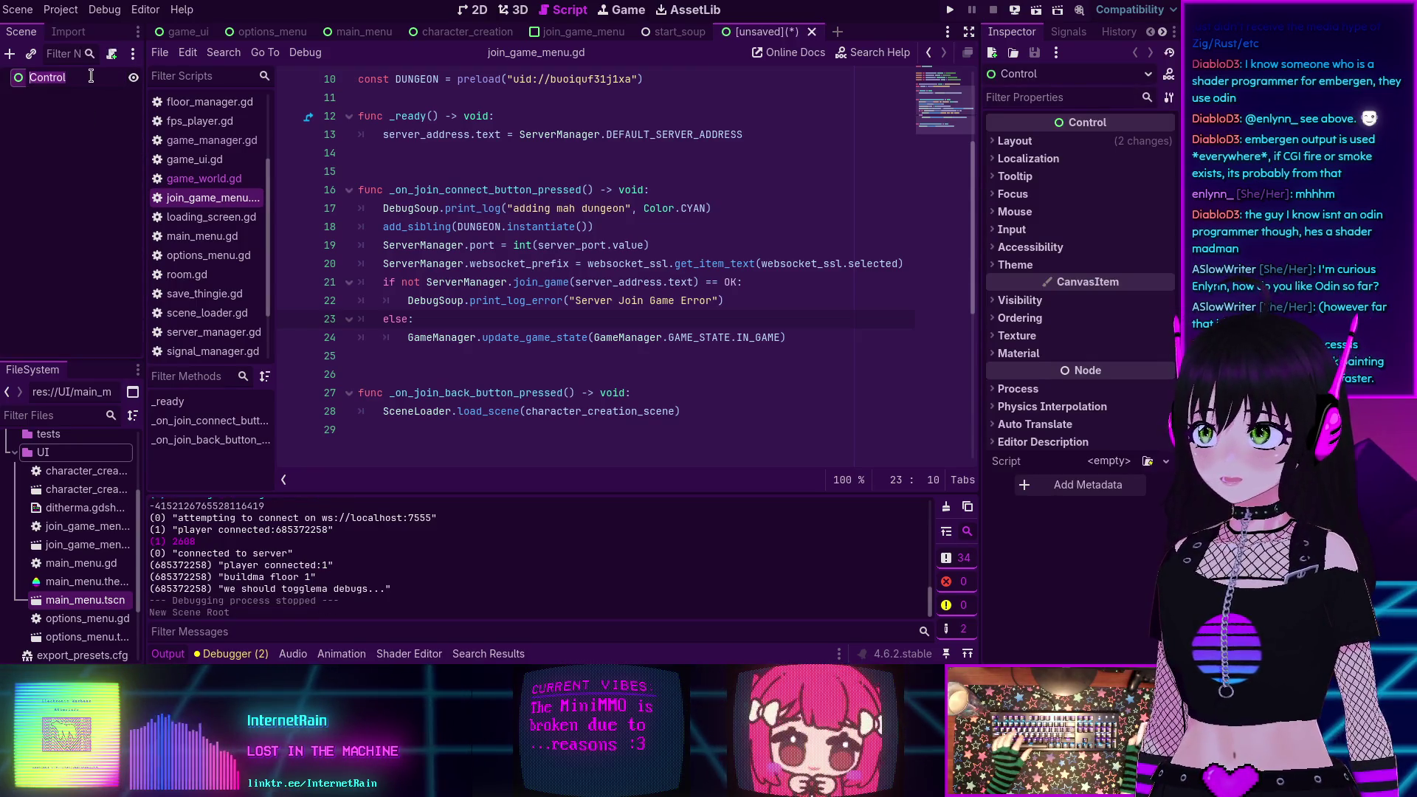
type("InGamemen")
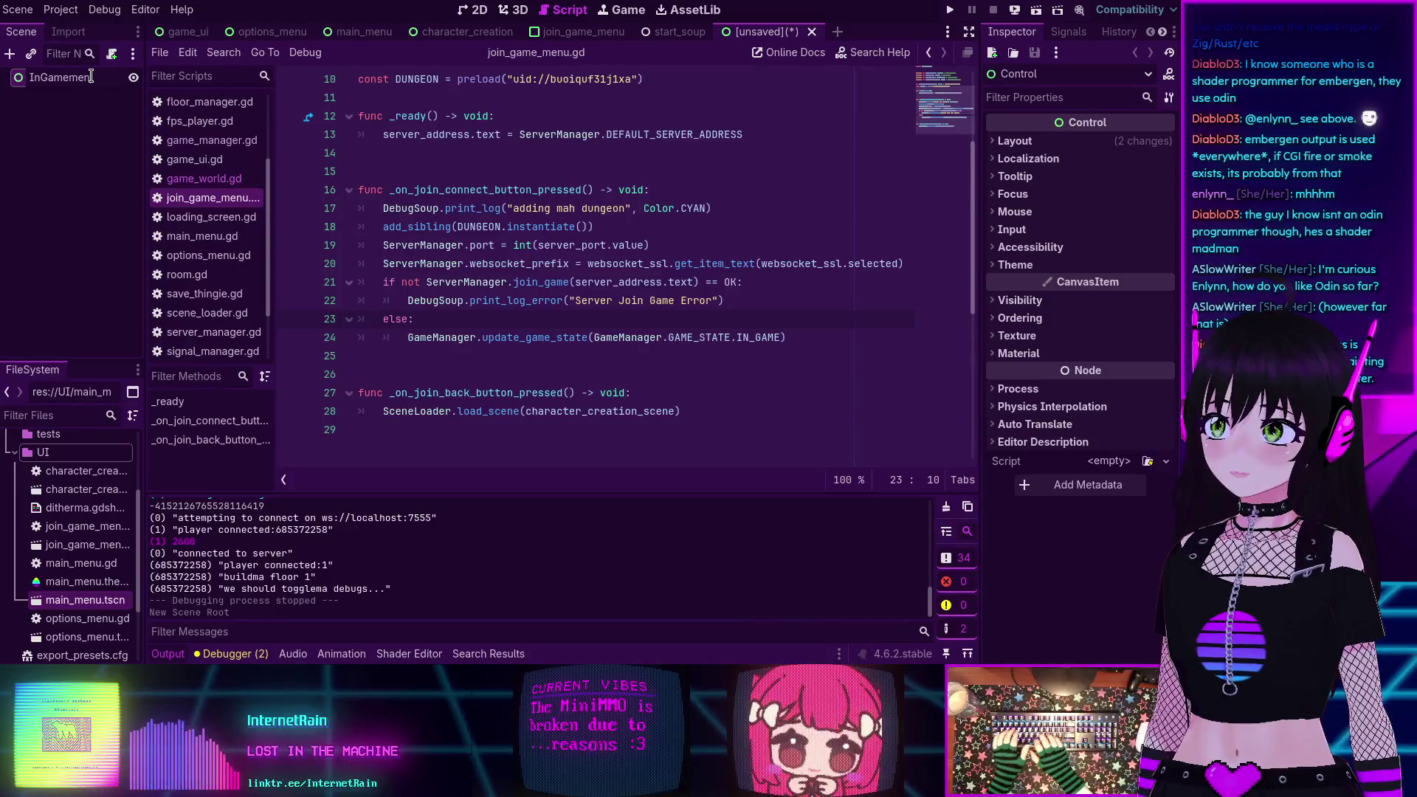
key("BackSpace")
key("BackSpace")
key("BackSpace")
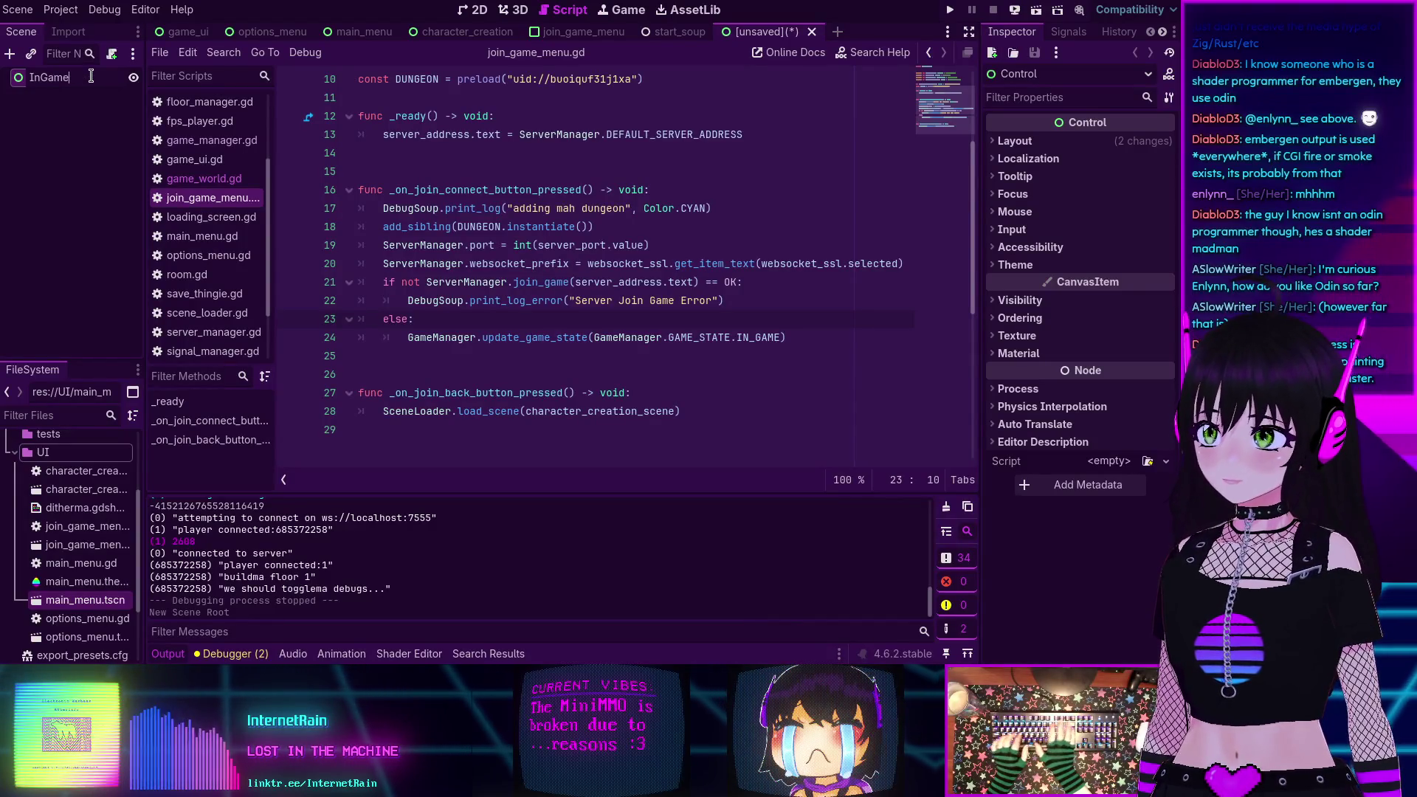
type("Menu")
key("Return")
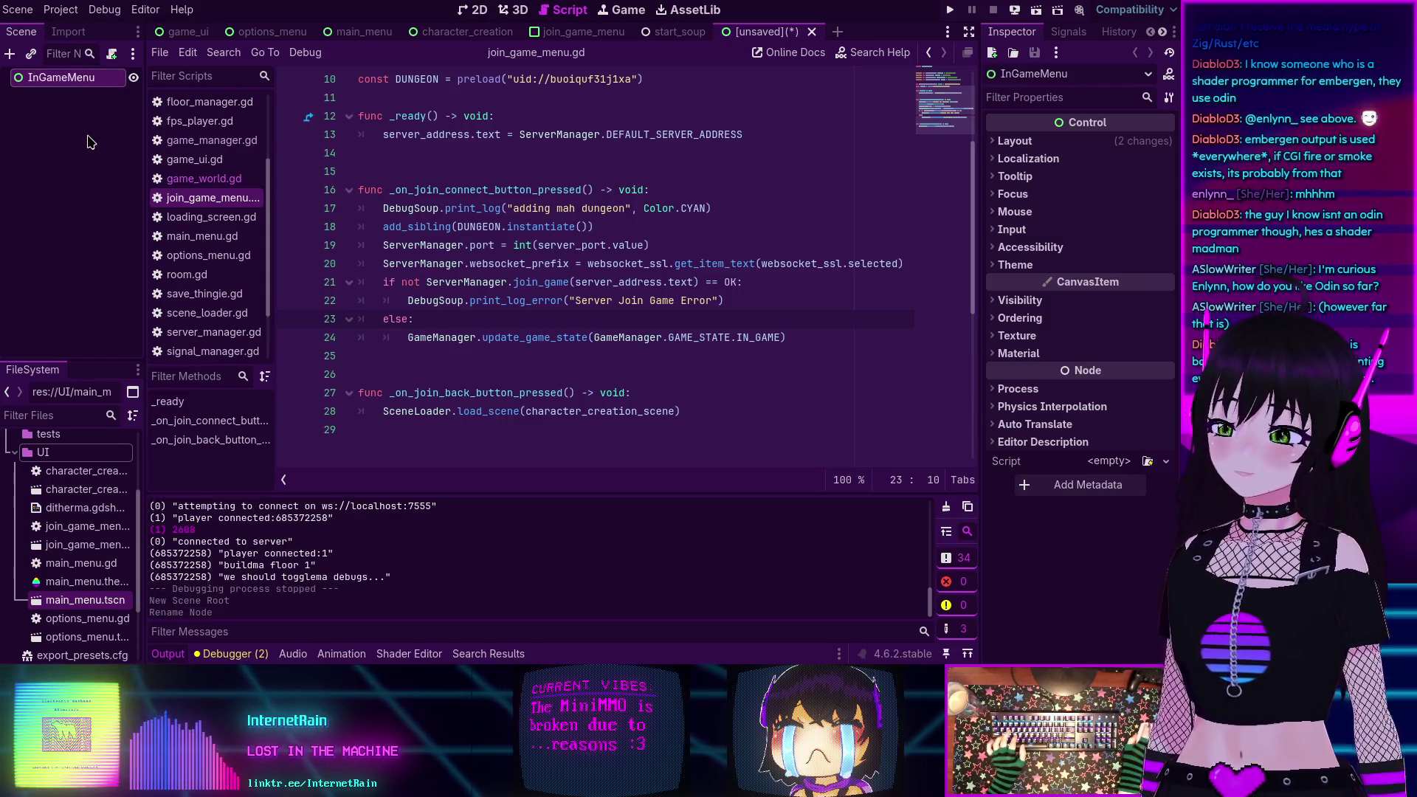
key("ctrl+s")
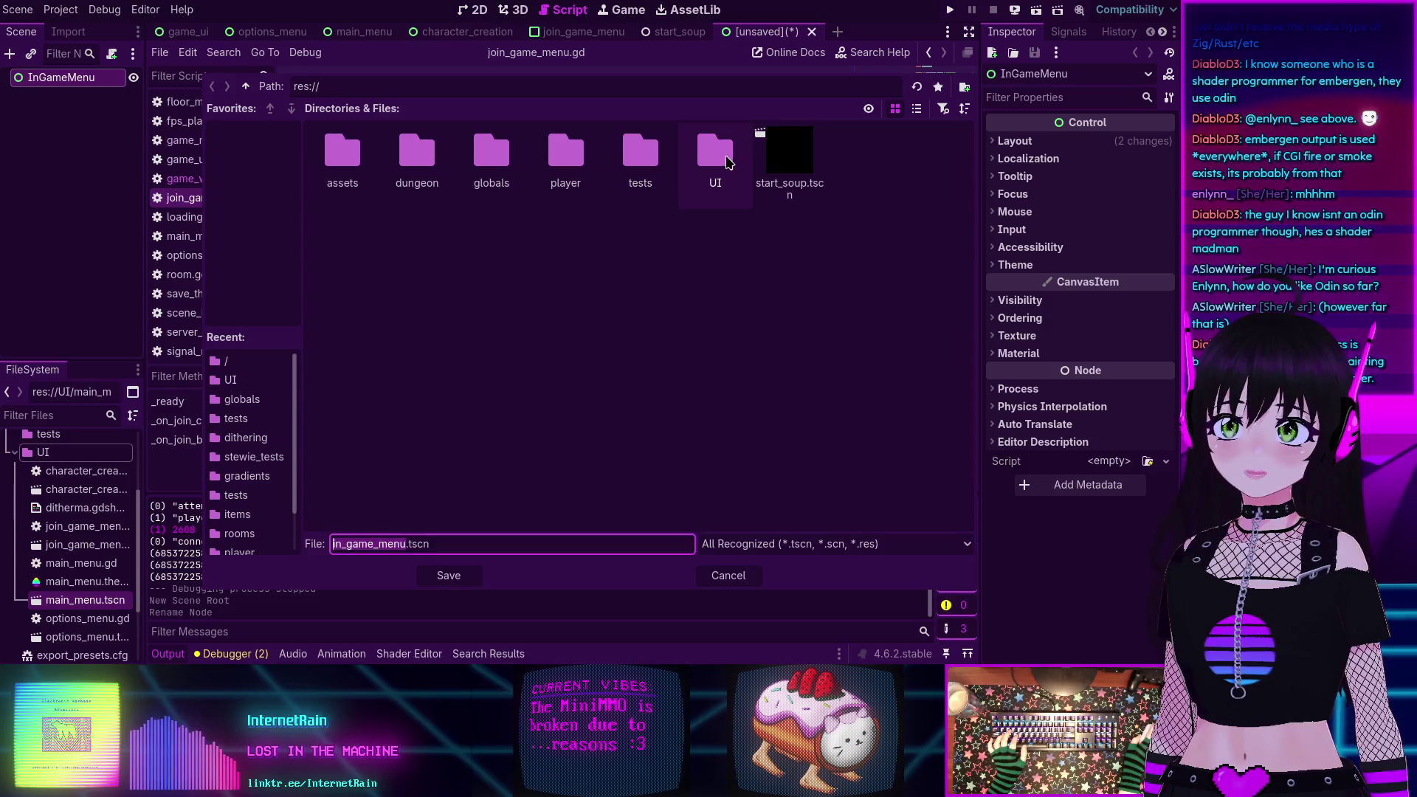
Step: Save the scene as in_game_menu.tscn in the UI folder and return to the start_soup scene
double_click(727, 161)
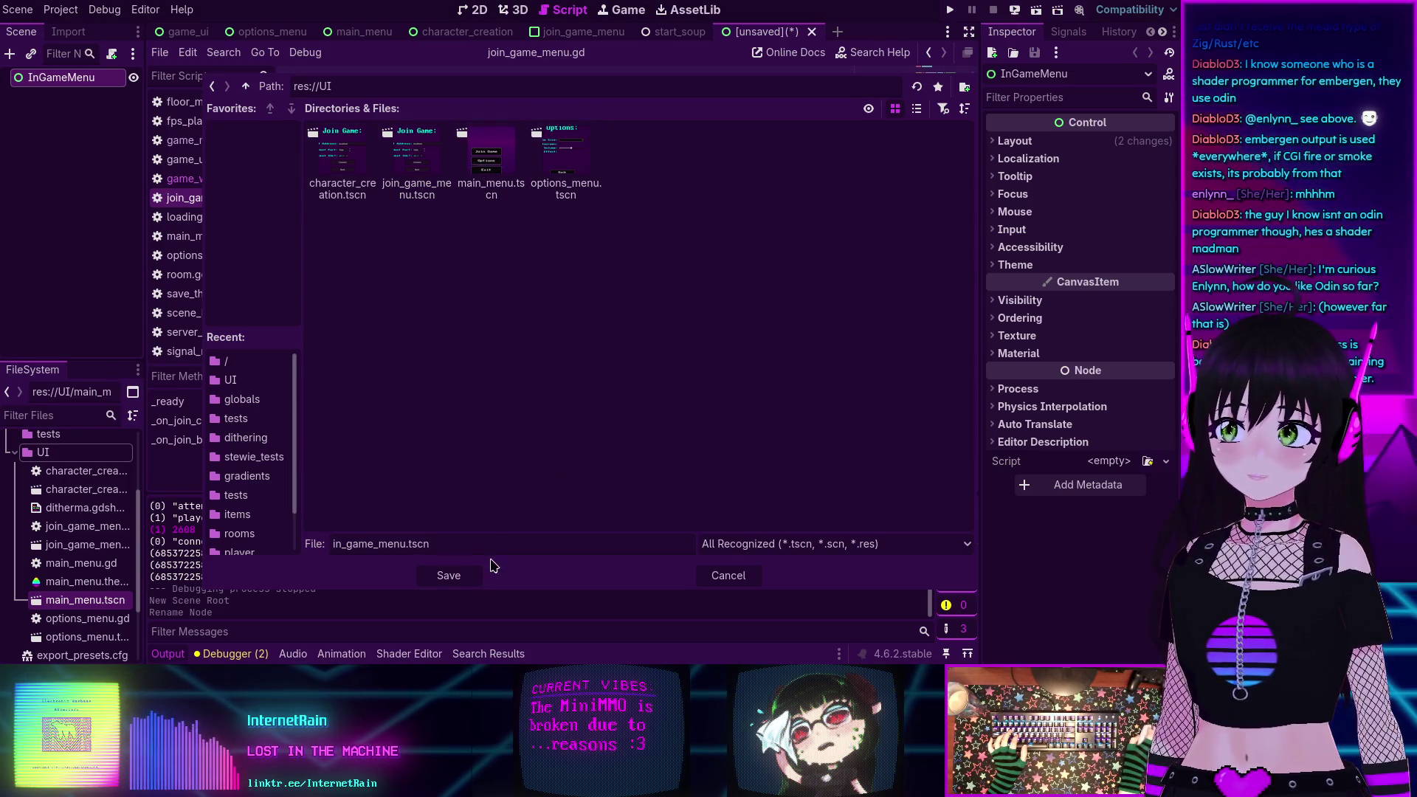
left_click(449, 576)
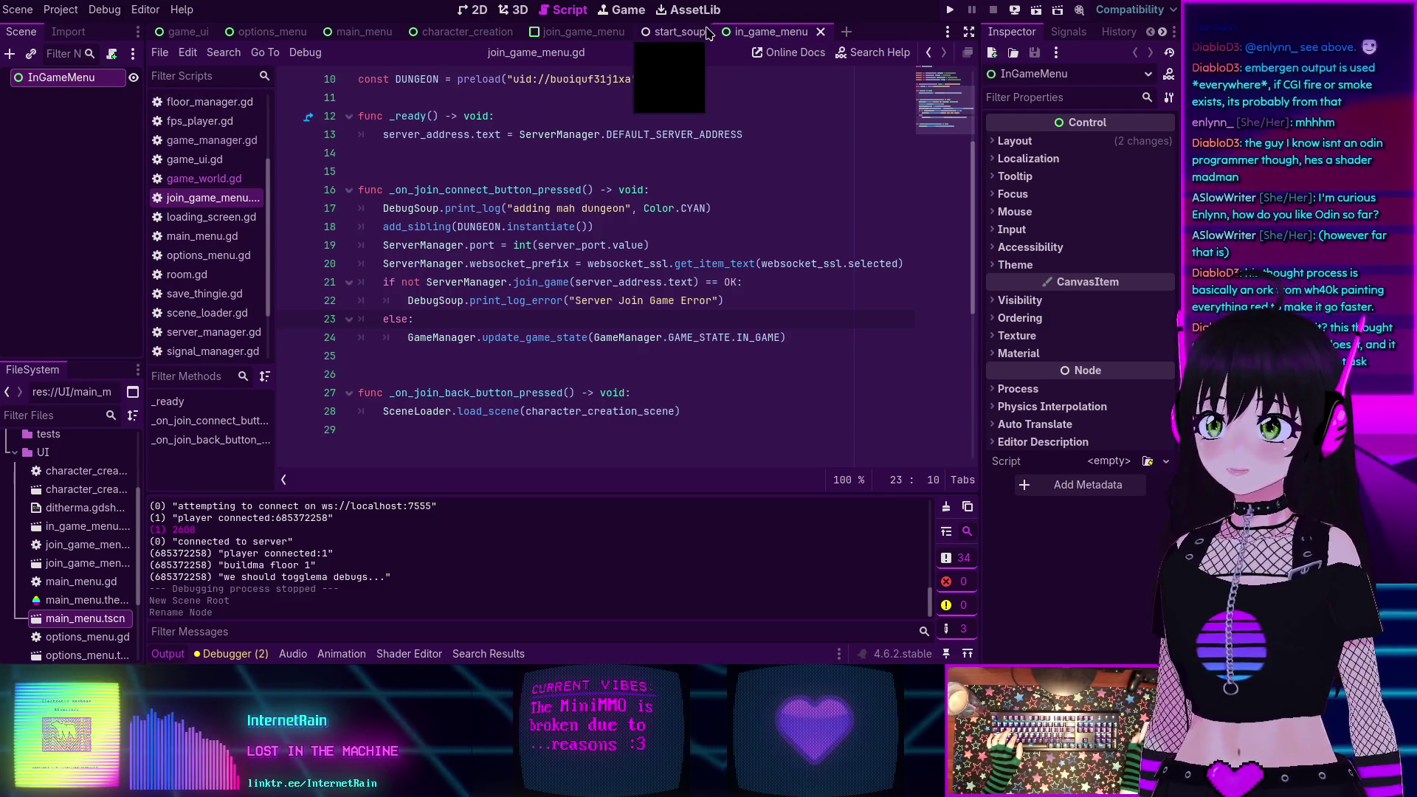
left_click(679, 34)
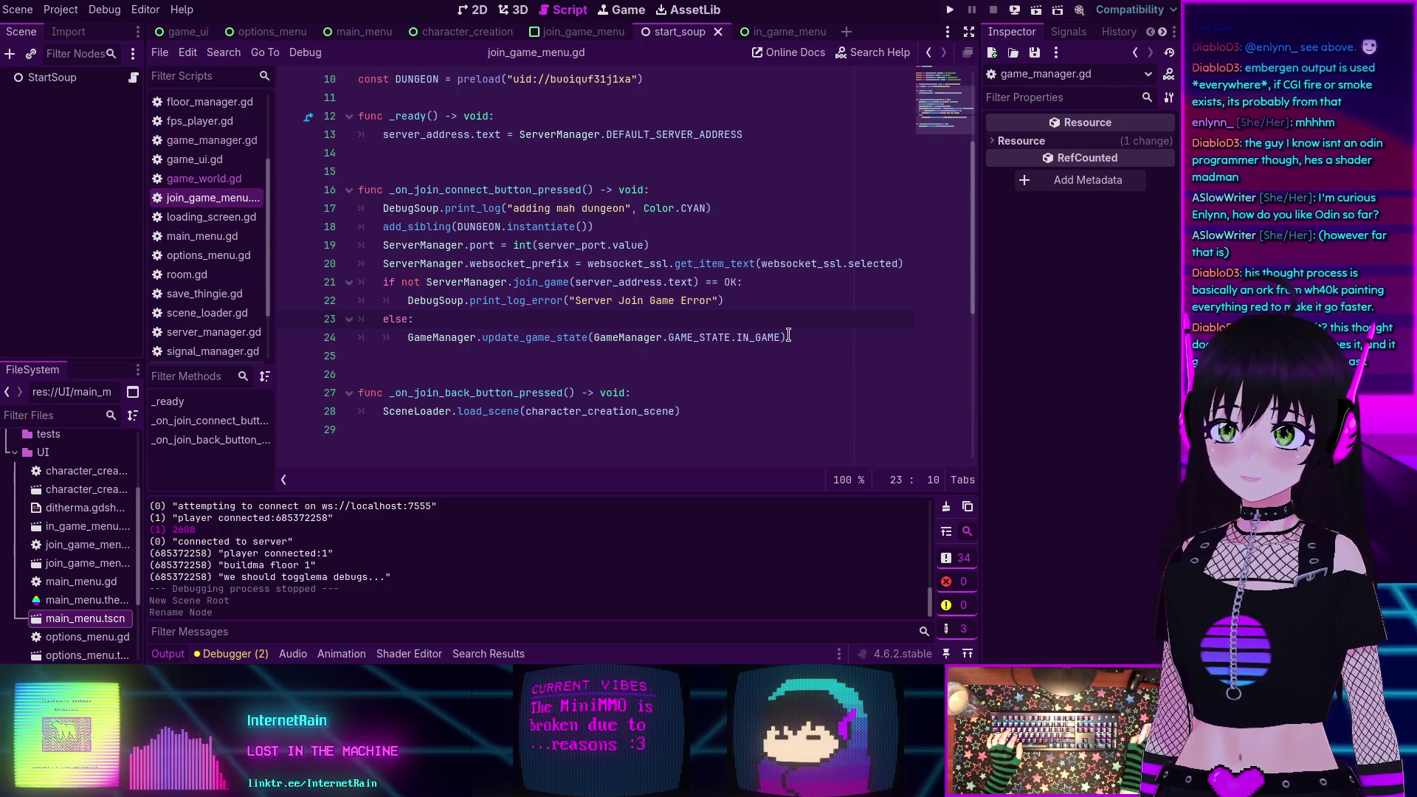
Step: Add a SceneLoader.load_scene() call after the game-state update in join_game_menu.gd
key("Return")
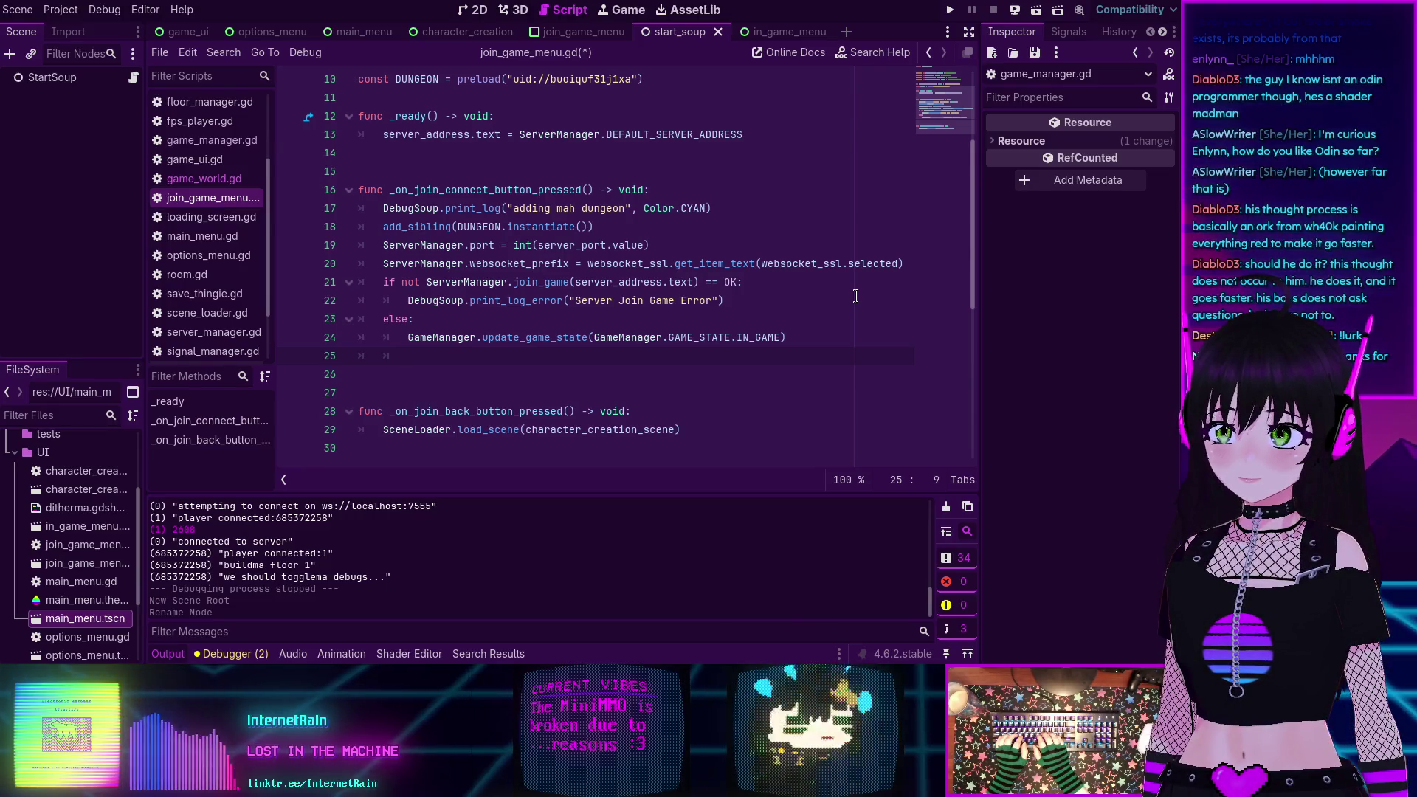
type("S")
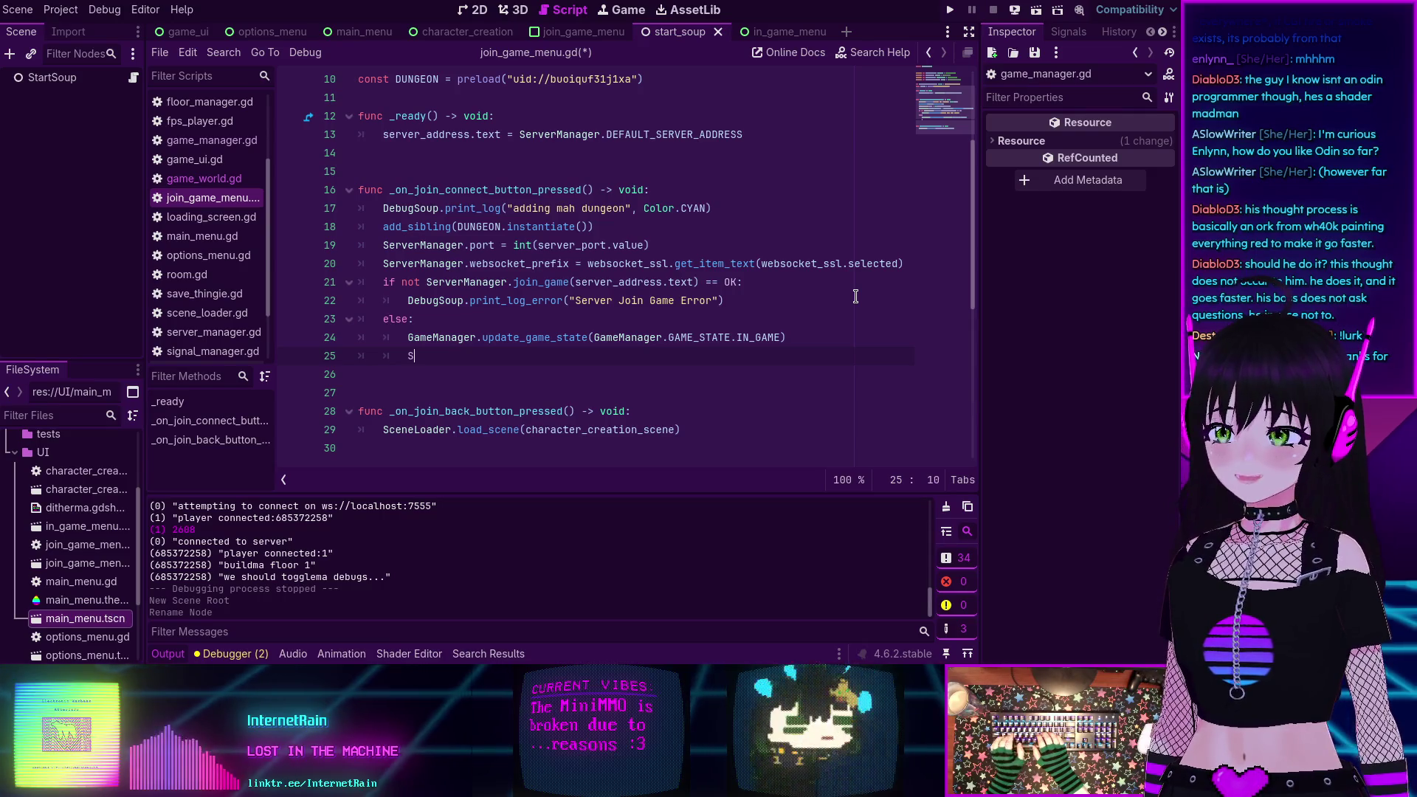
type("ceneLoader.load")
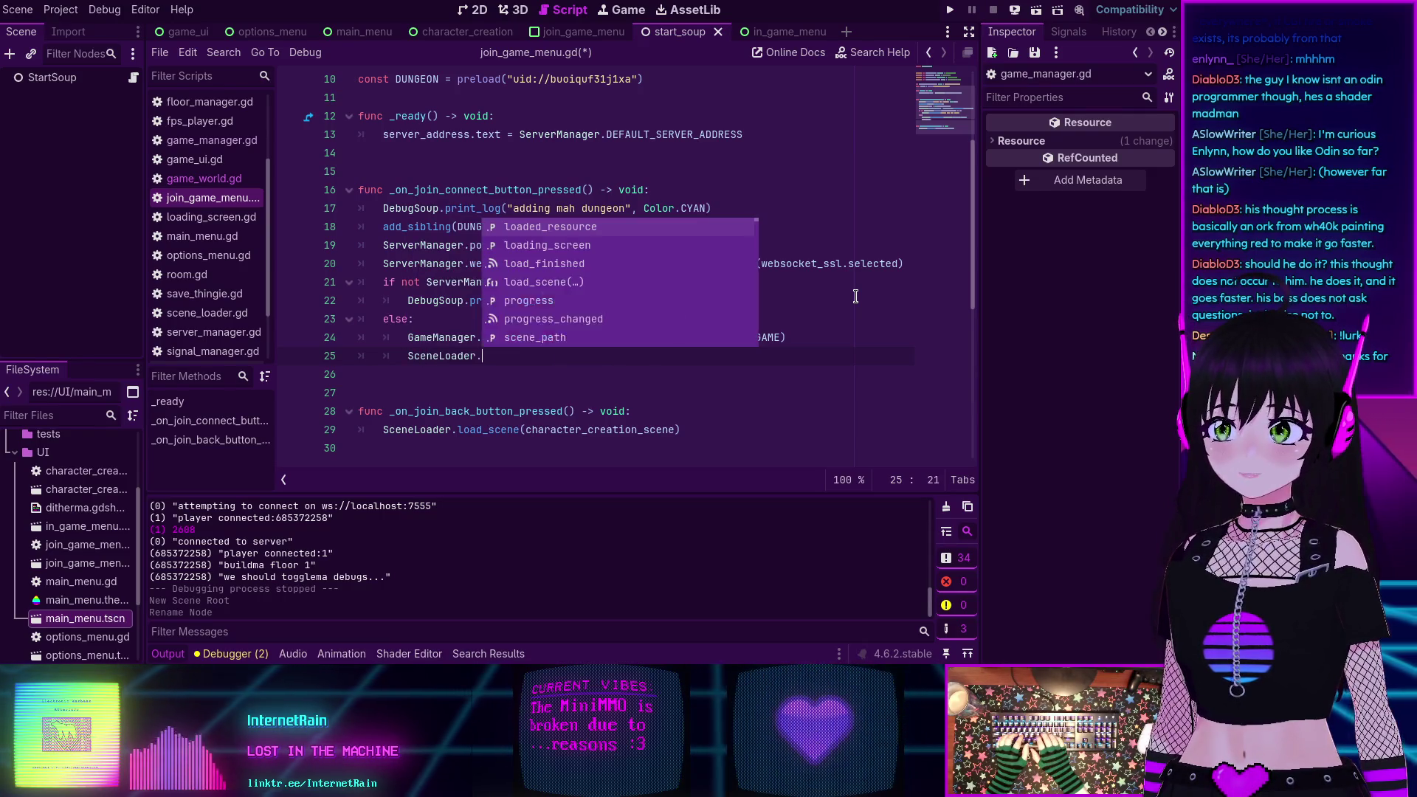
key("Down")
key("Down")
key("Down")
key("Return")
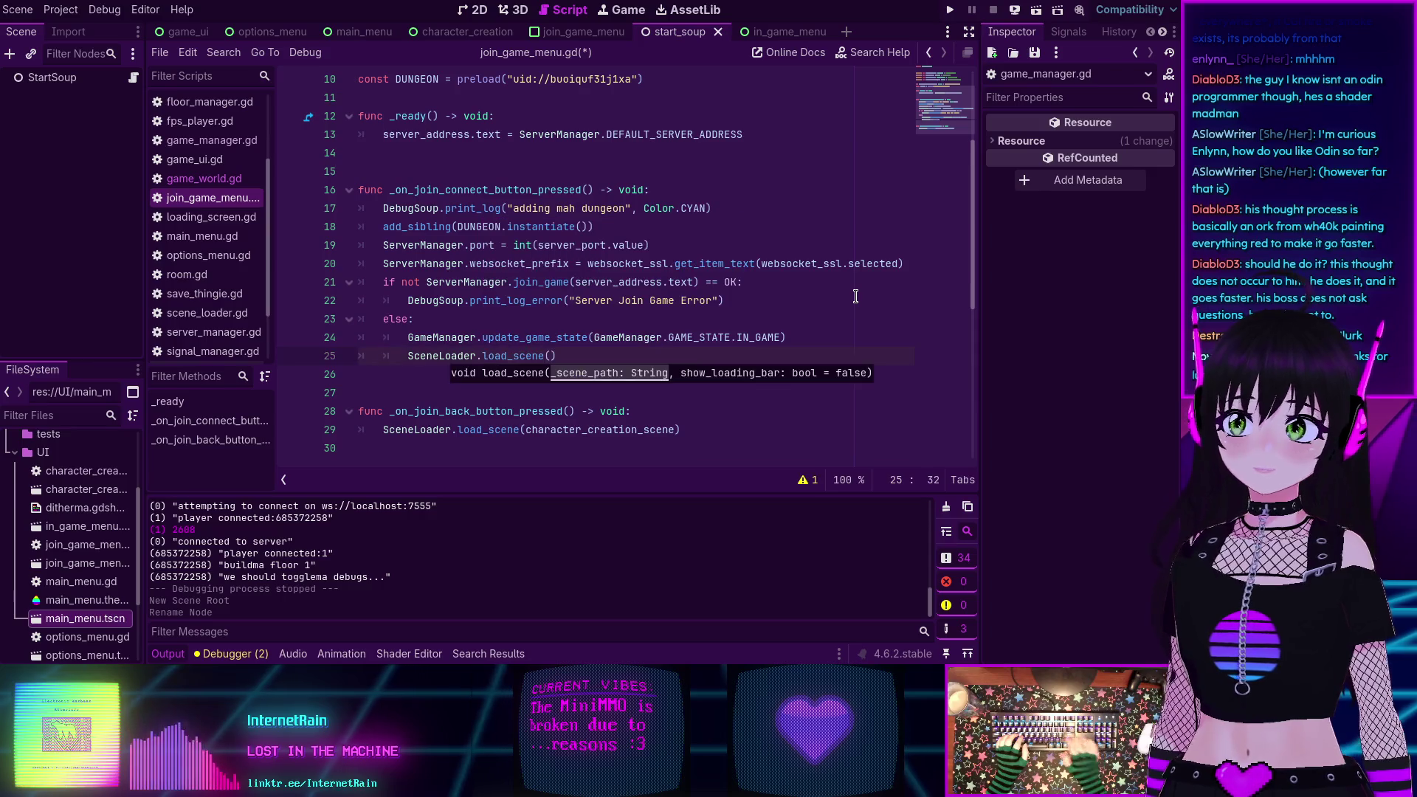
scroll(853, 222, "up", 3)
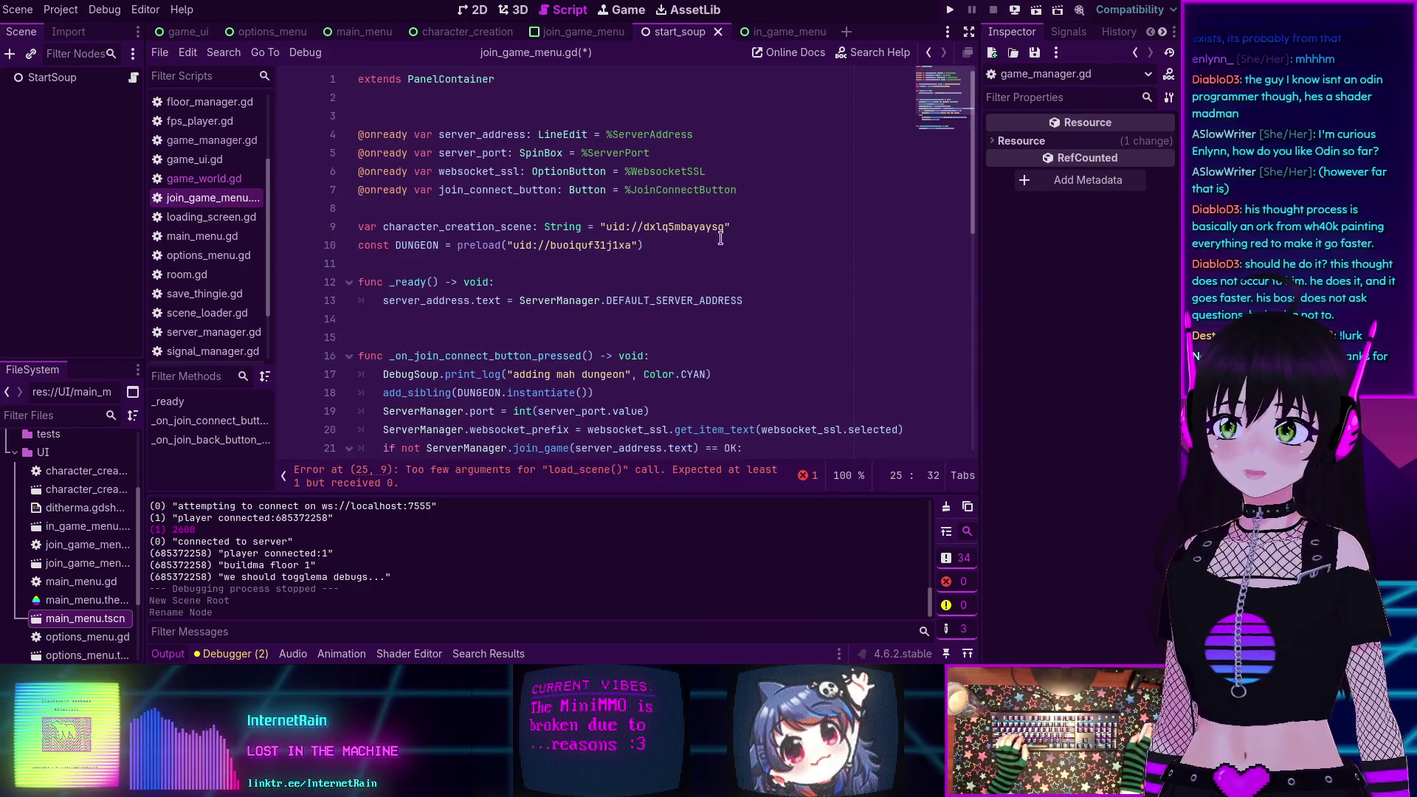
Step: Declare in_game_menu_scene: String set to the copied UID of in_game_menu.tscn
key("Return")
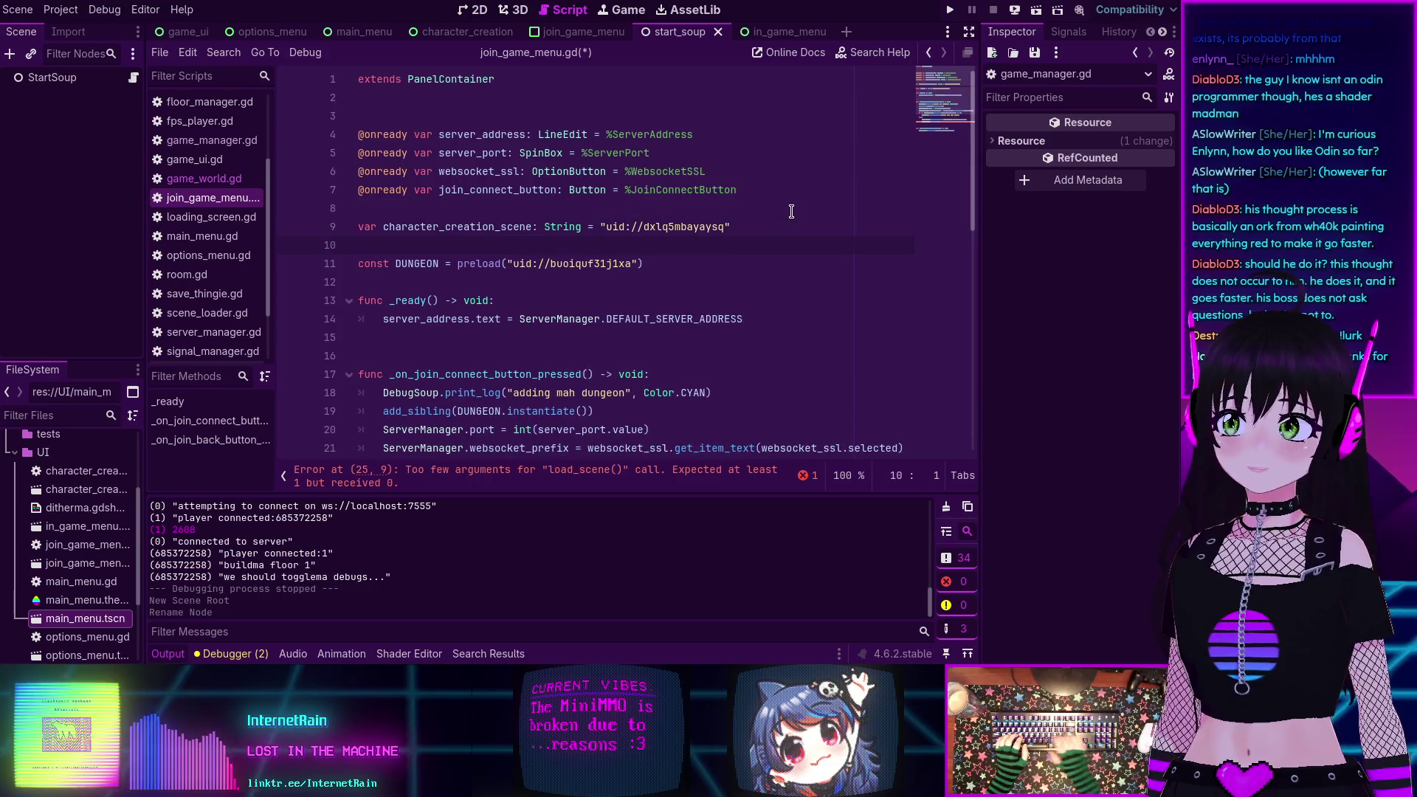
type("varin")
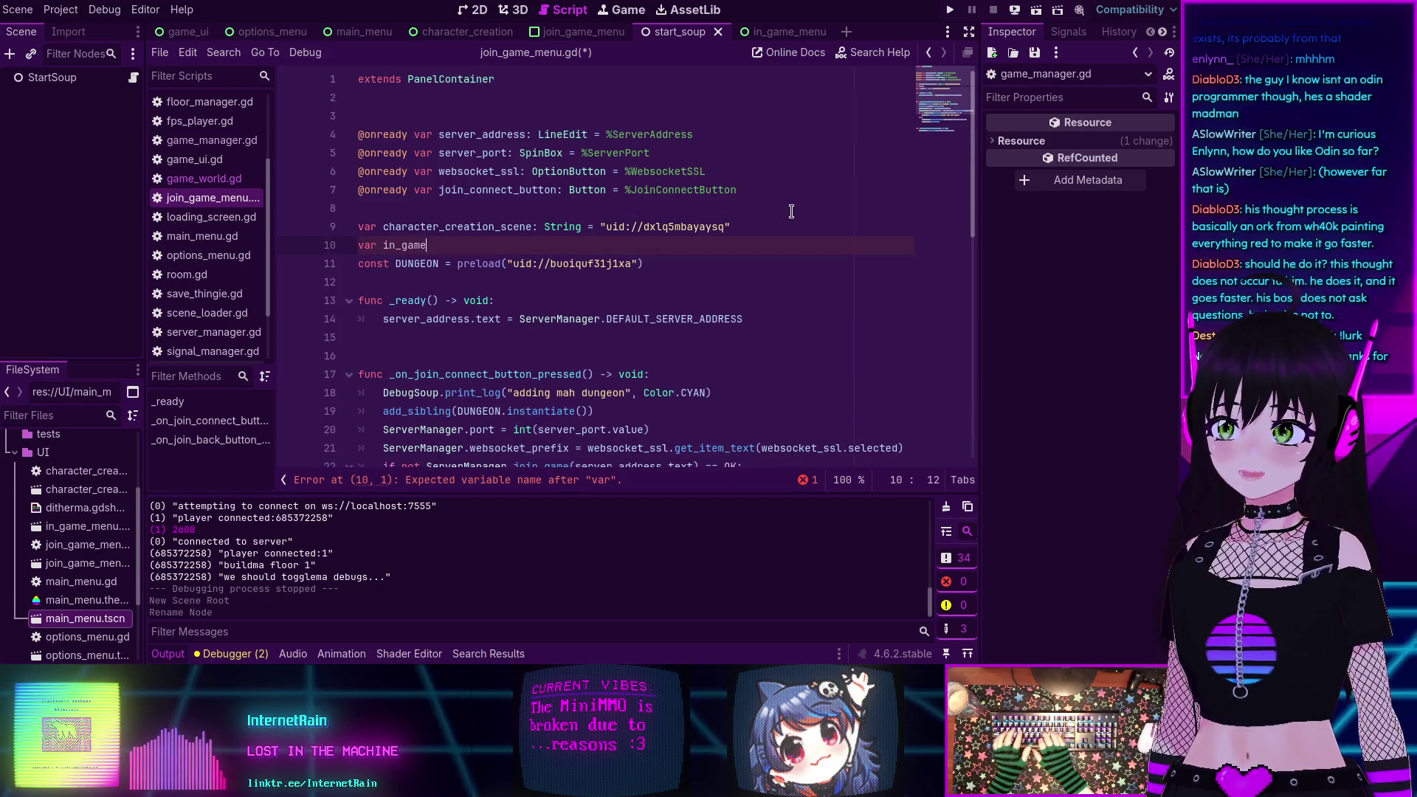
type("_gam")
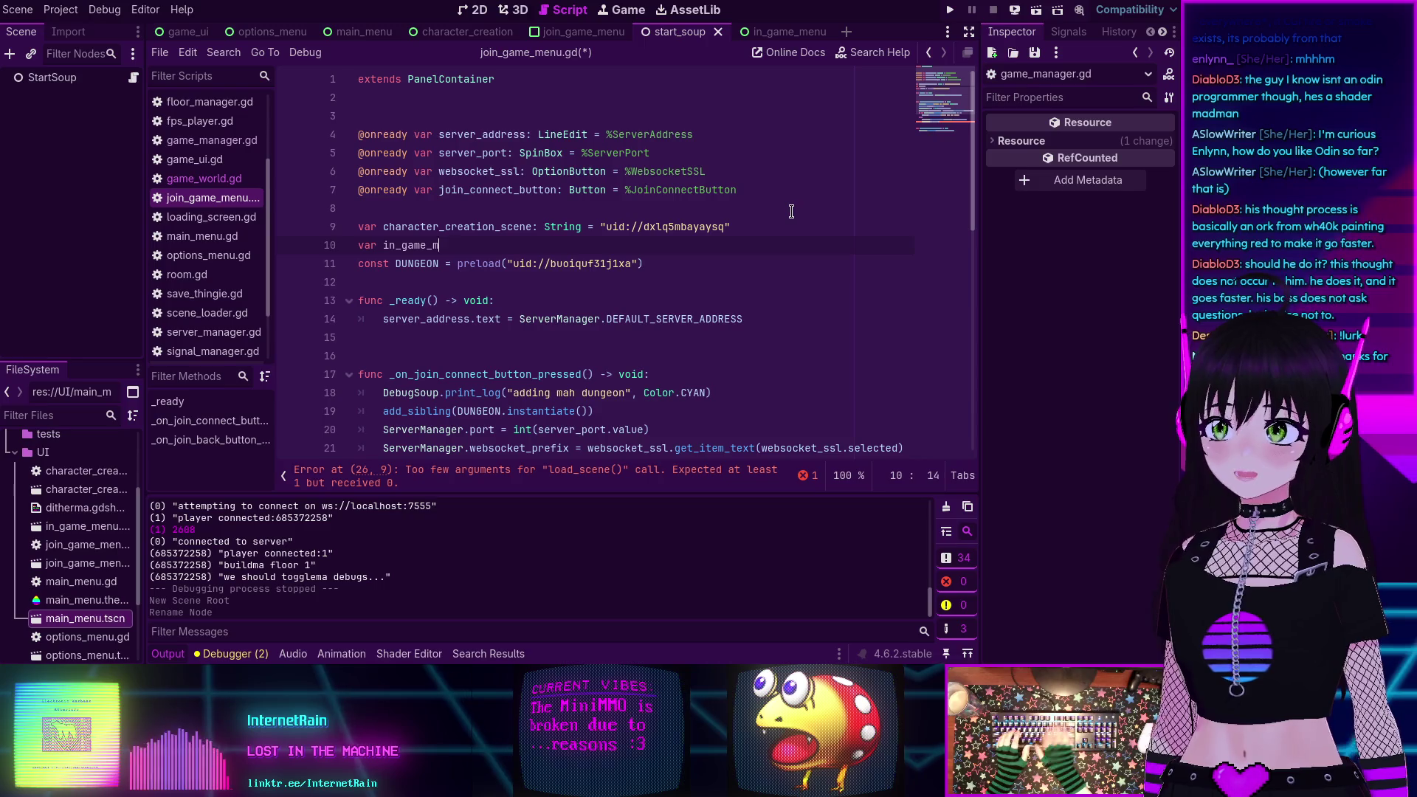
key("BackSpace")
type("u_")
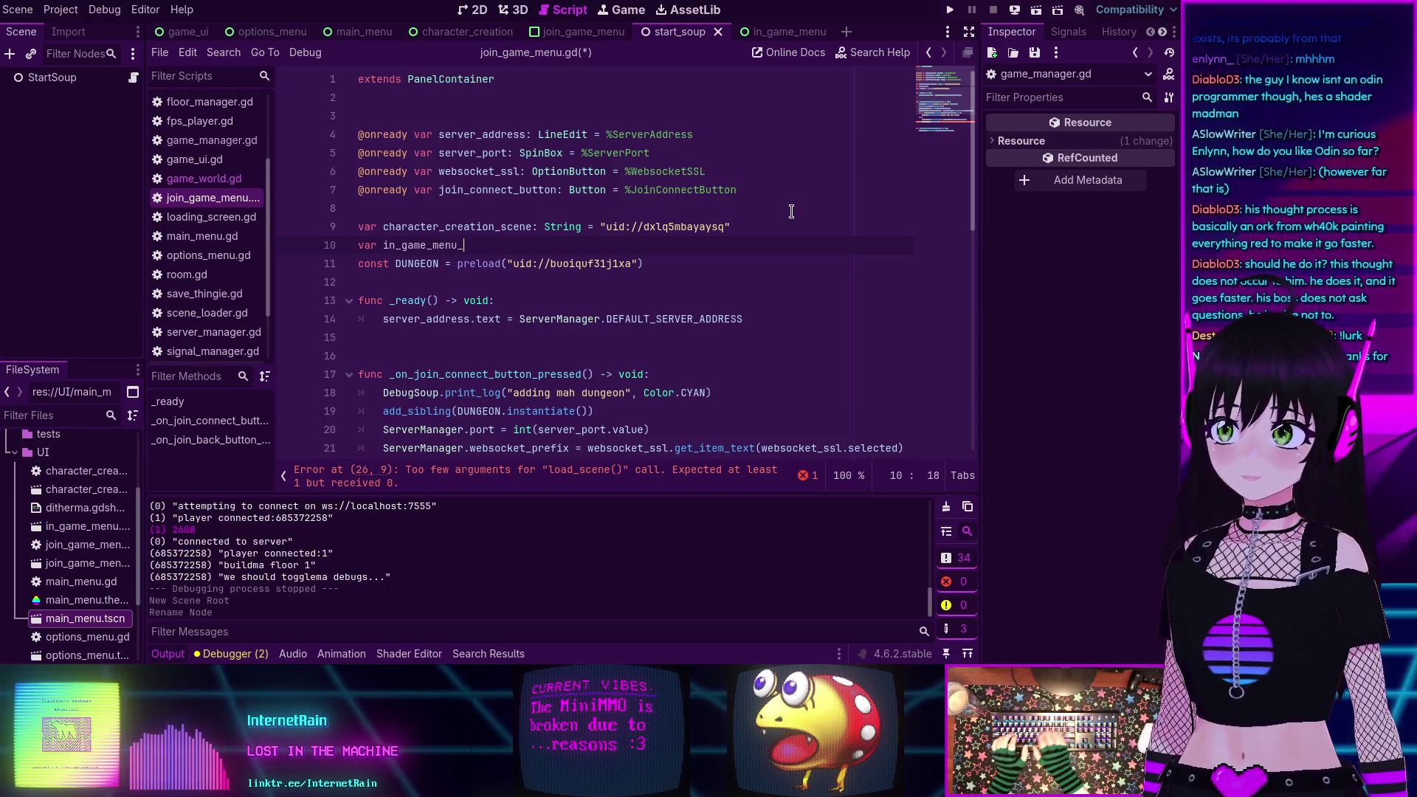
type("scene: String =")
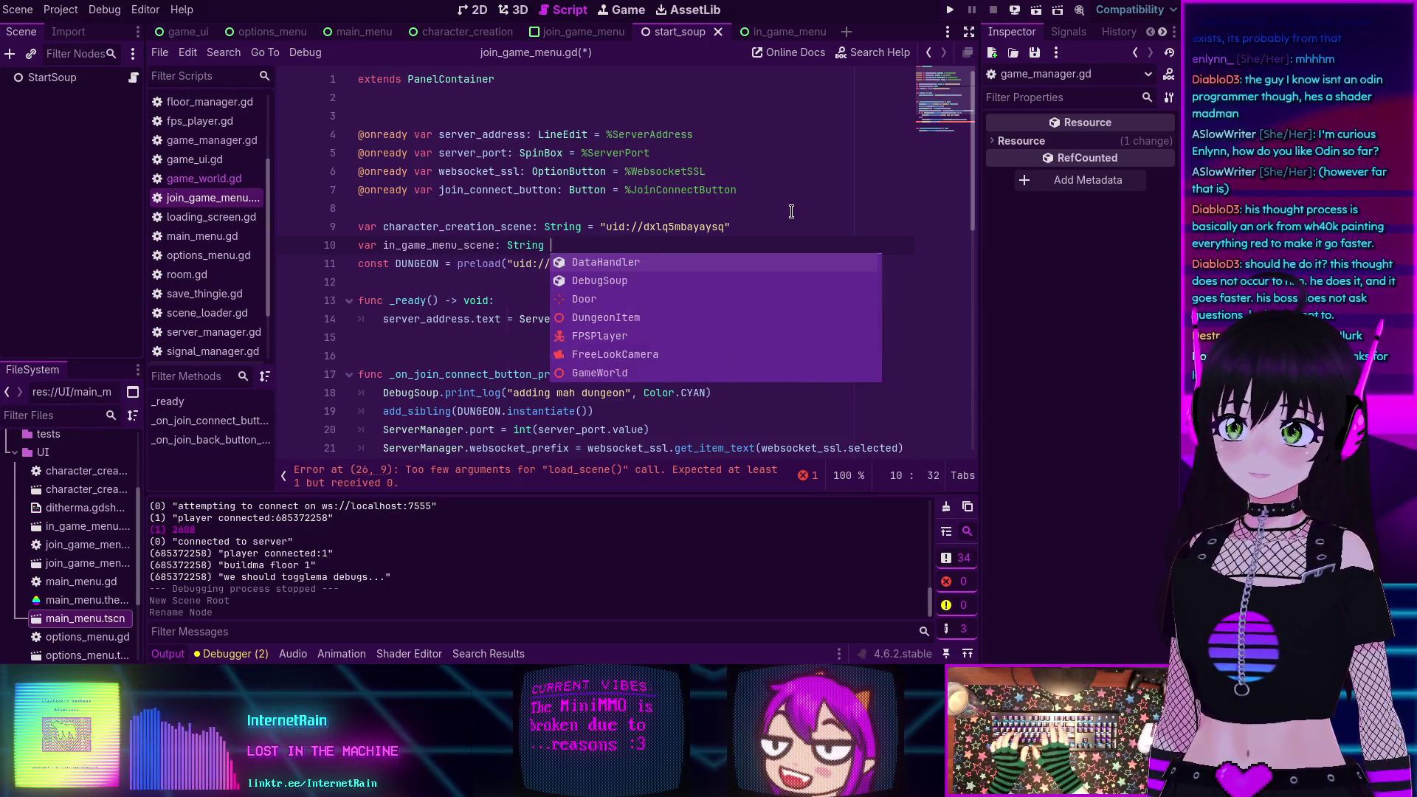
right_click(95, 531)
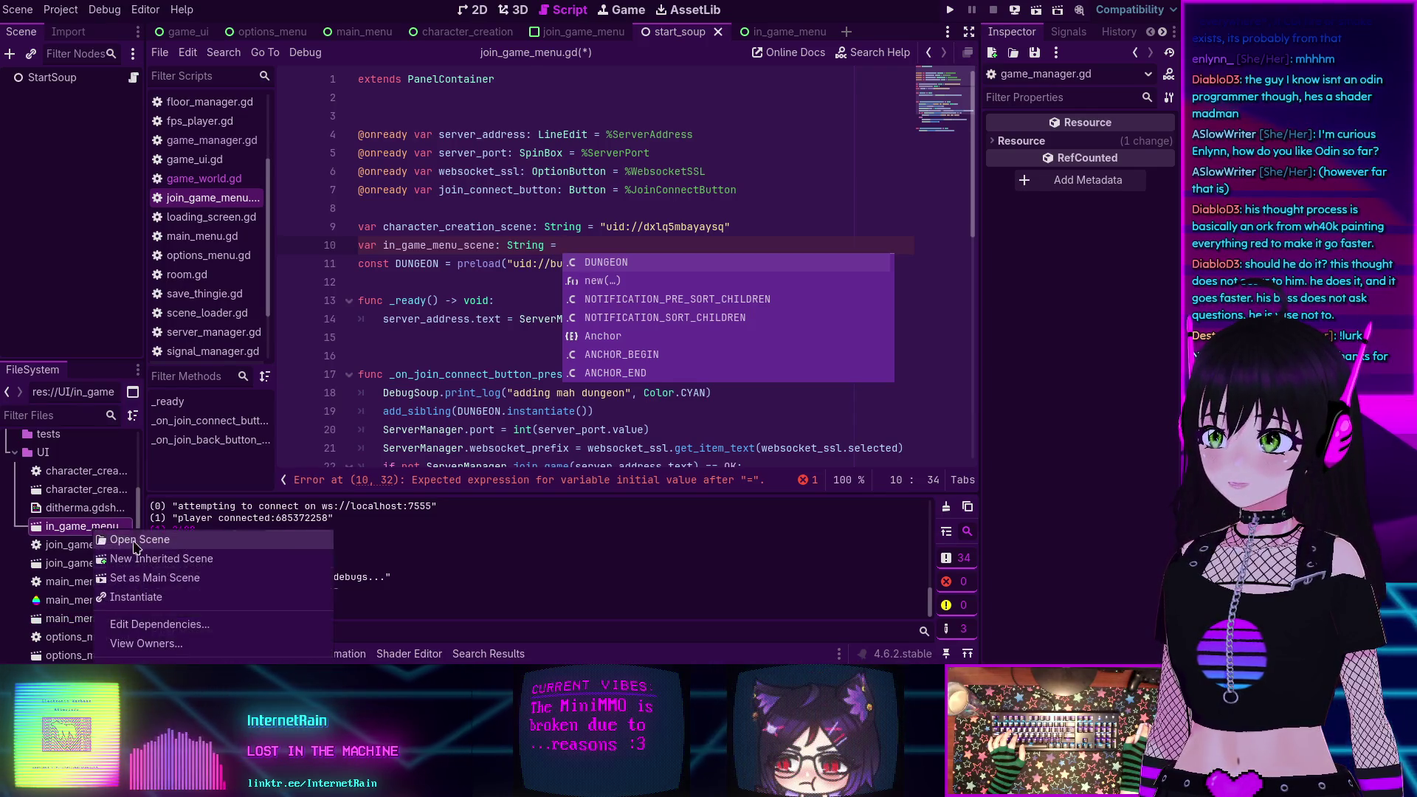
left_click(638, 193)
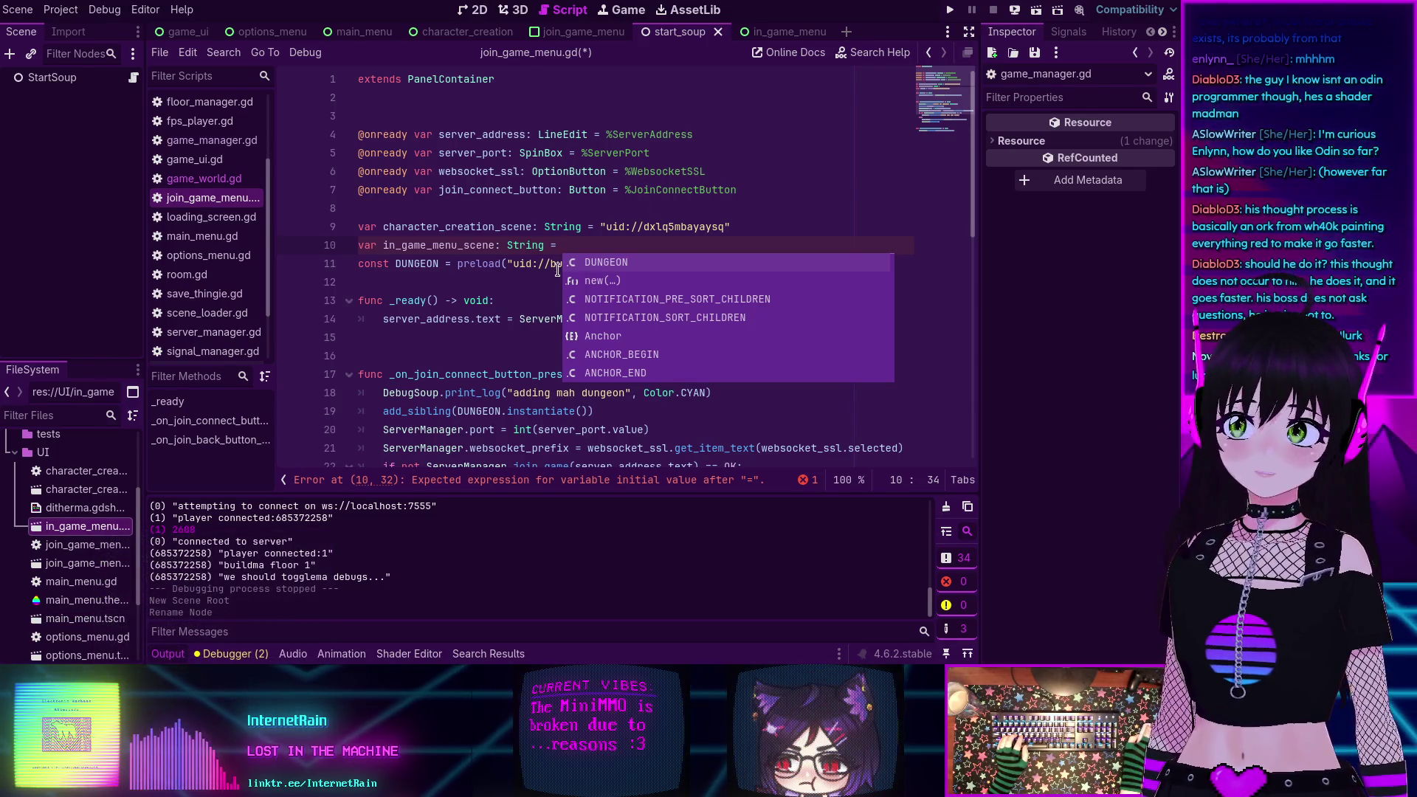
left_click(578, 246)
type("\"")
type("uid://ci10gqh6lsjb6")
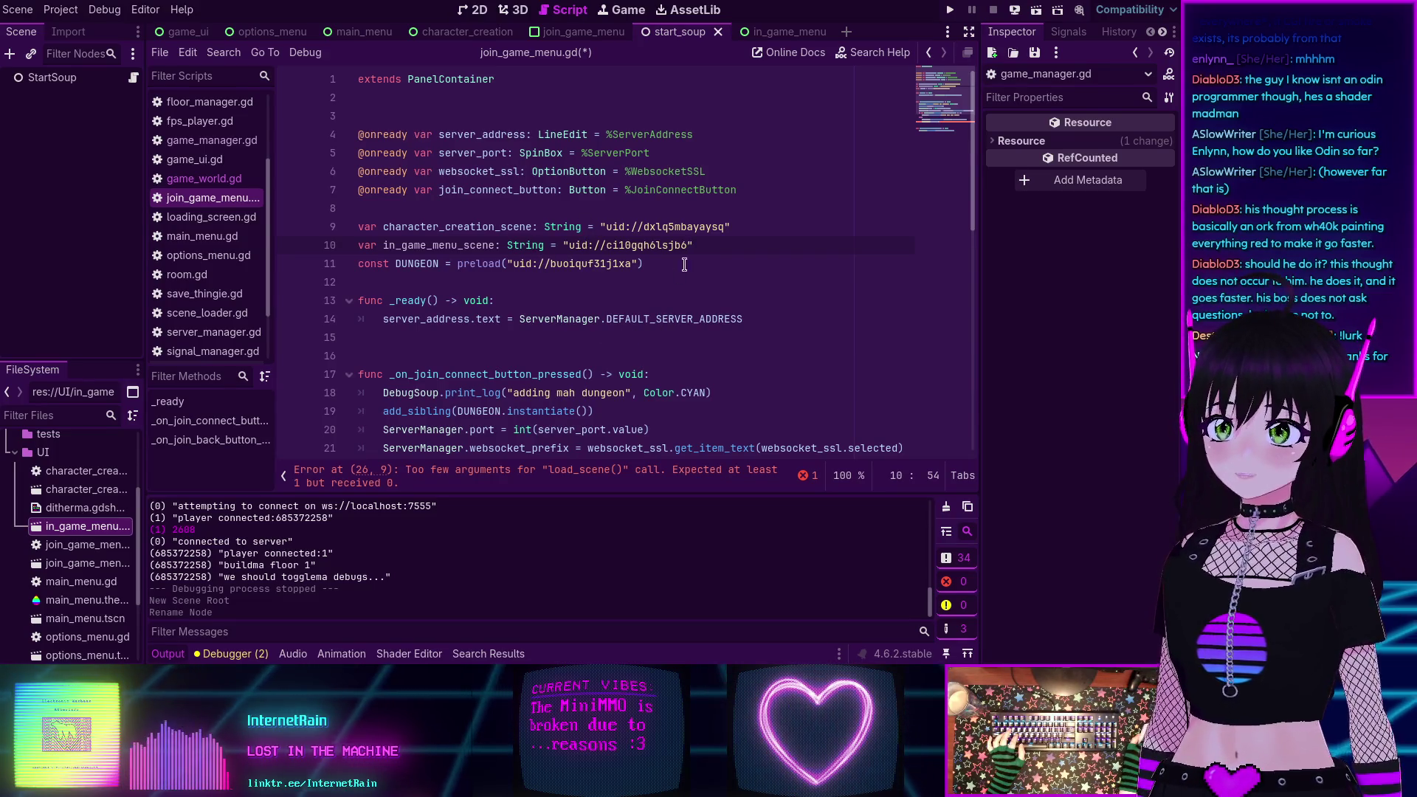
Step: Pass in_game_menu_scene as the load_scene() argument on line 26 and save the script
double_click(478, 251)
key("ctrl+c")
scroll(490, 250, "down", 7)
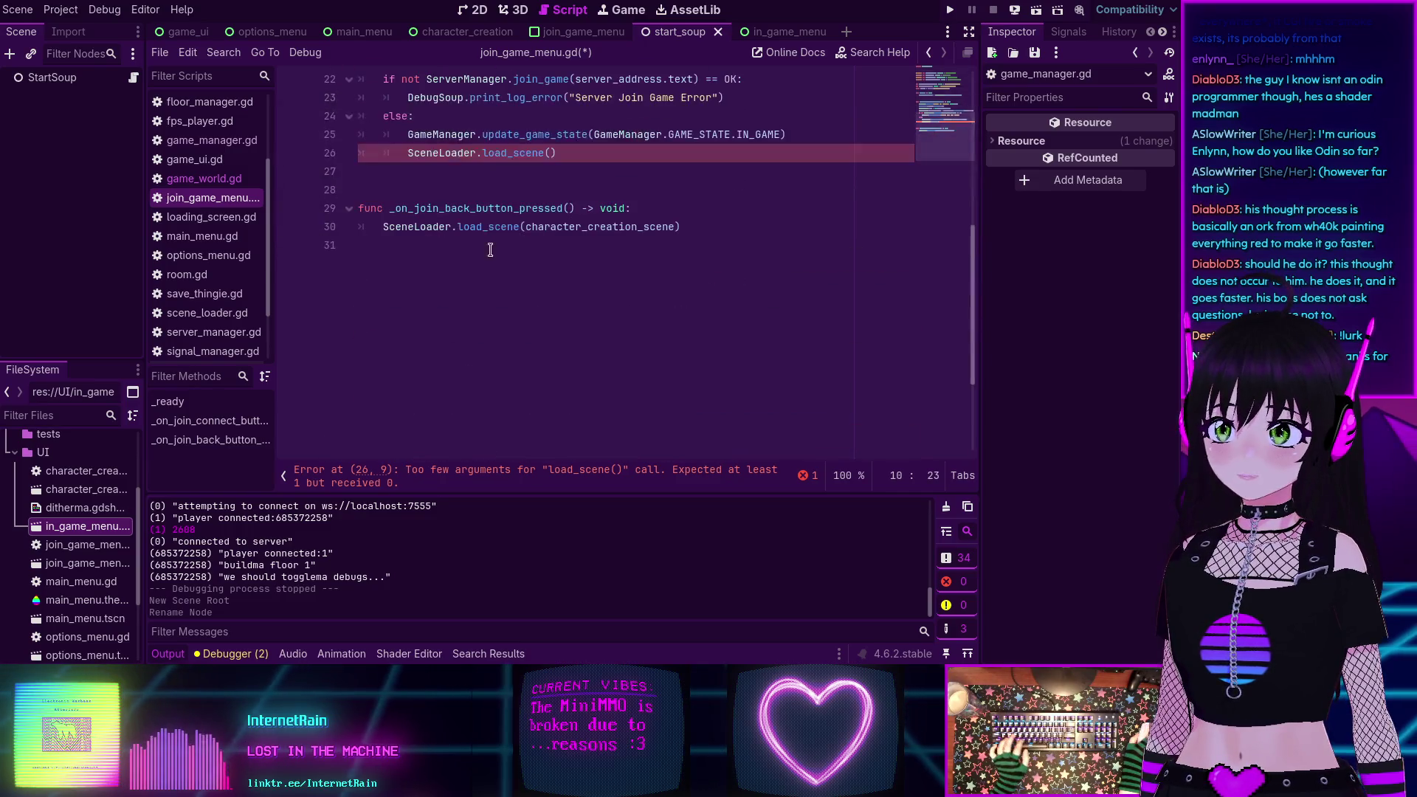
left_click(555, 153)
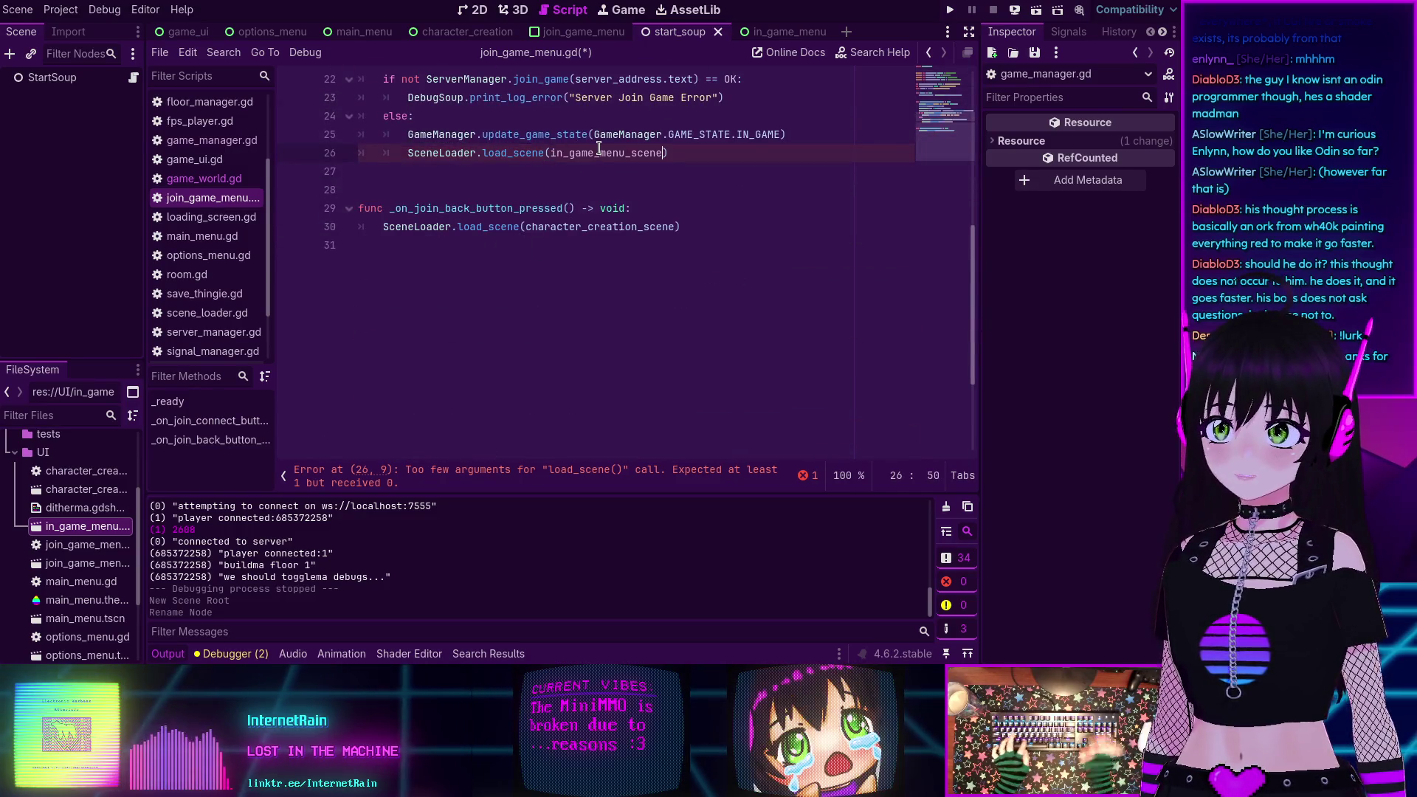
key("ctrl+v")
key("ctrl+s")
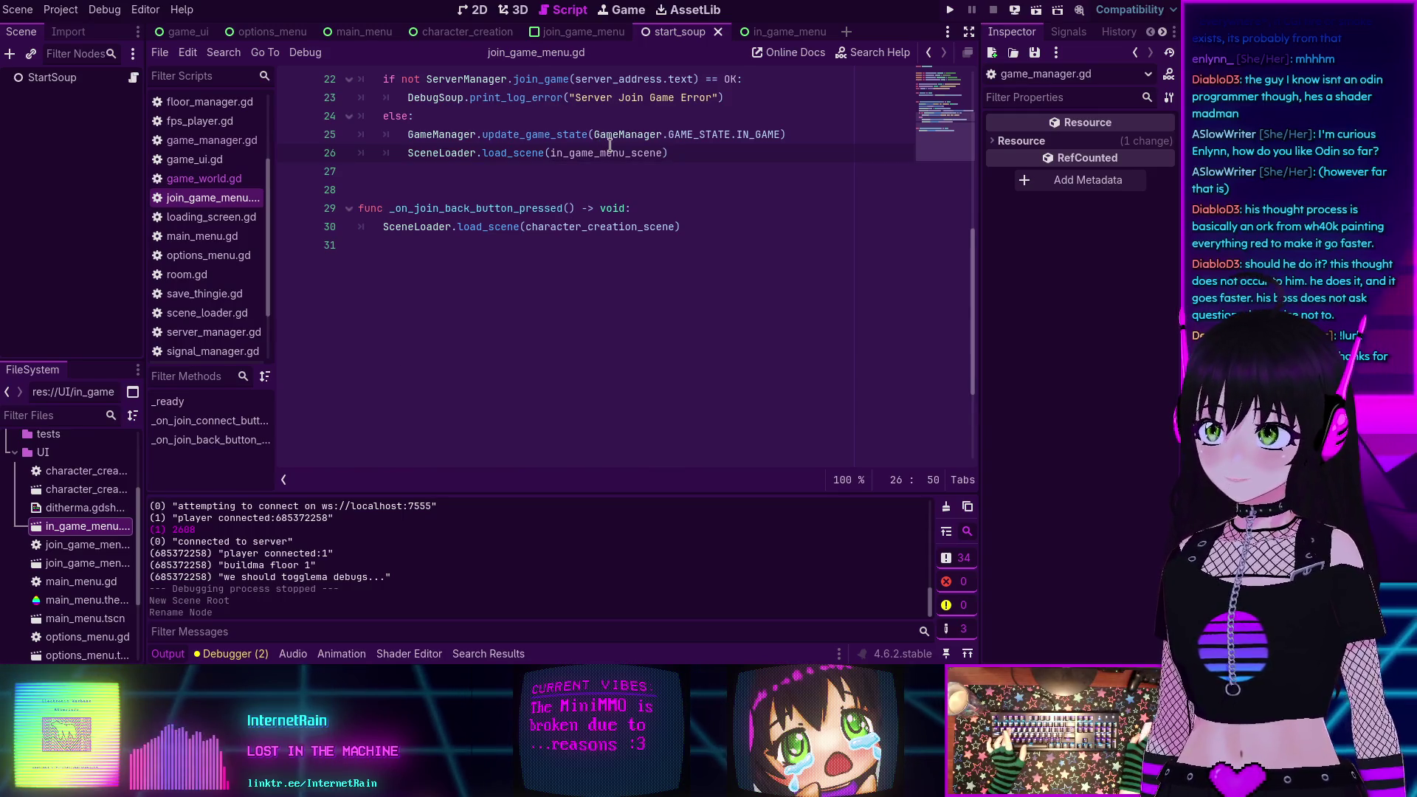
Step: Review the edited script and run the project with F5 to test the join flow
scroll(561, 192, "up", 7)
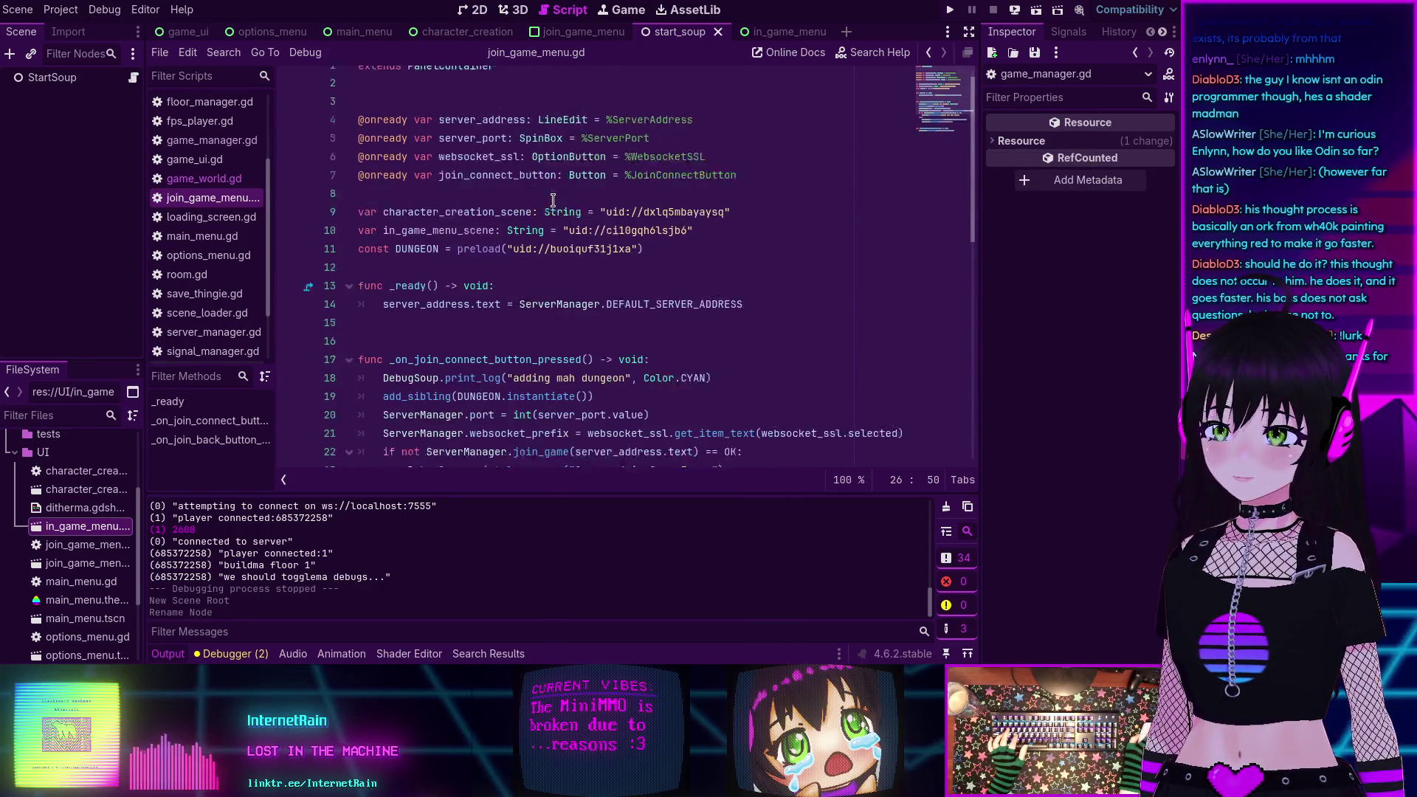
scroll(552, 200, "up", 1)
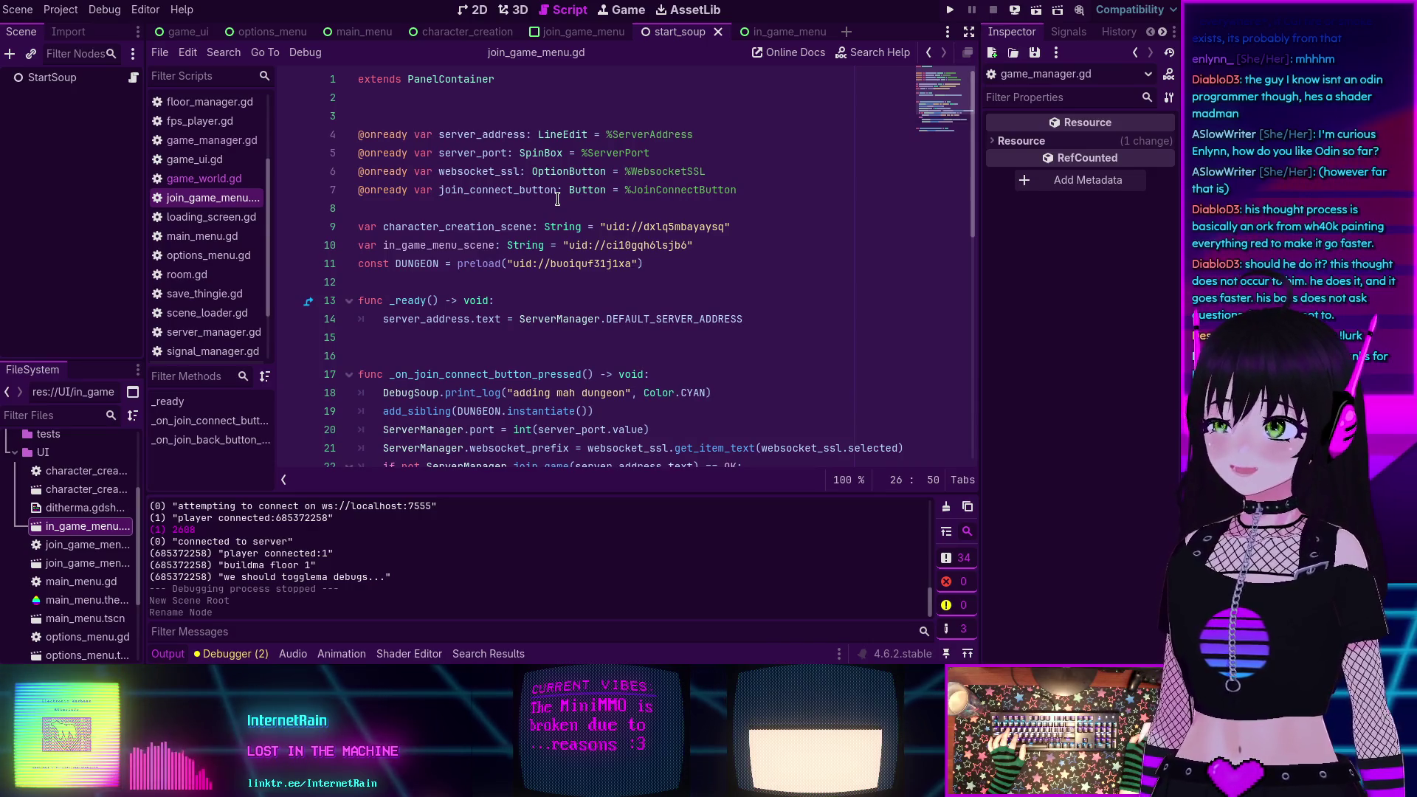
scroll(490, 235, "down", 3)
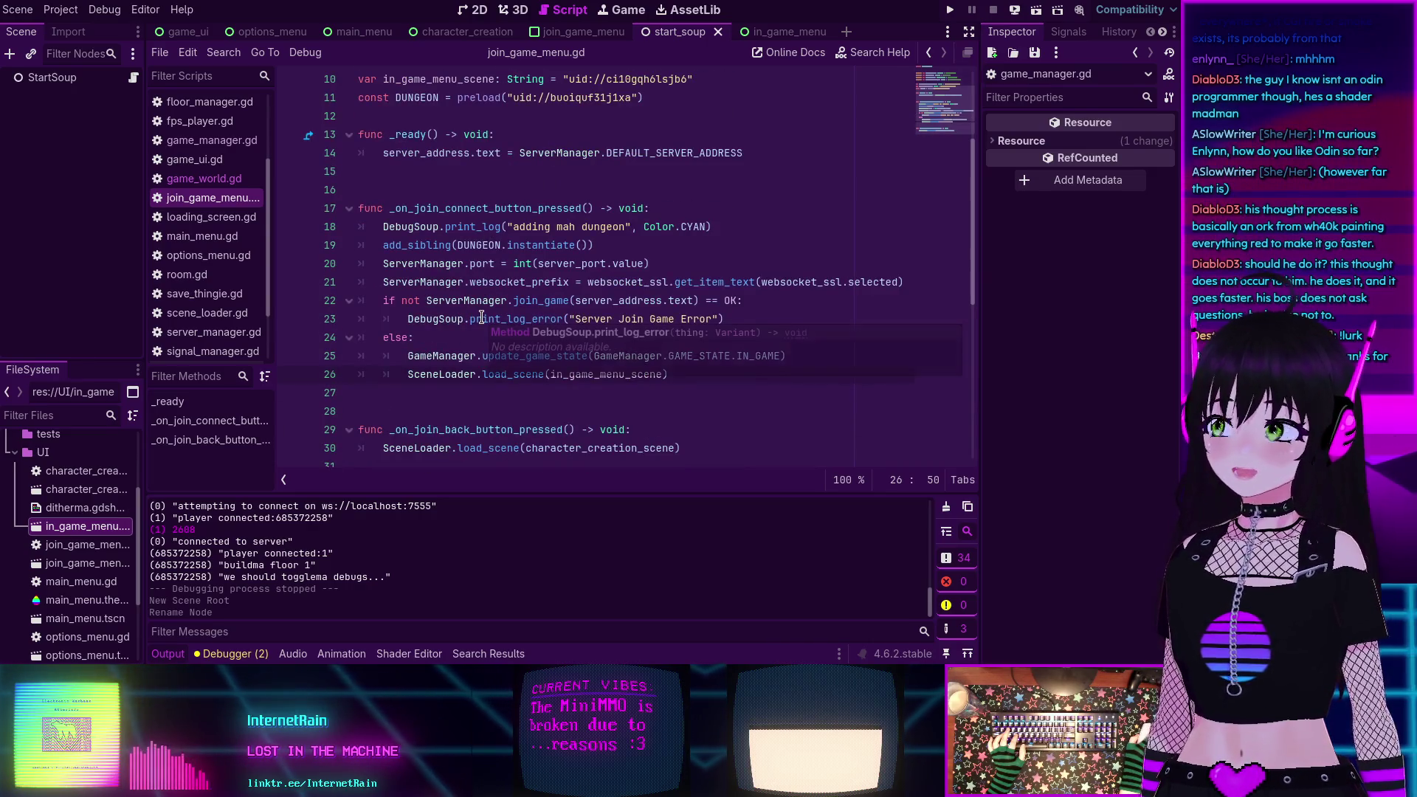
mouse_move(476, 318)
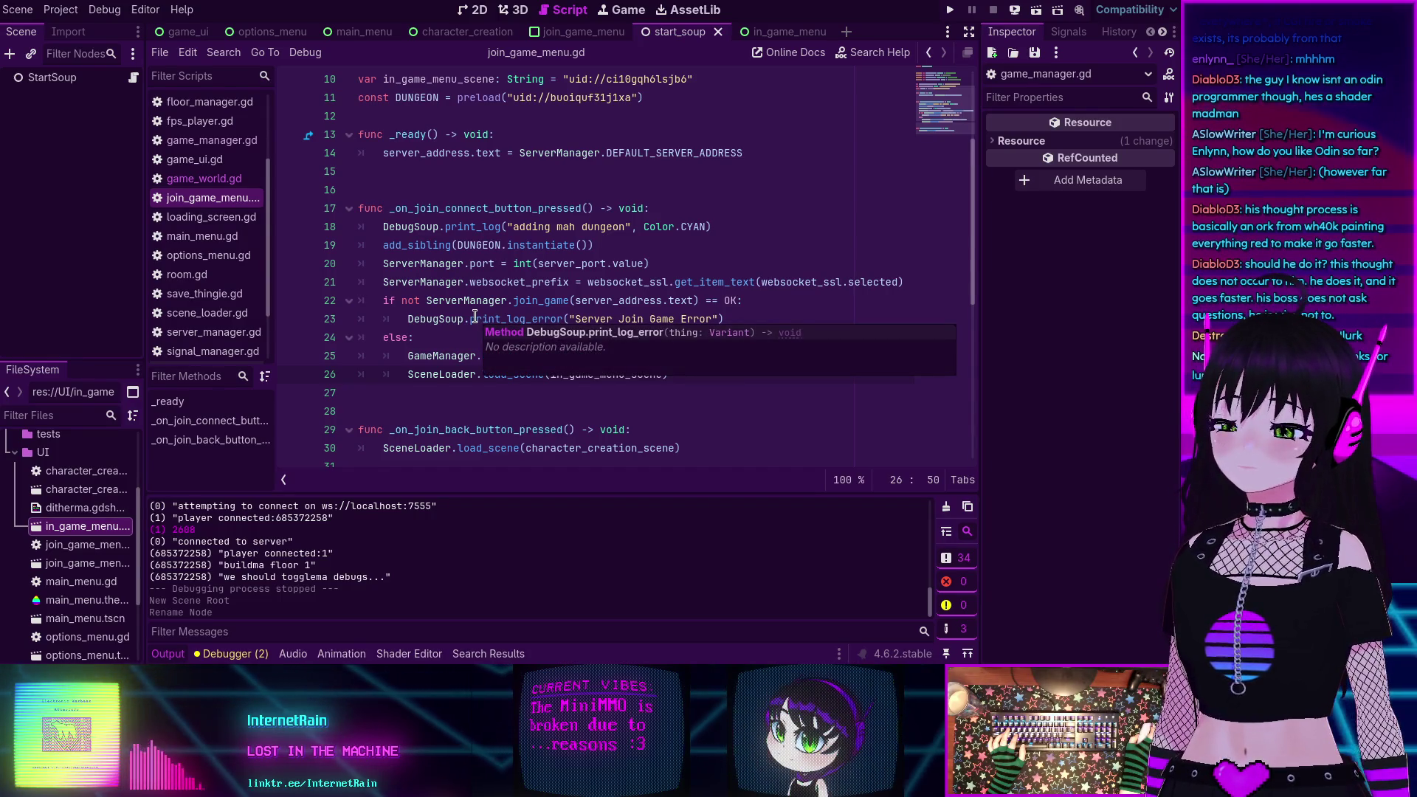
key("F5")
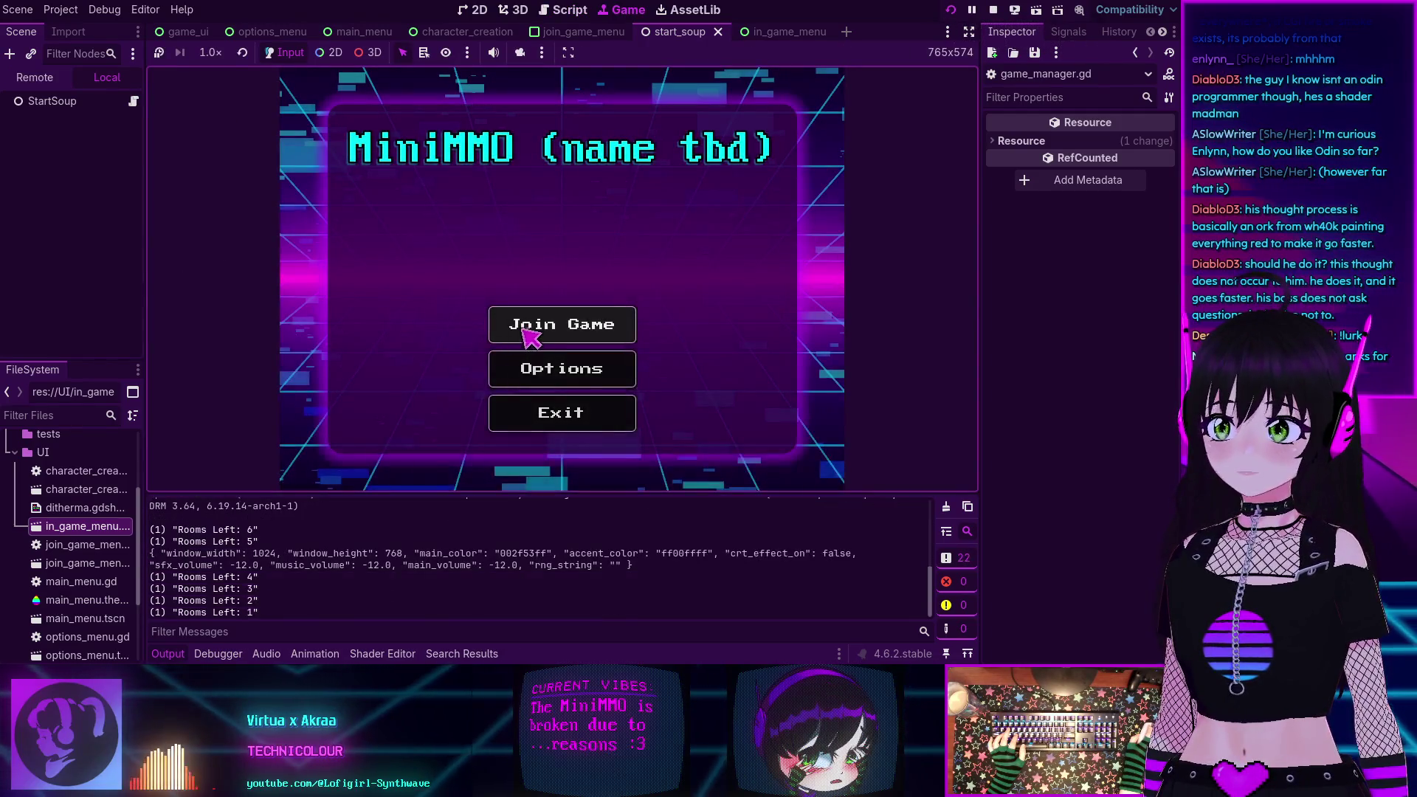
left_click(533, 327)
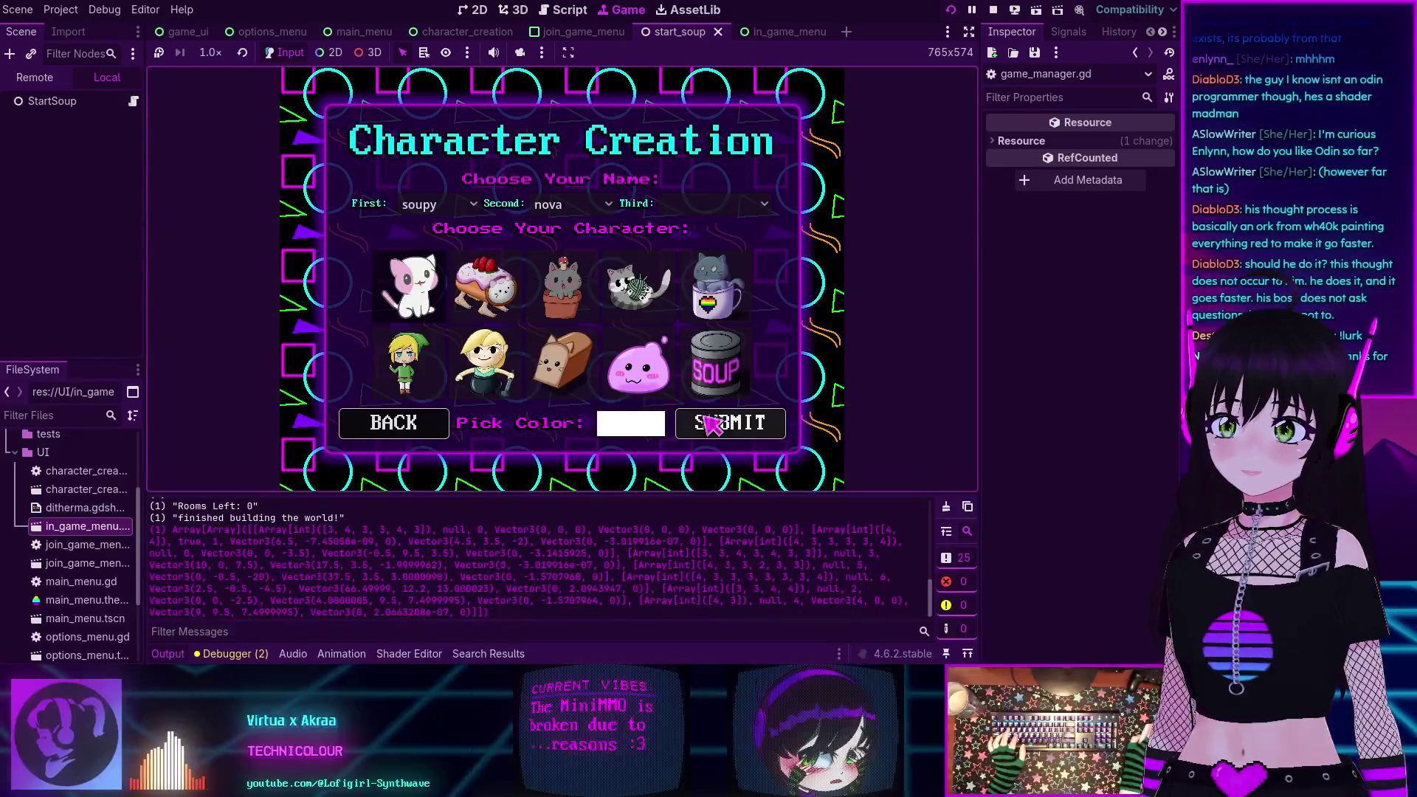
left_click(727, 421)
left_click(569, 346)
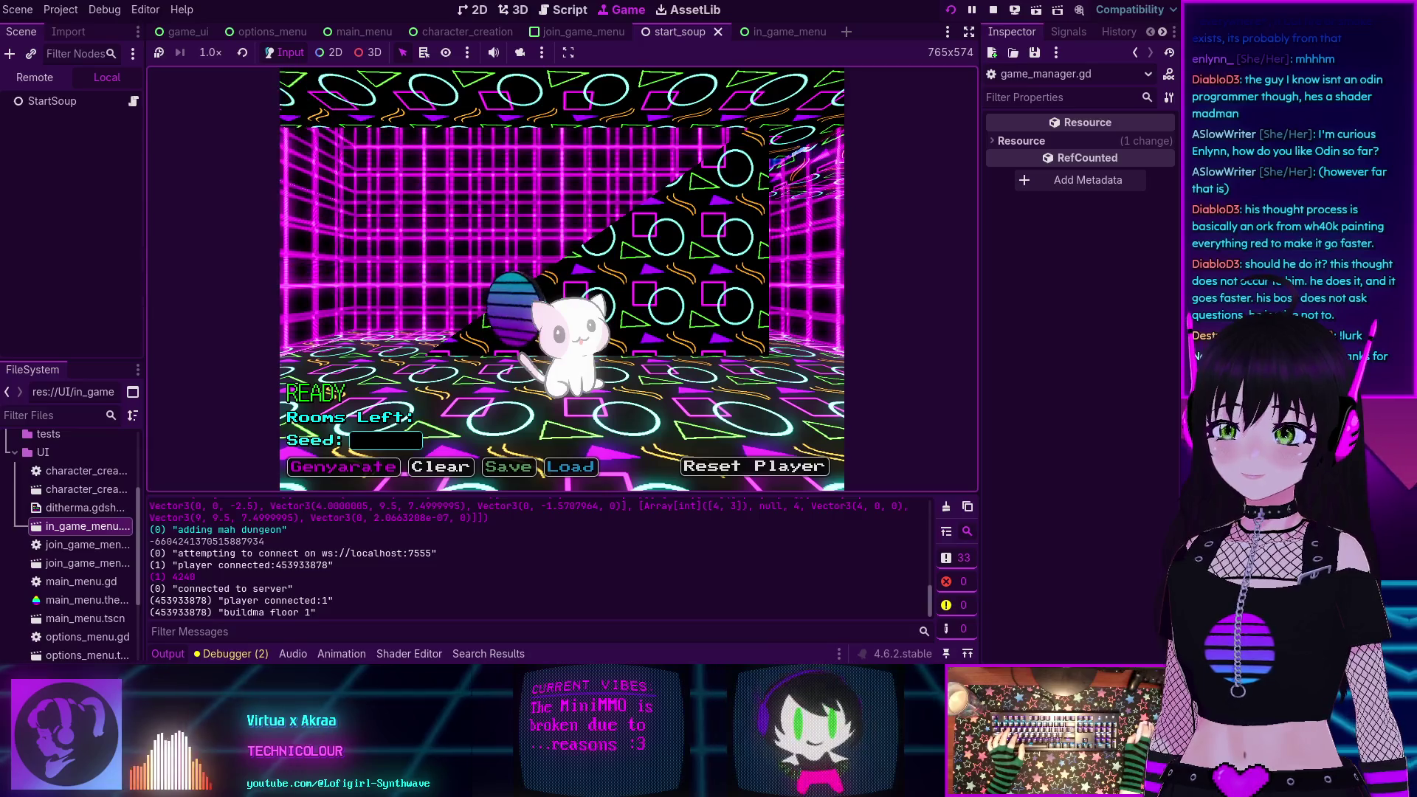
key("Escape")
key("Escape")
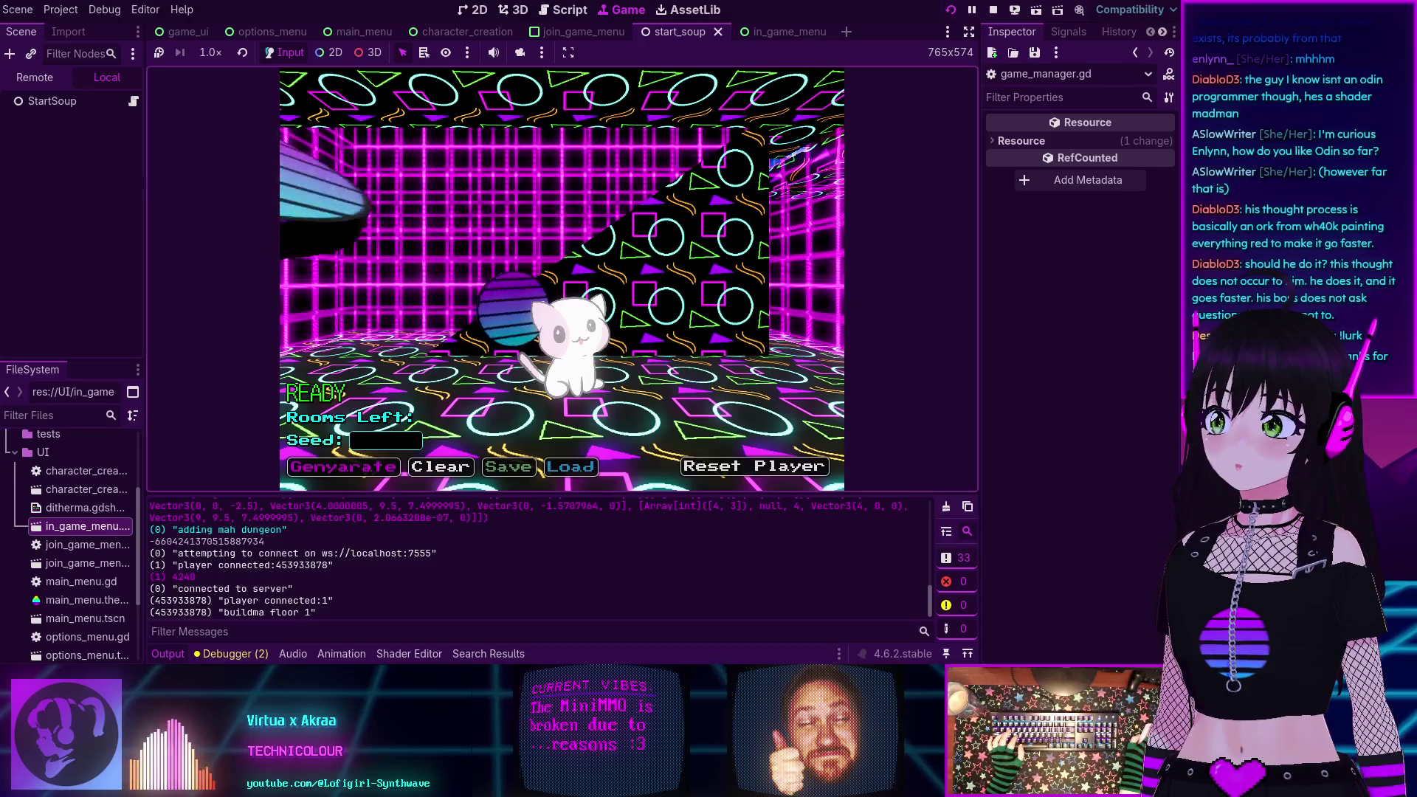
key("Escape")
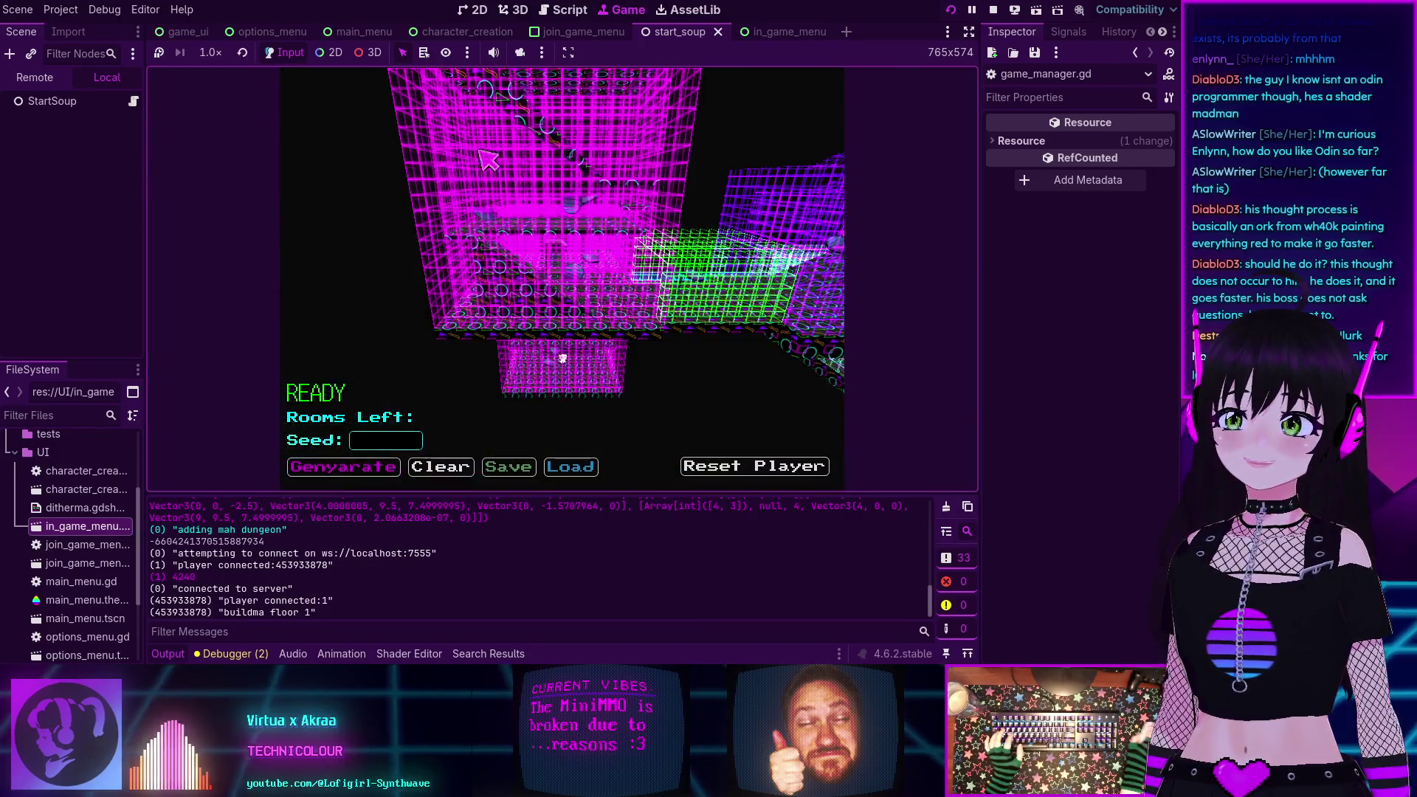
left_click(994, 10)
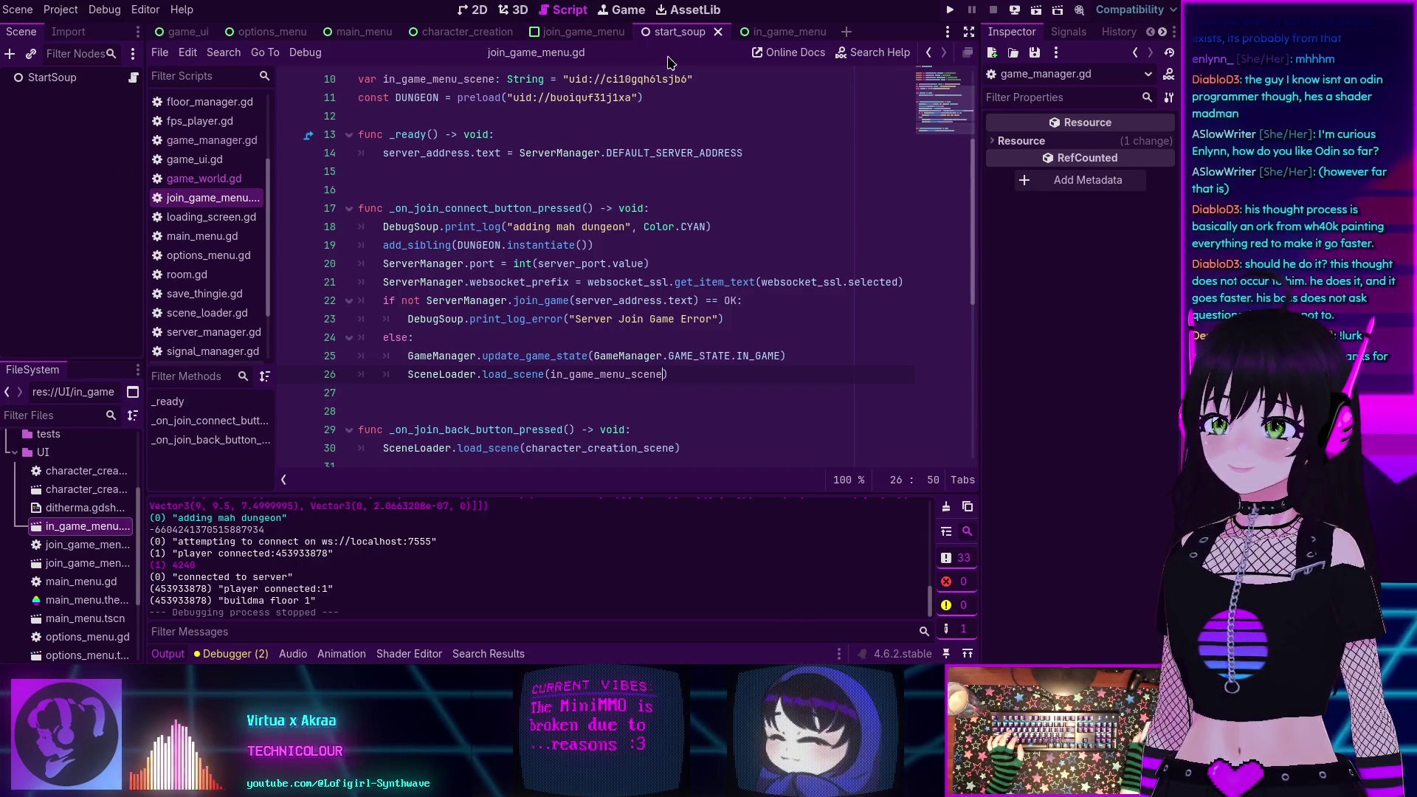
Step: Set InGameMenu's Mouse Filter to Ignore, save in_game_menu.tscn, and run the project again
left_click(774, 33)
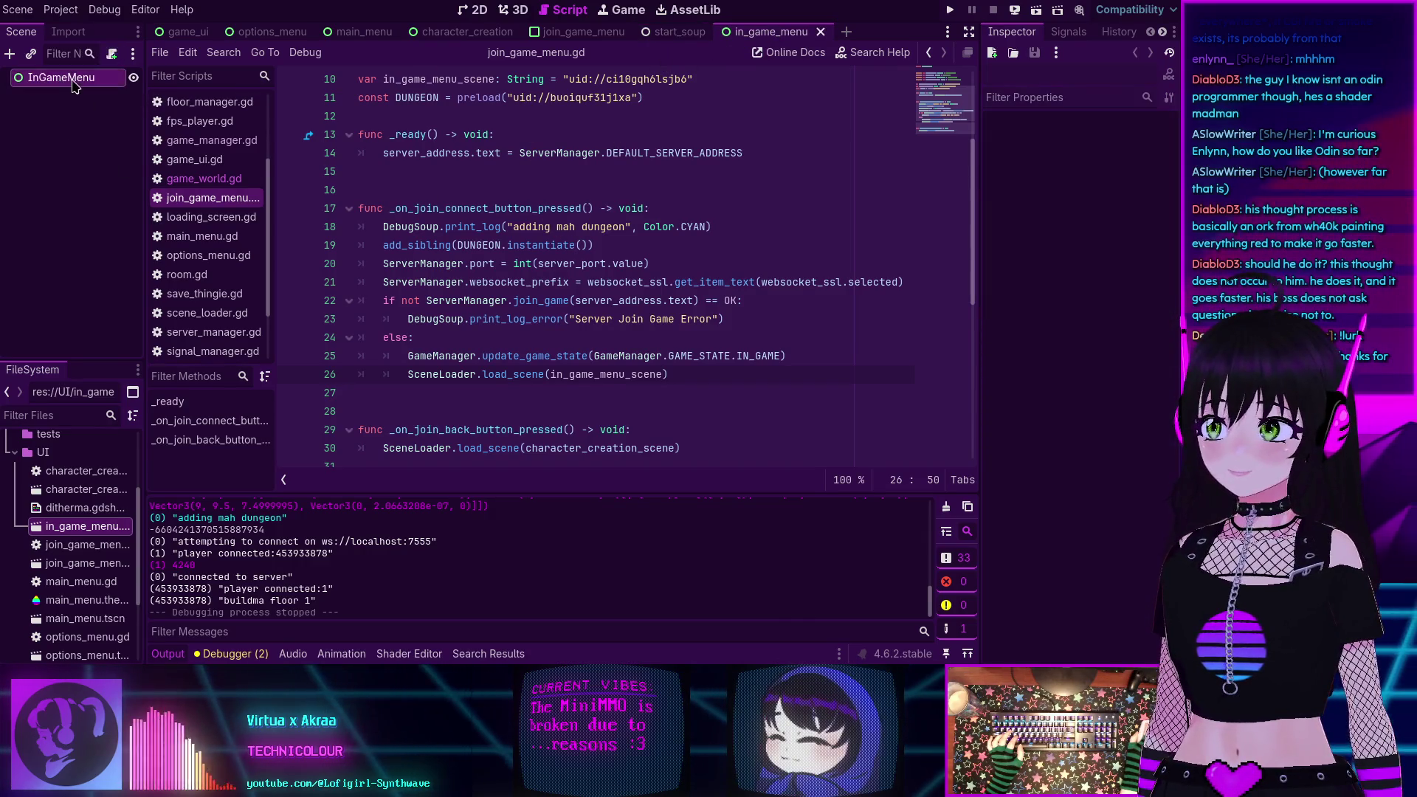
left_click(1011, 212)
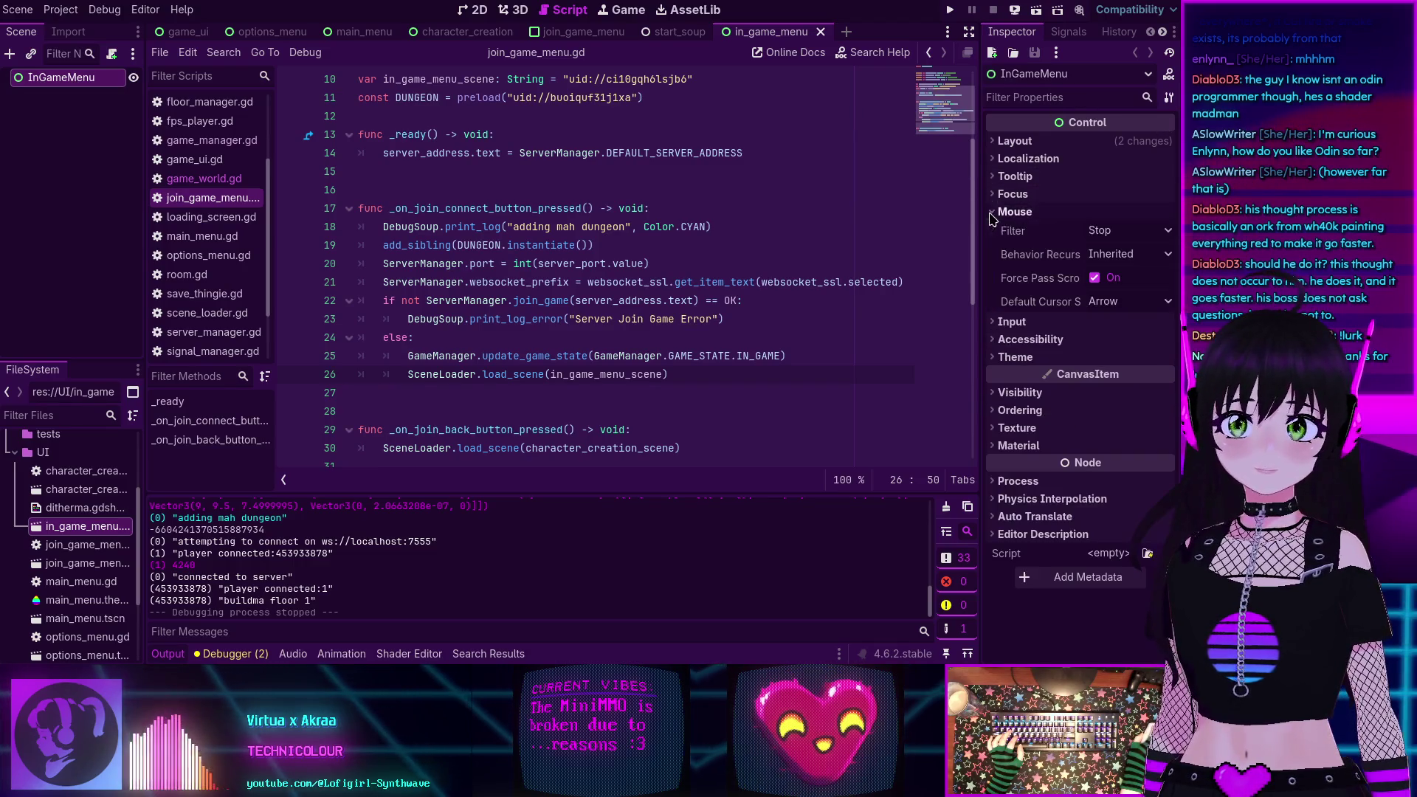
left_click(1118, 233)
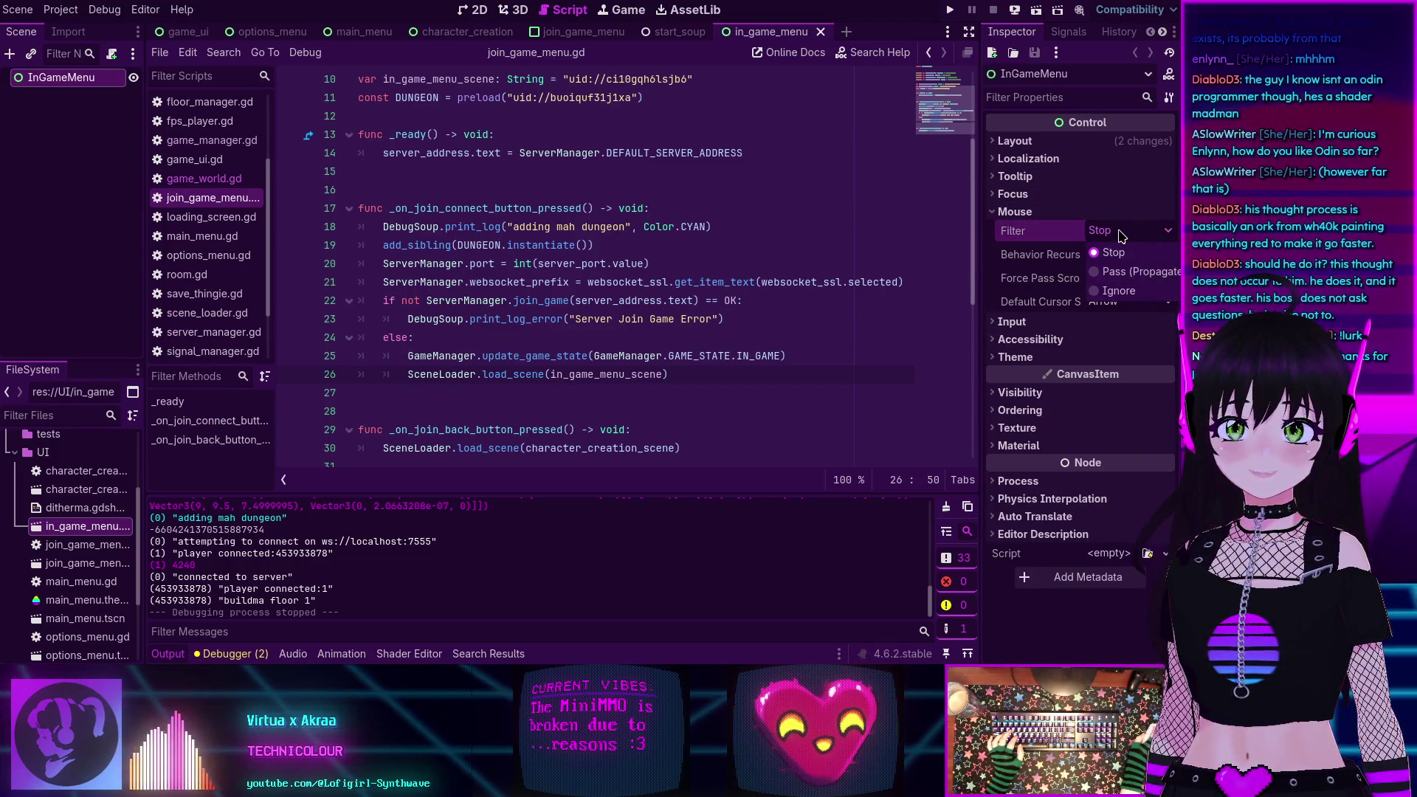
left_click(1114, 292)
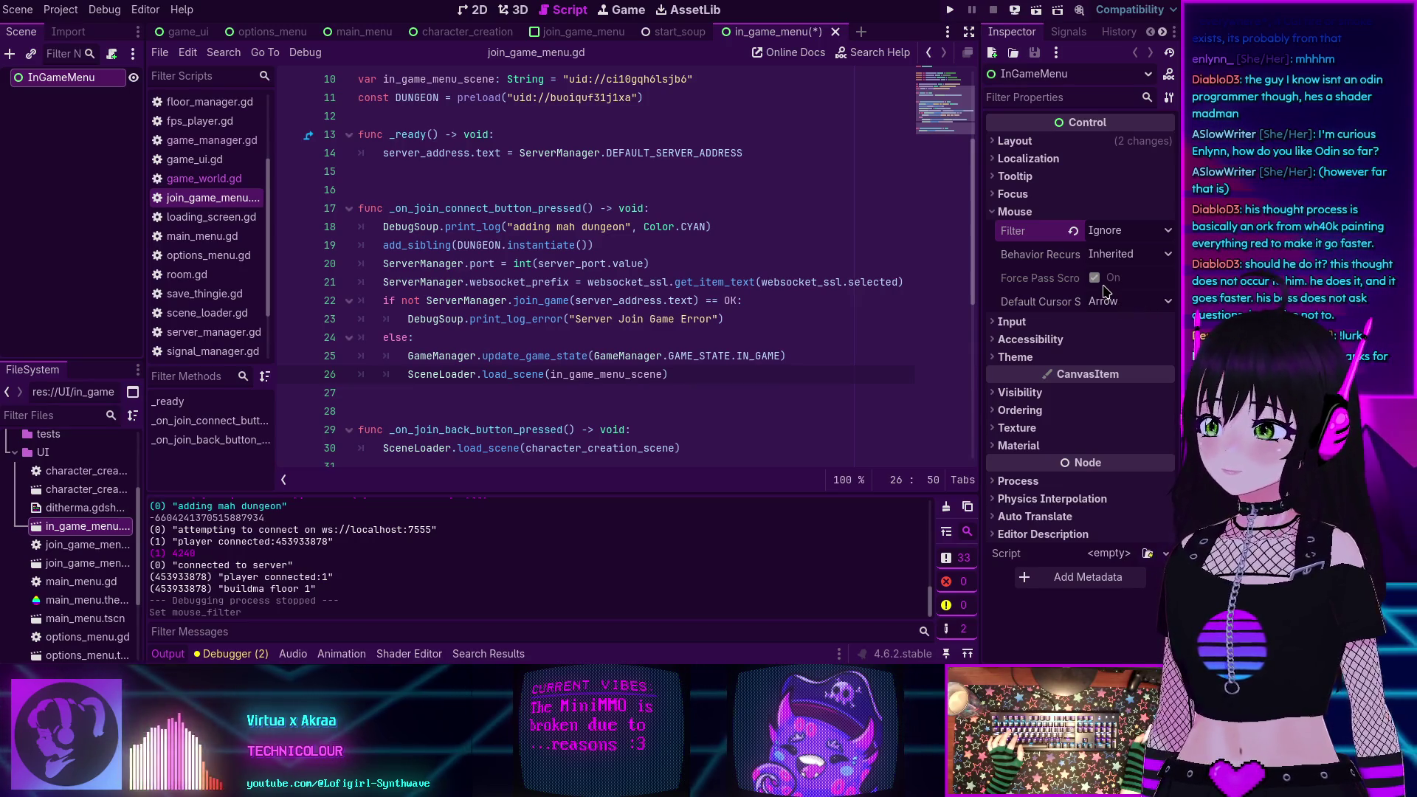
key("ctrl+s")
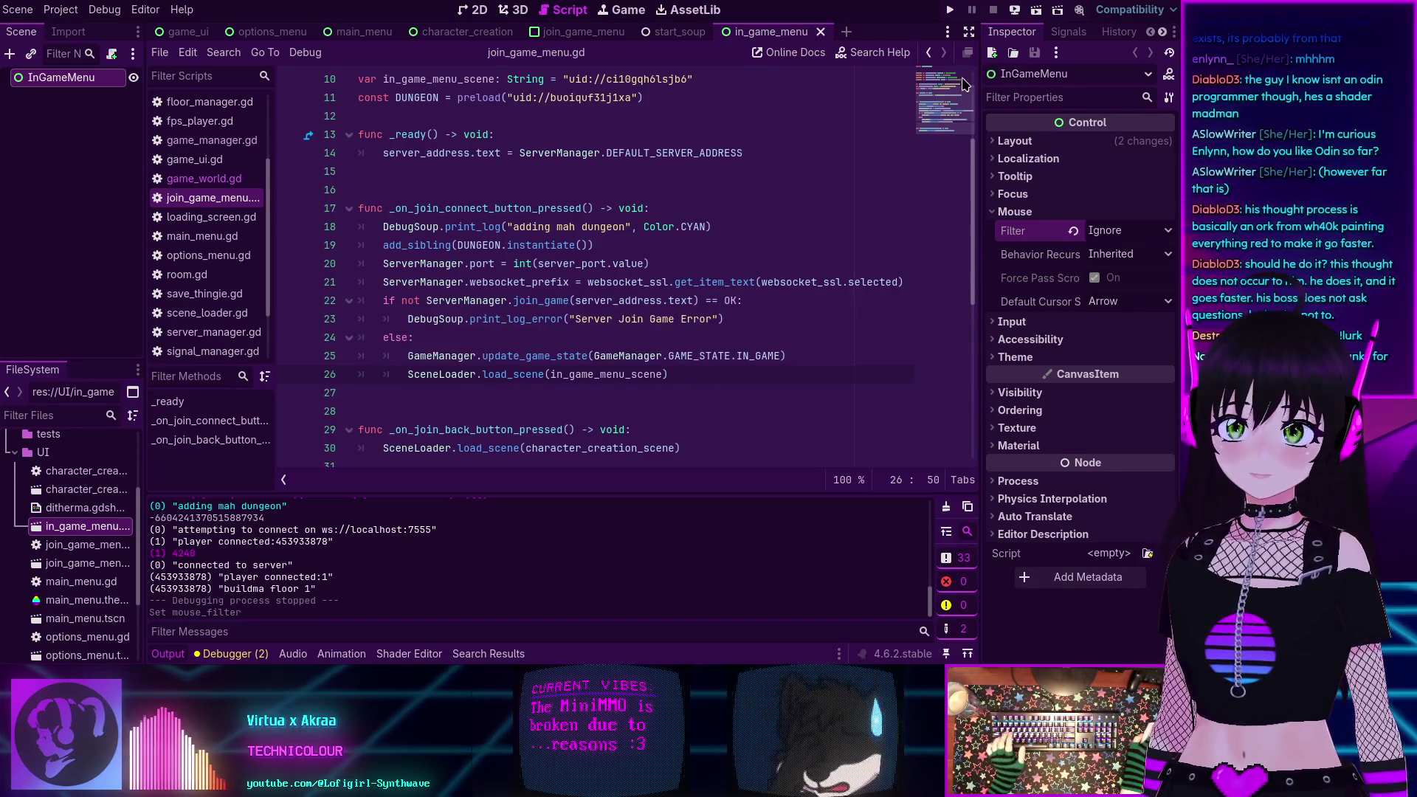
key("F5")
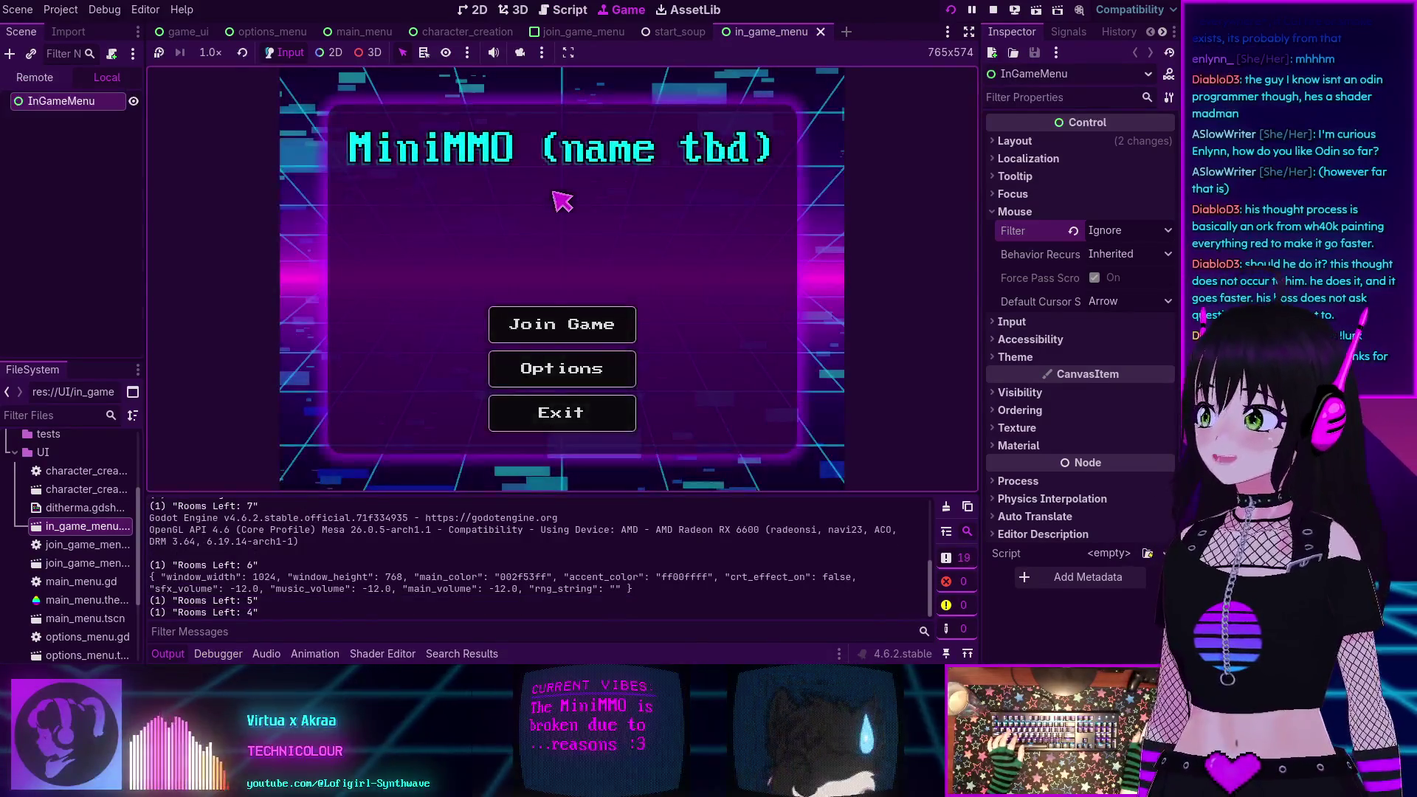
Step: In the running game, go through Character Creation and join the server to load the dungeon
left_click(544, 332)
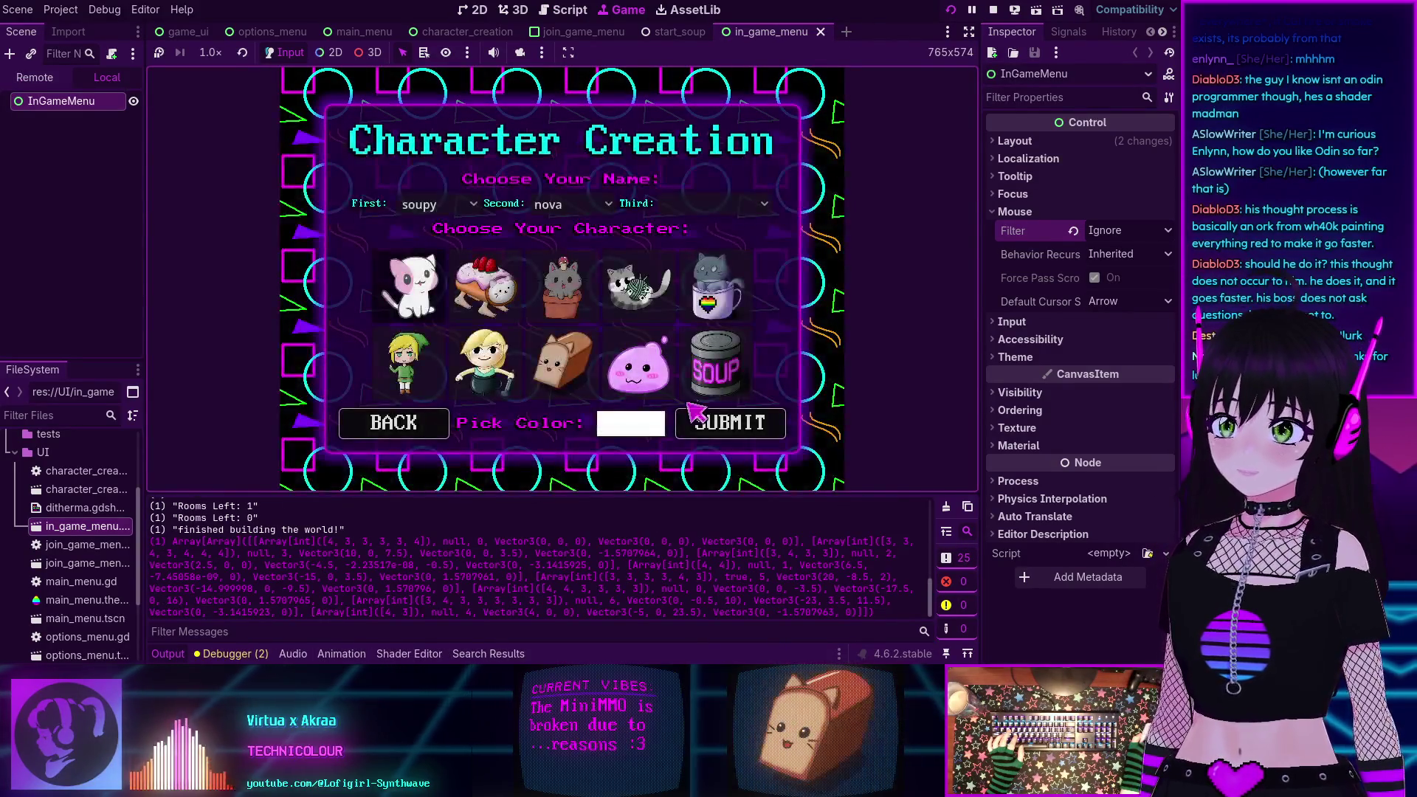
left_click(699, 419)
left_click(557, 338)
Step: Walk the cat forward, then inspect the live Remote scene tree and the Debugger errors
key("w")
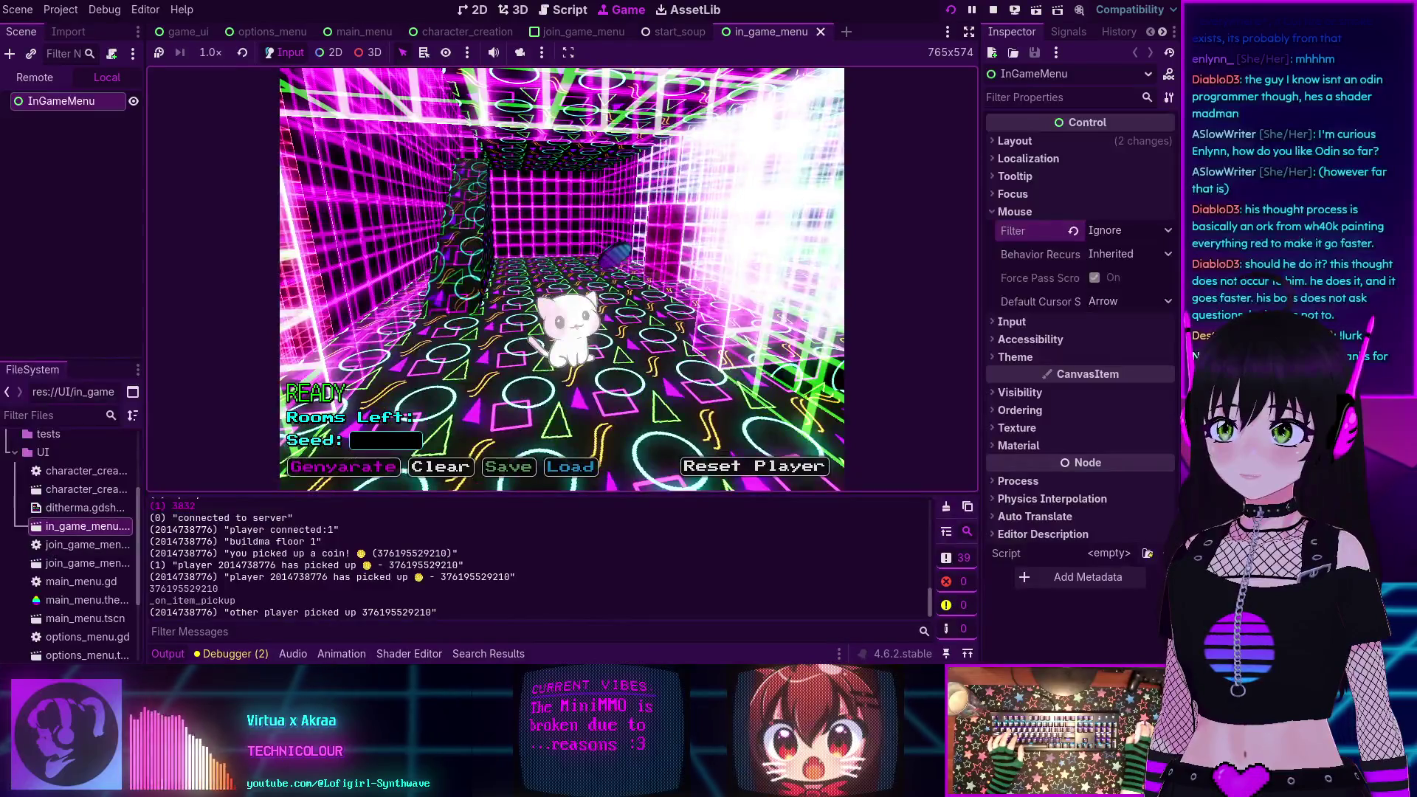
key("Escape")
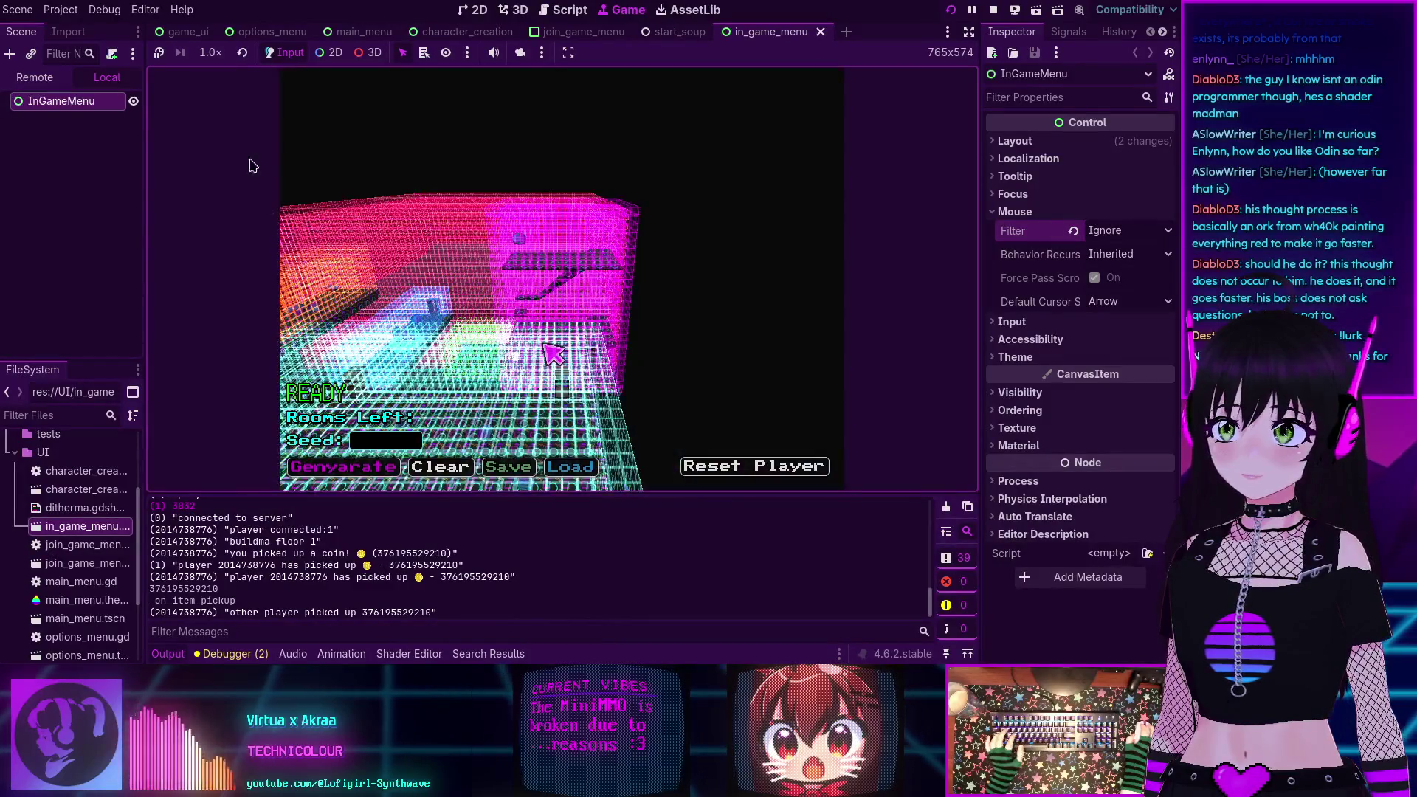
left_click(33, 78)
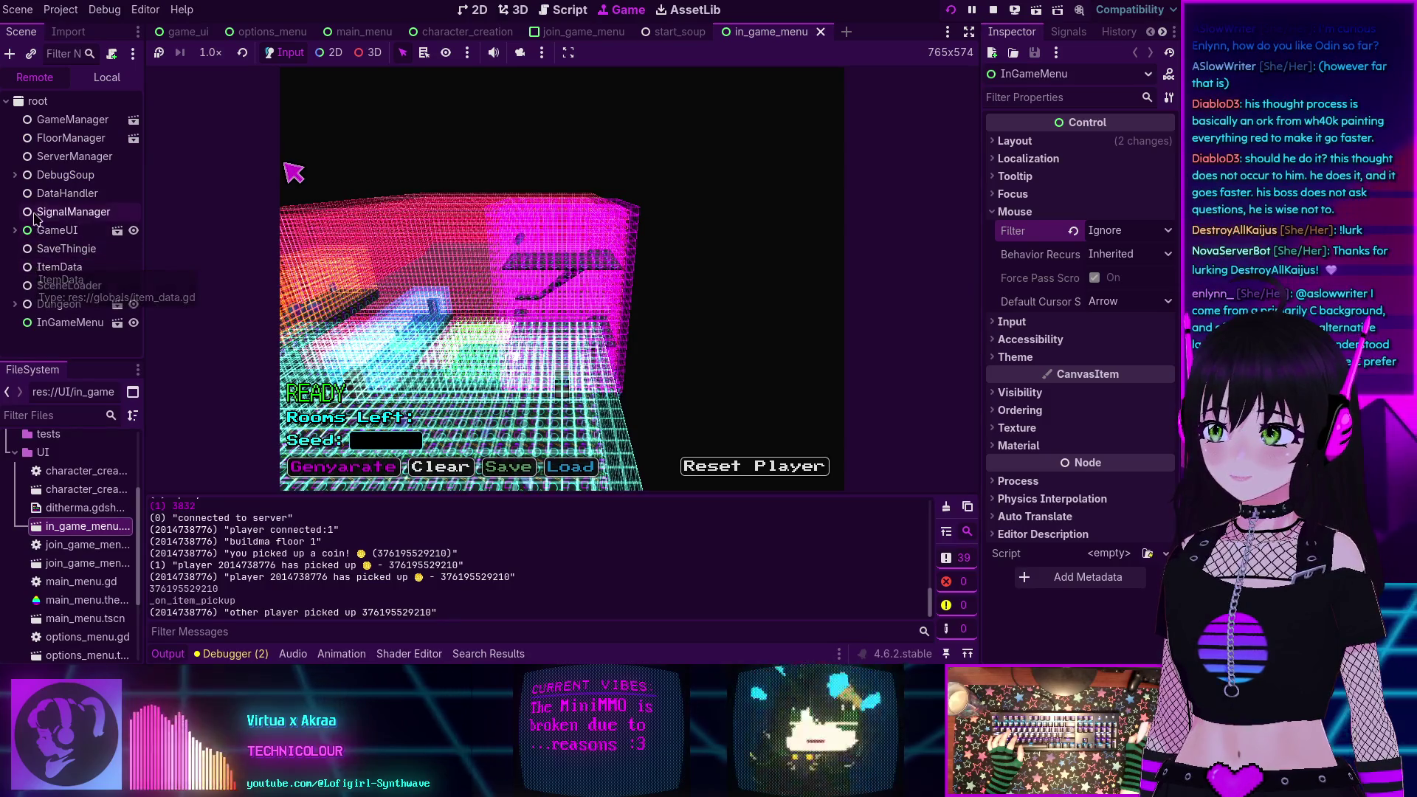
left_click(267, 655)
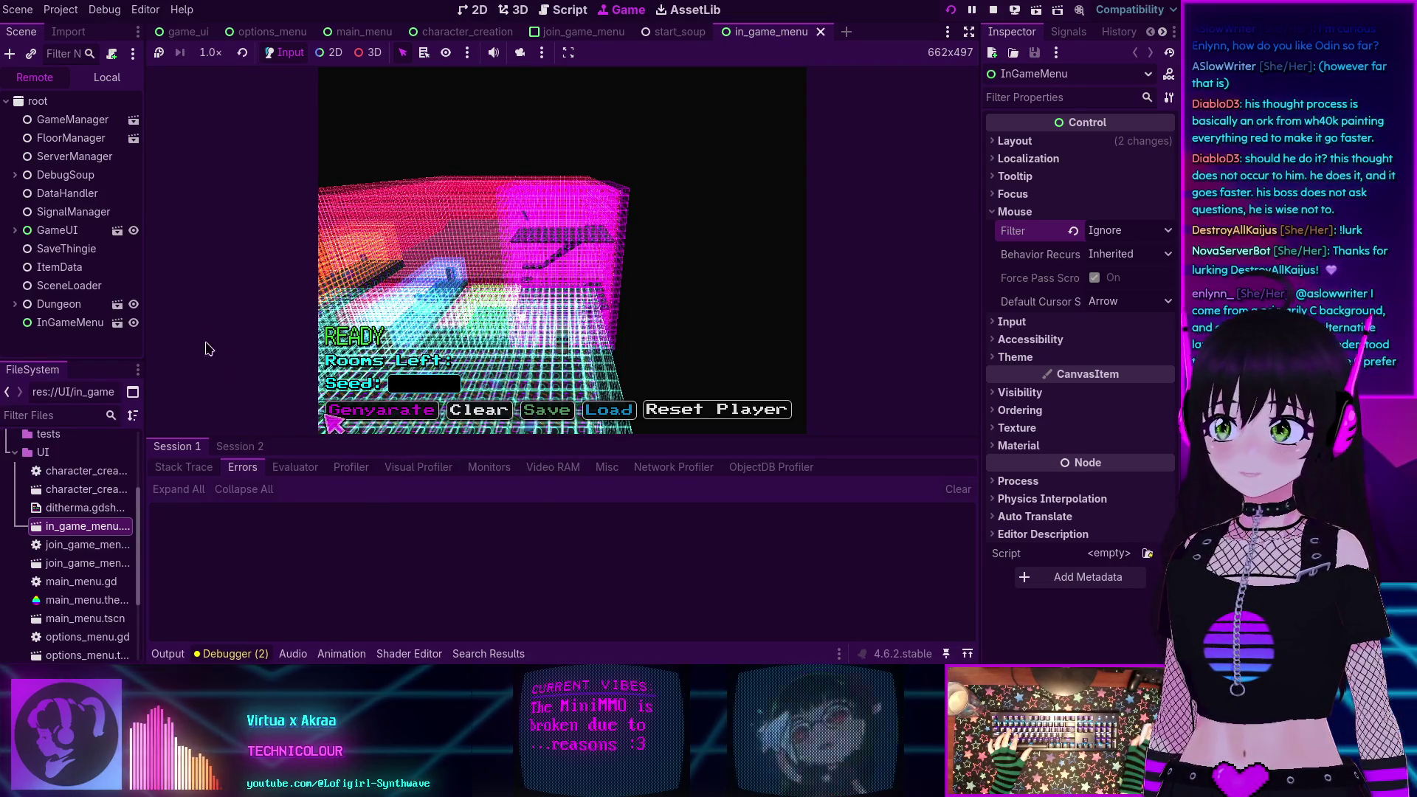
Step: Filter the remote tree for 'dun' and expand Dungeon to confirm its LoadButton child
left_click(456, 258)
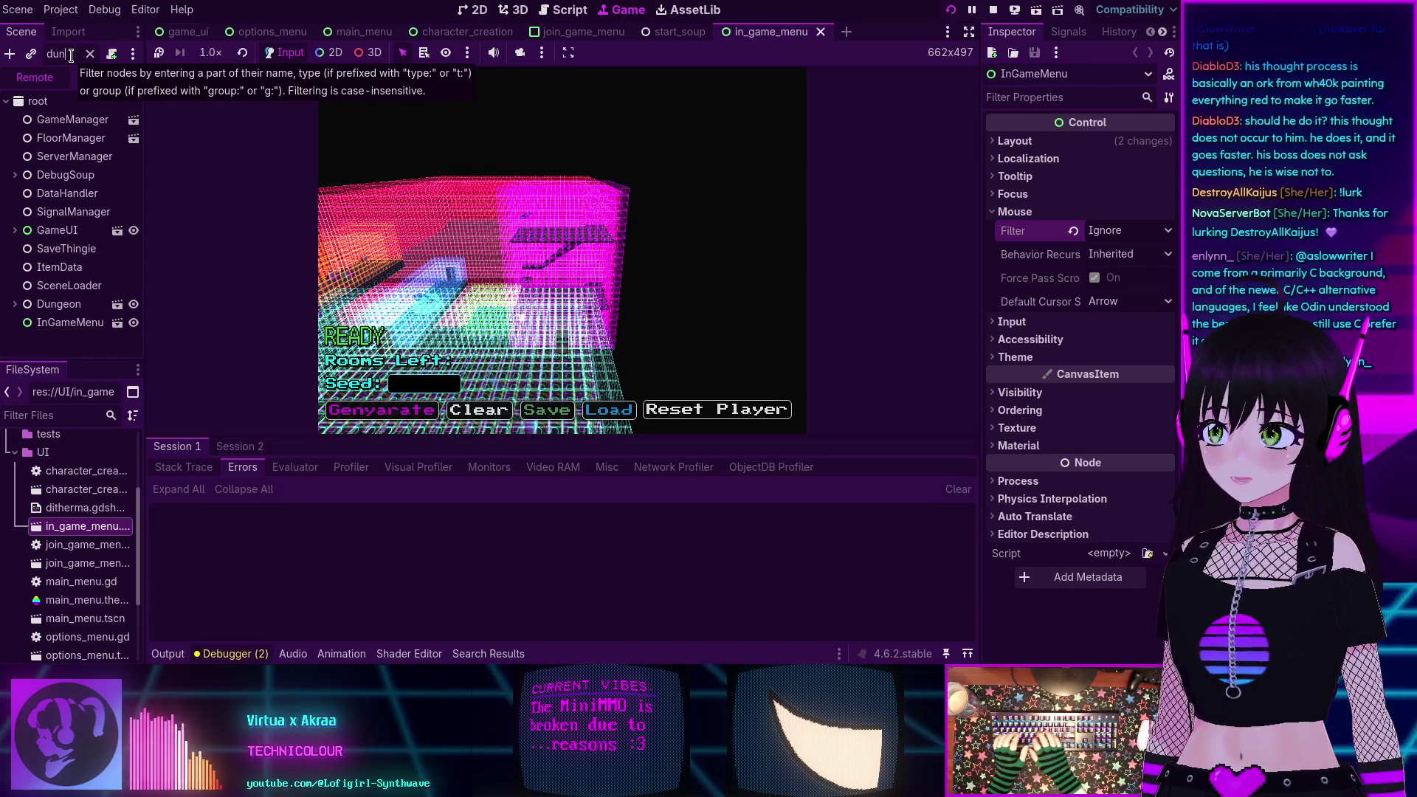
type("dun")
left_click(6, 120)
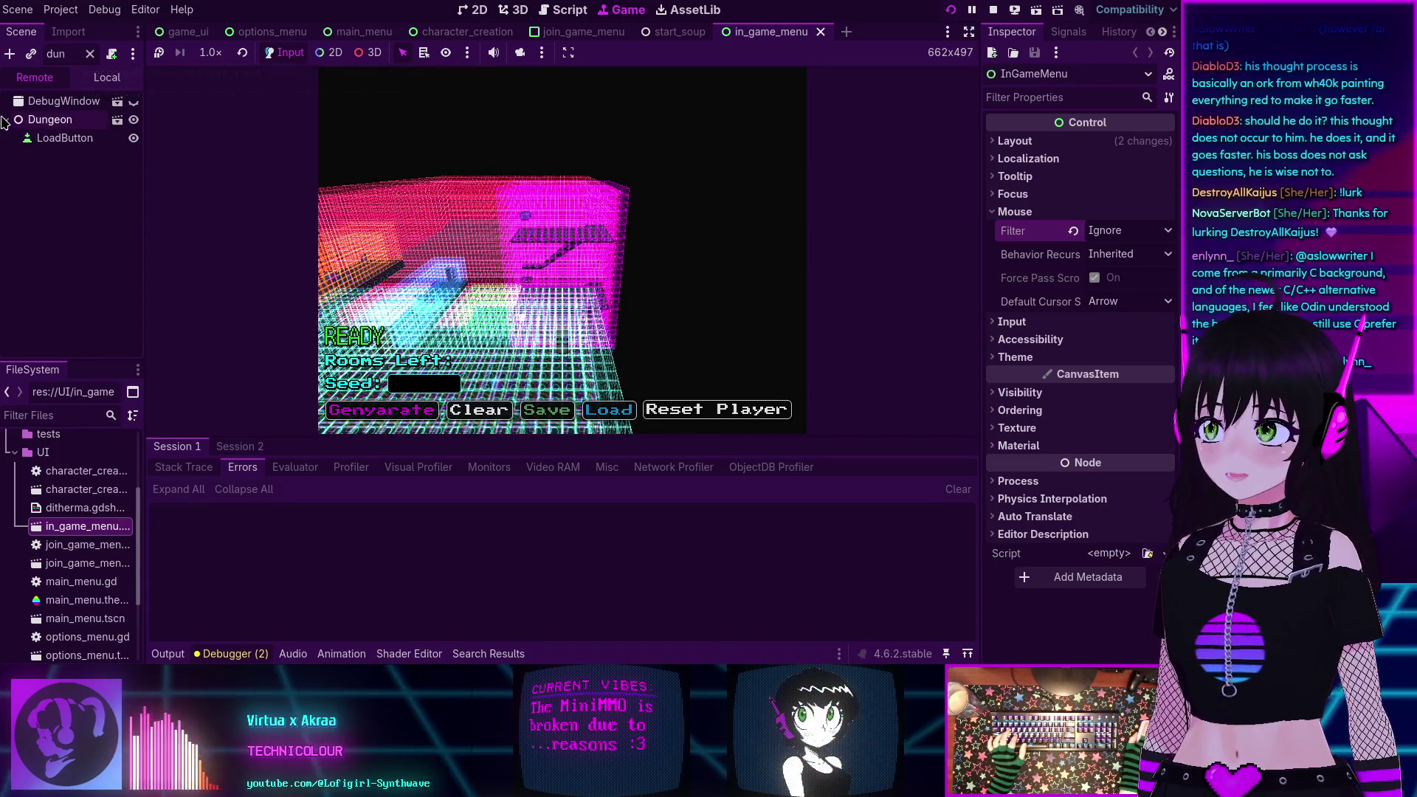
left_click(6, 120)
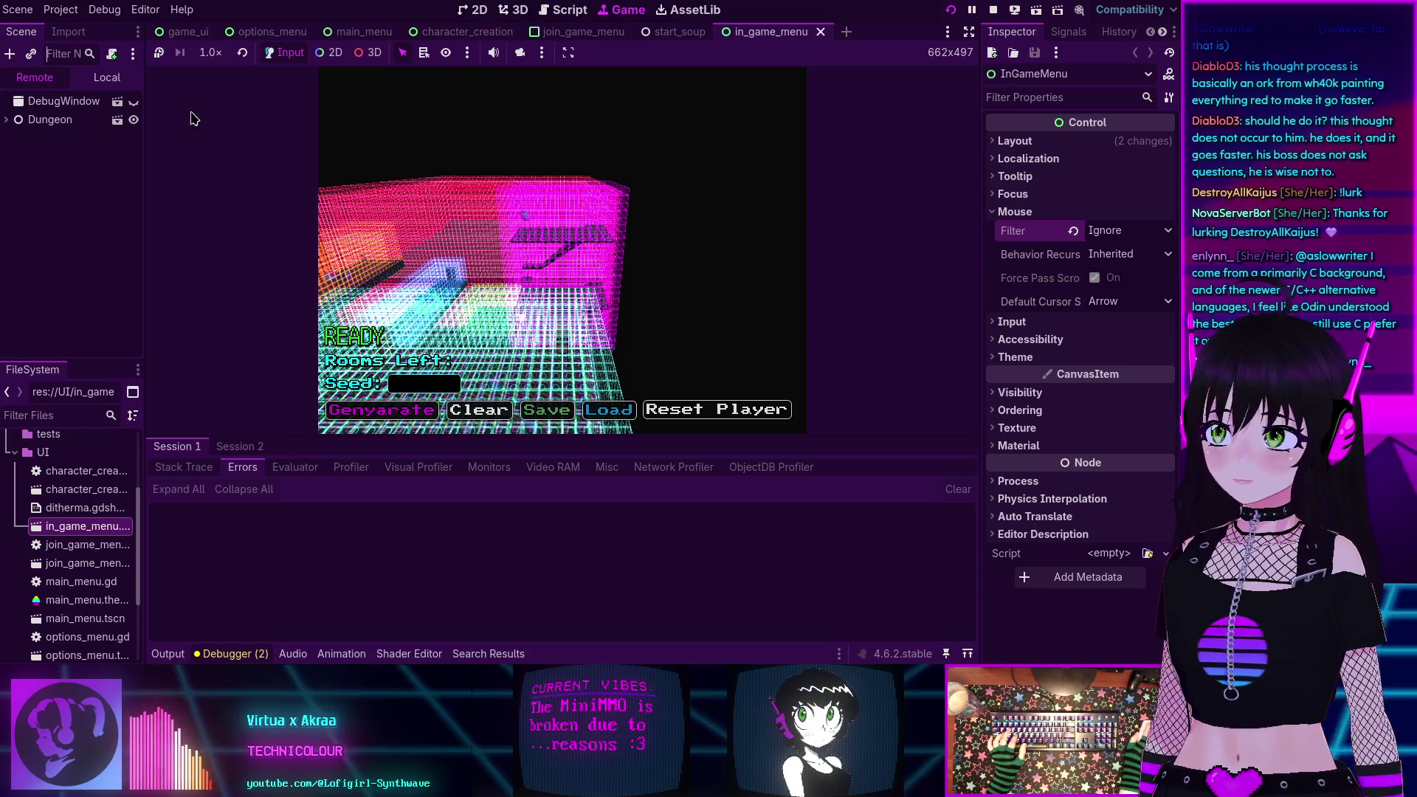
left_click(676, 269)
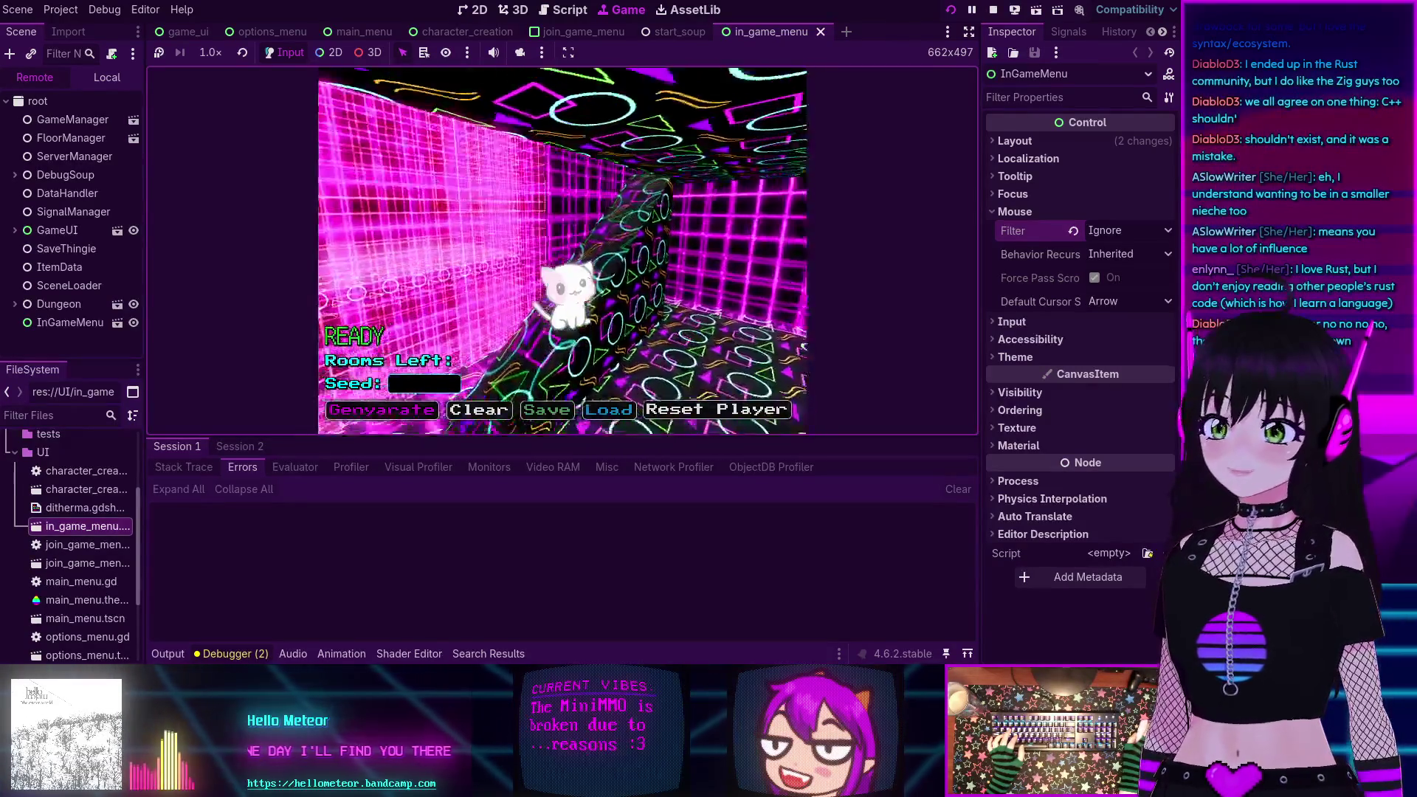
Step: Swing the camera around the cat and walk it into the corridor
key("s")
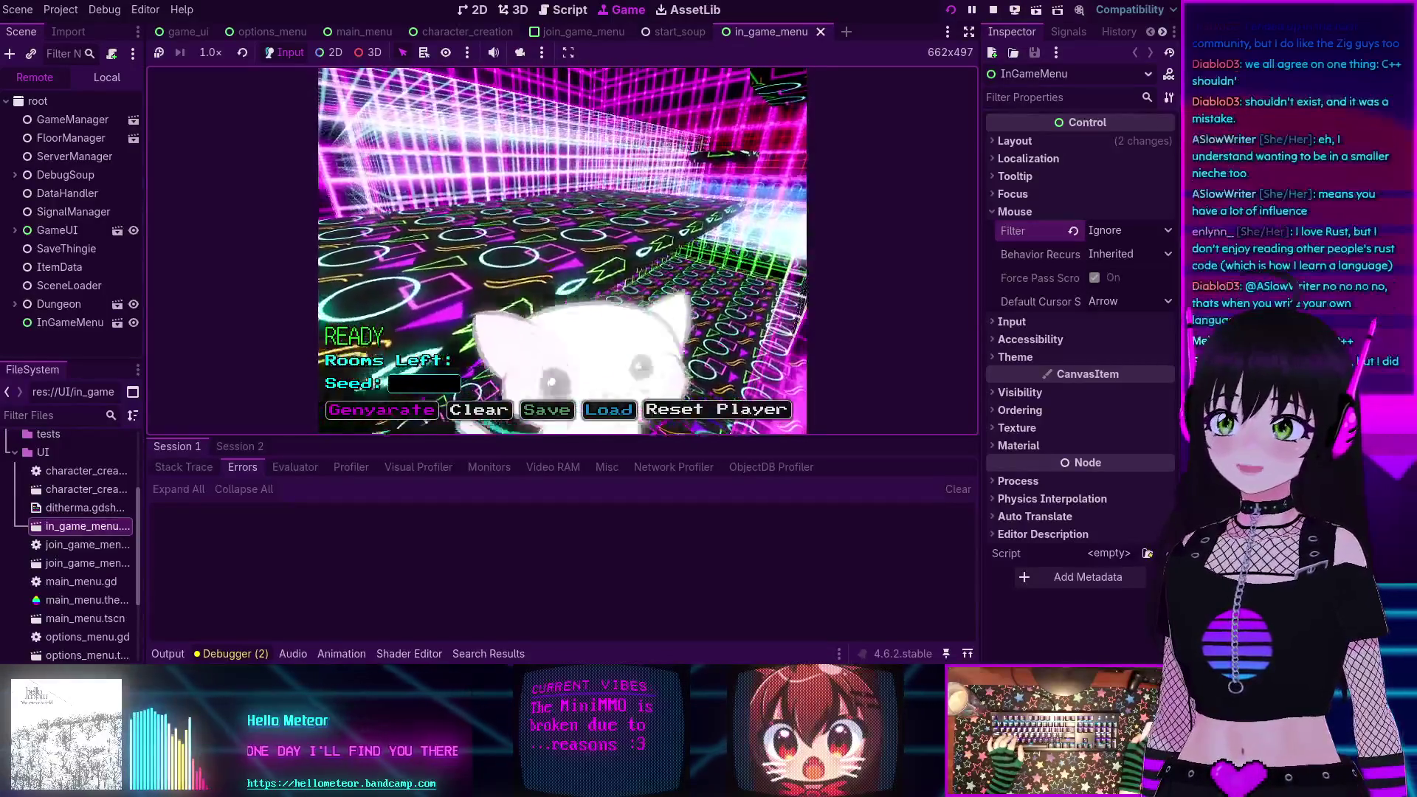
key("Left")
key("s")
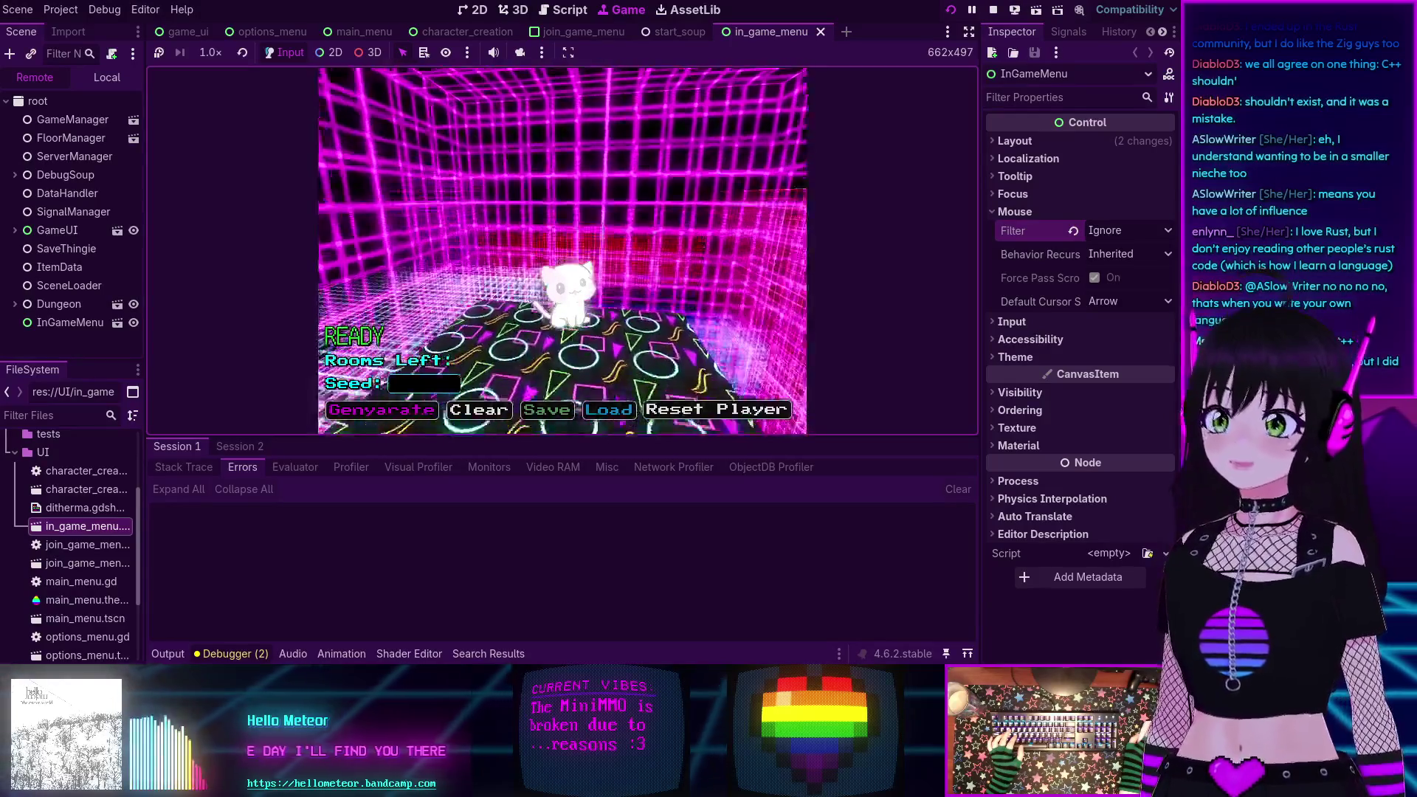
Step: Walk the cat left onto the patterned floor and into the open room, then leave the overview
key("a")
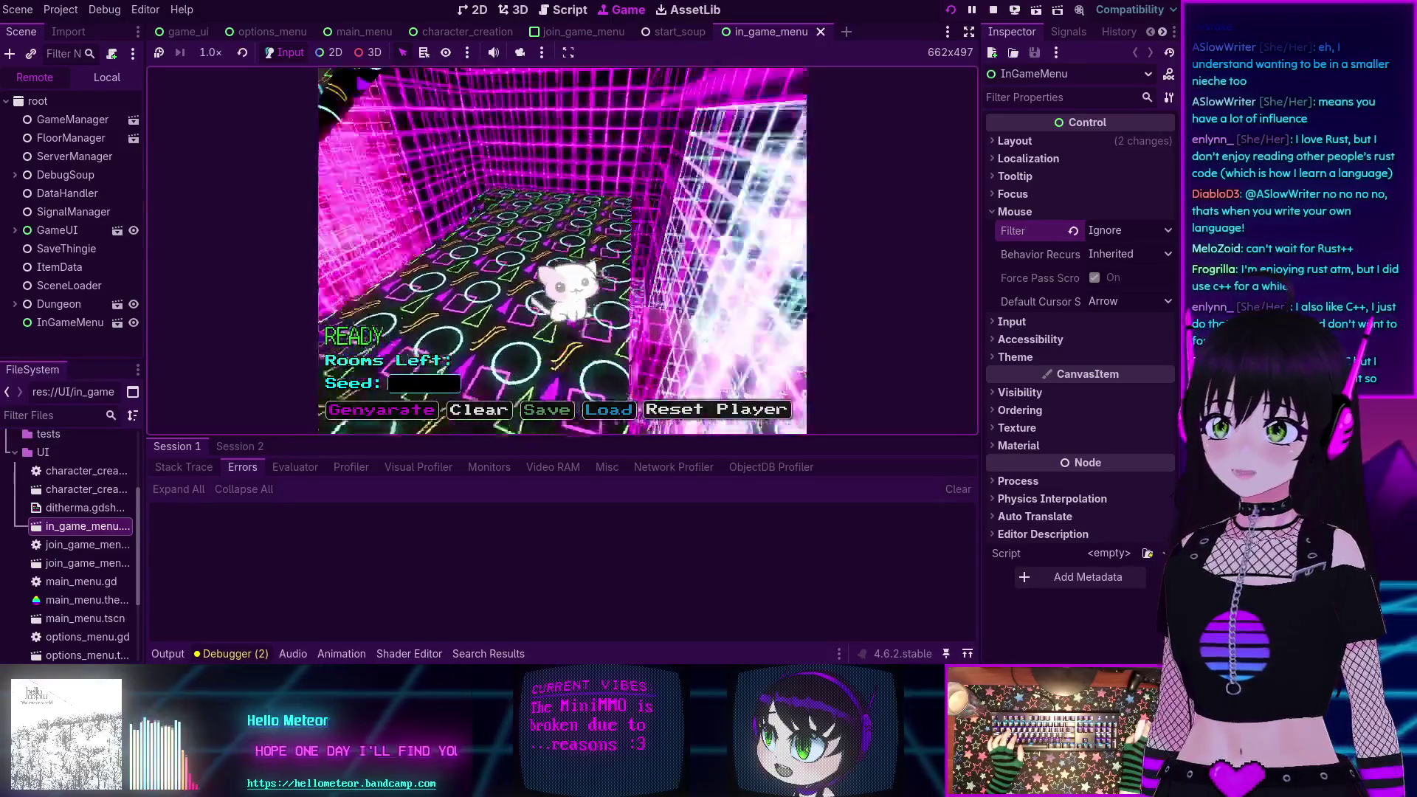
key("a")
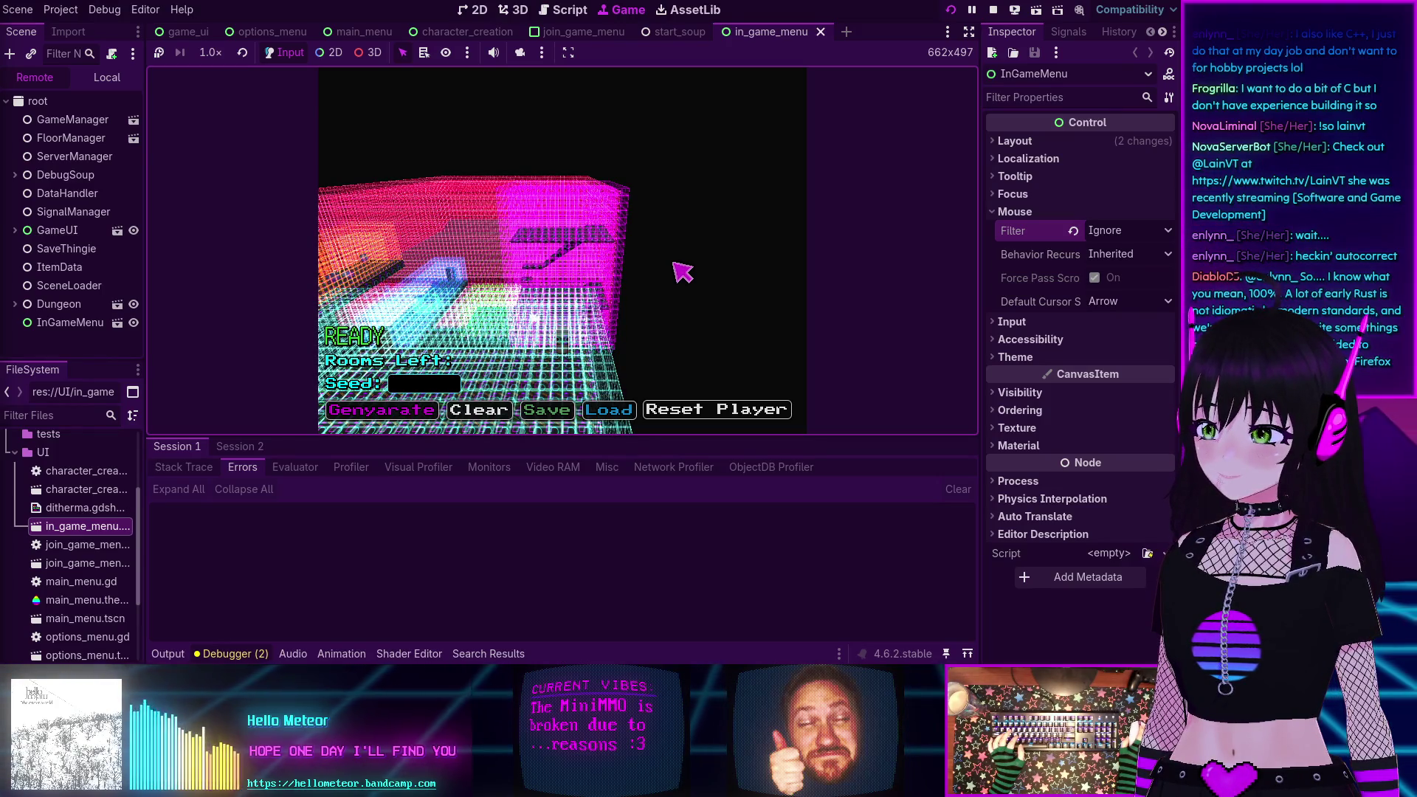
left_click(676, 271)
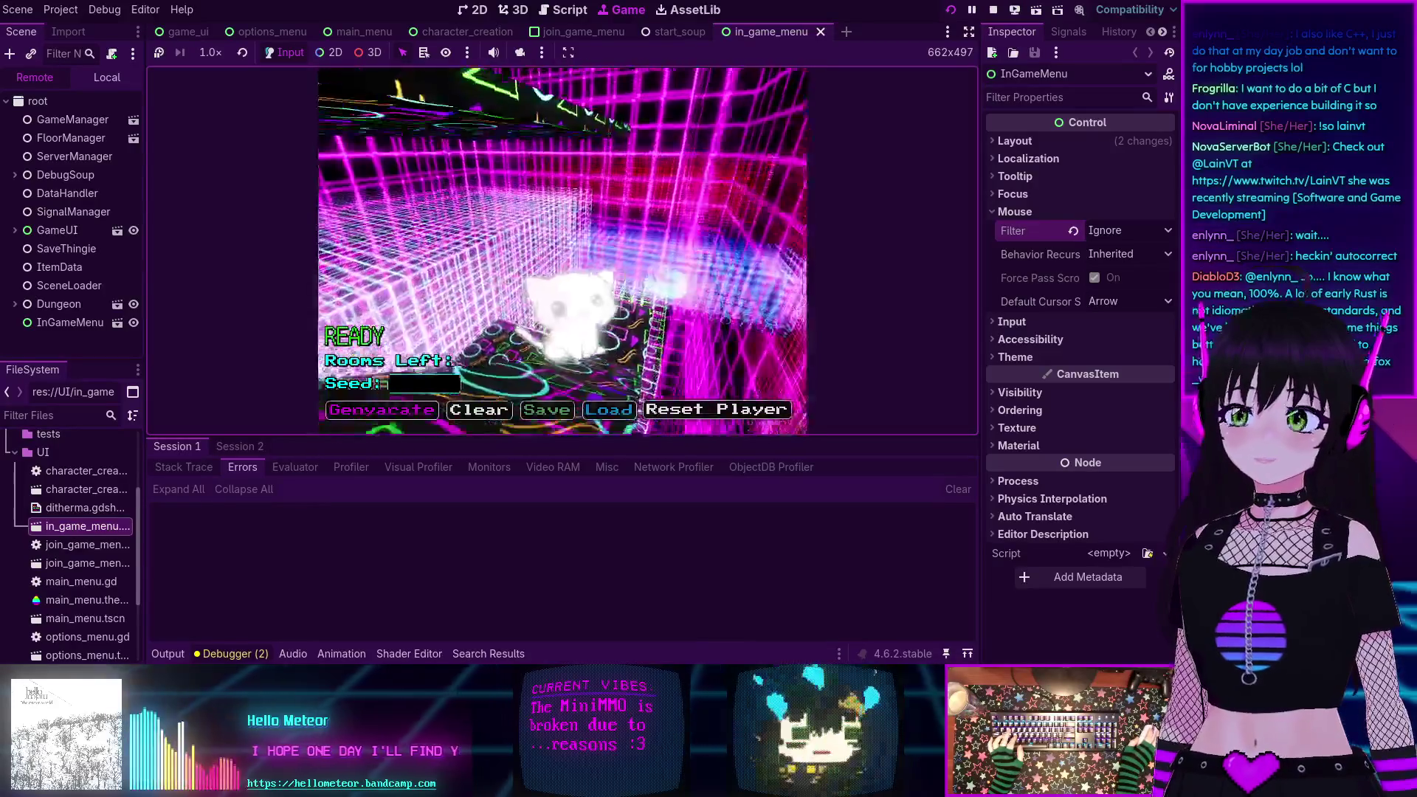
Step: Walk the cat forward through two corridors and across a room toward the distant doorway
key("w")
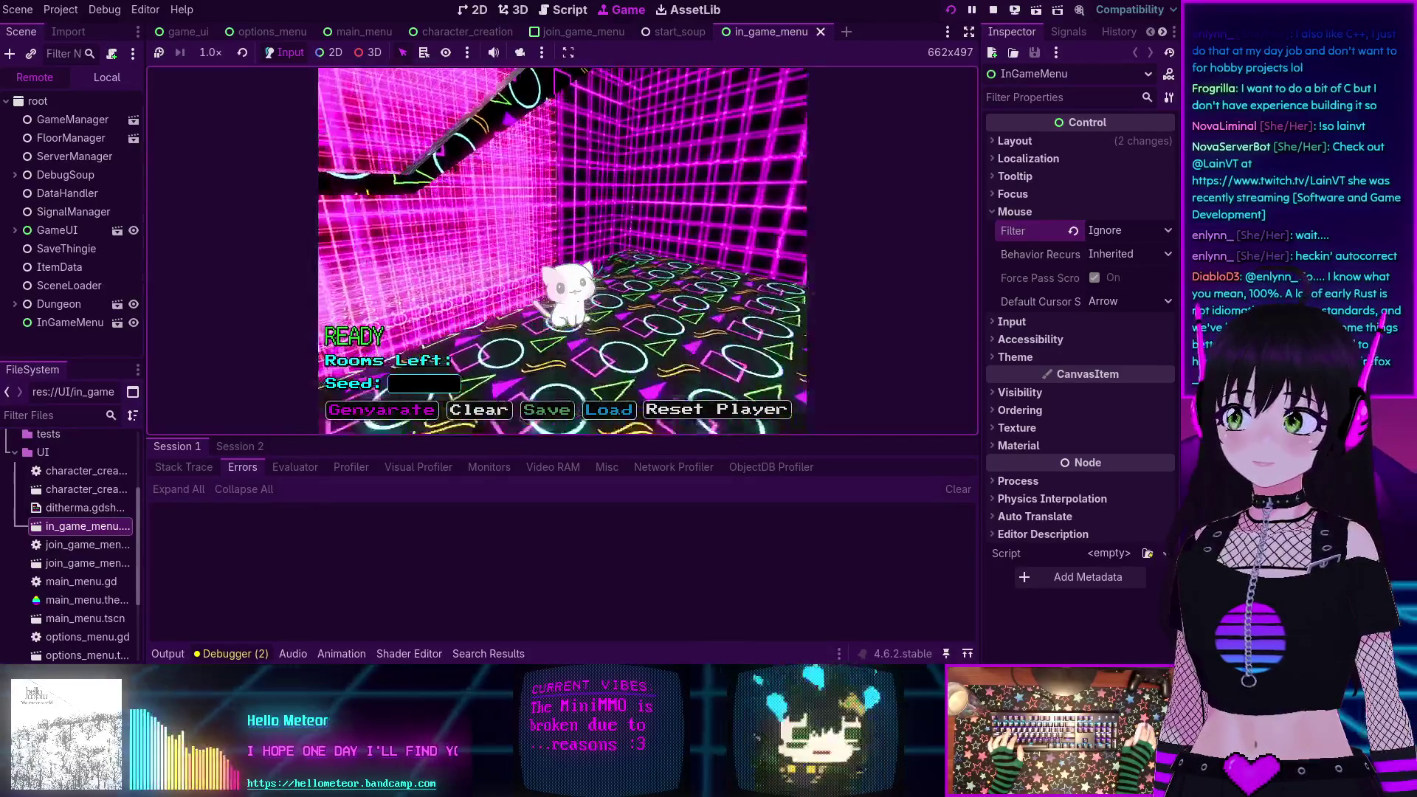
key("w")
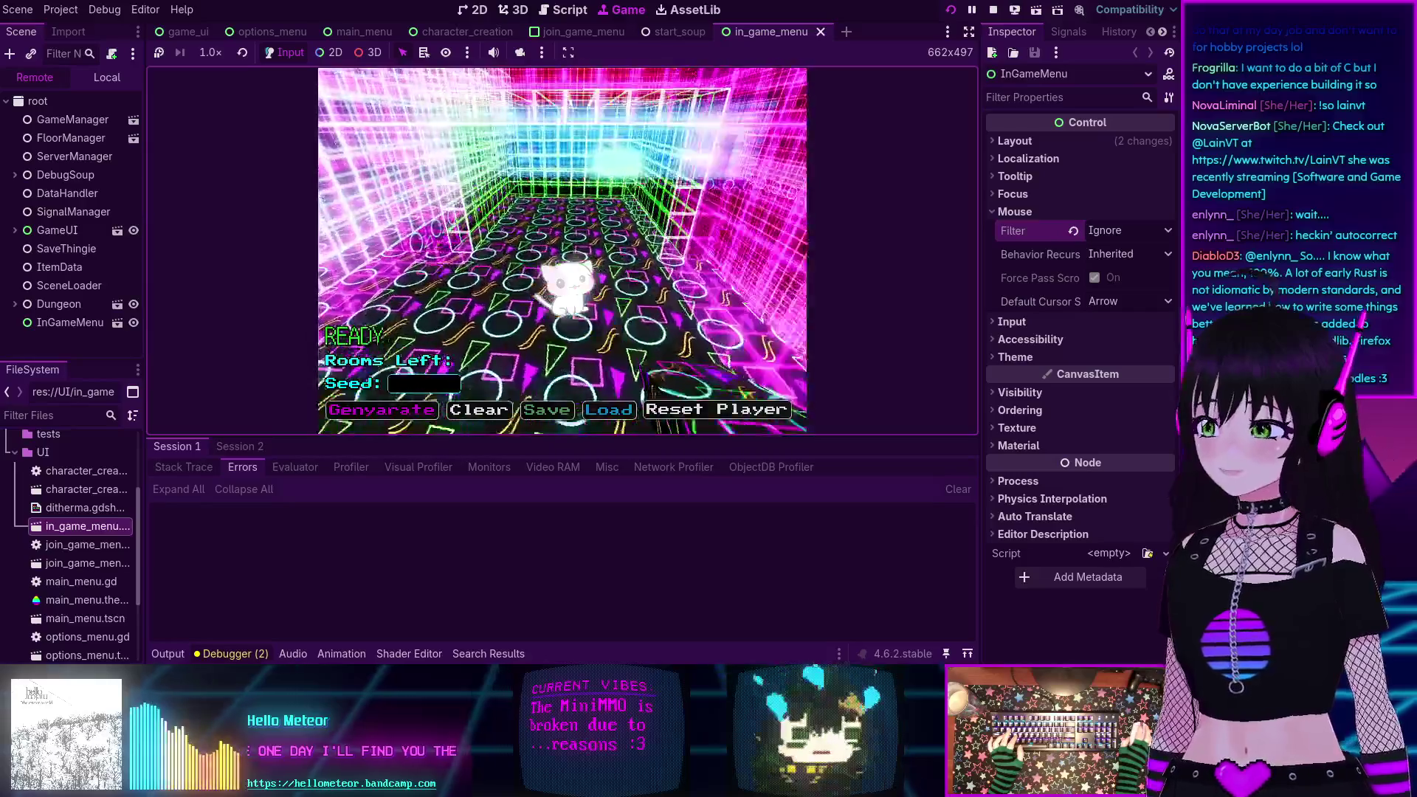
key("w")
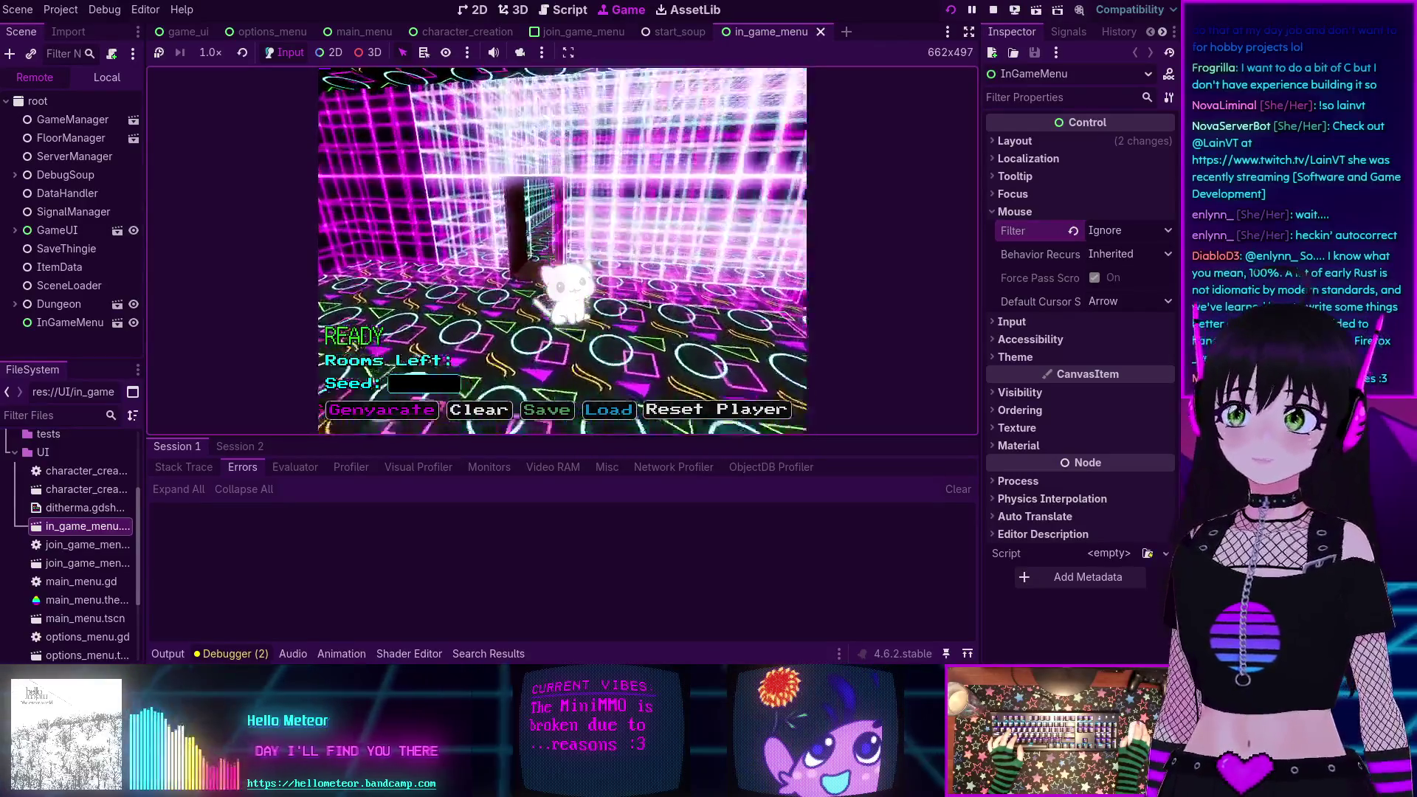
key("w")
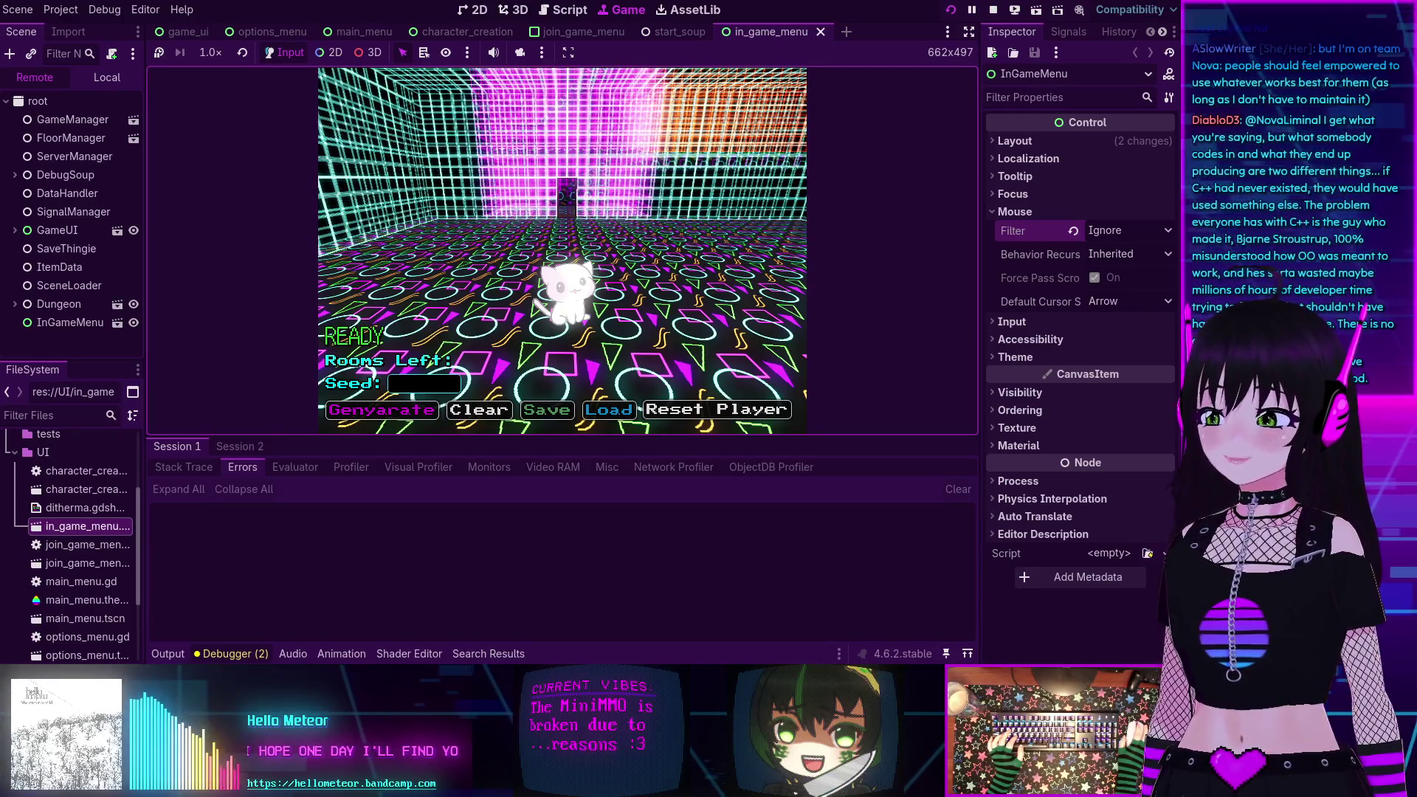
Step: Walk the cat through the doorway and corridor, across the platform toward another corridor
key("w")
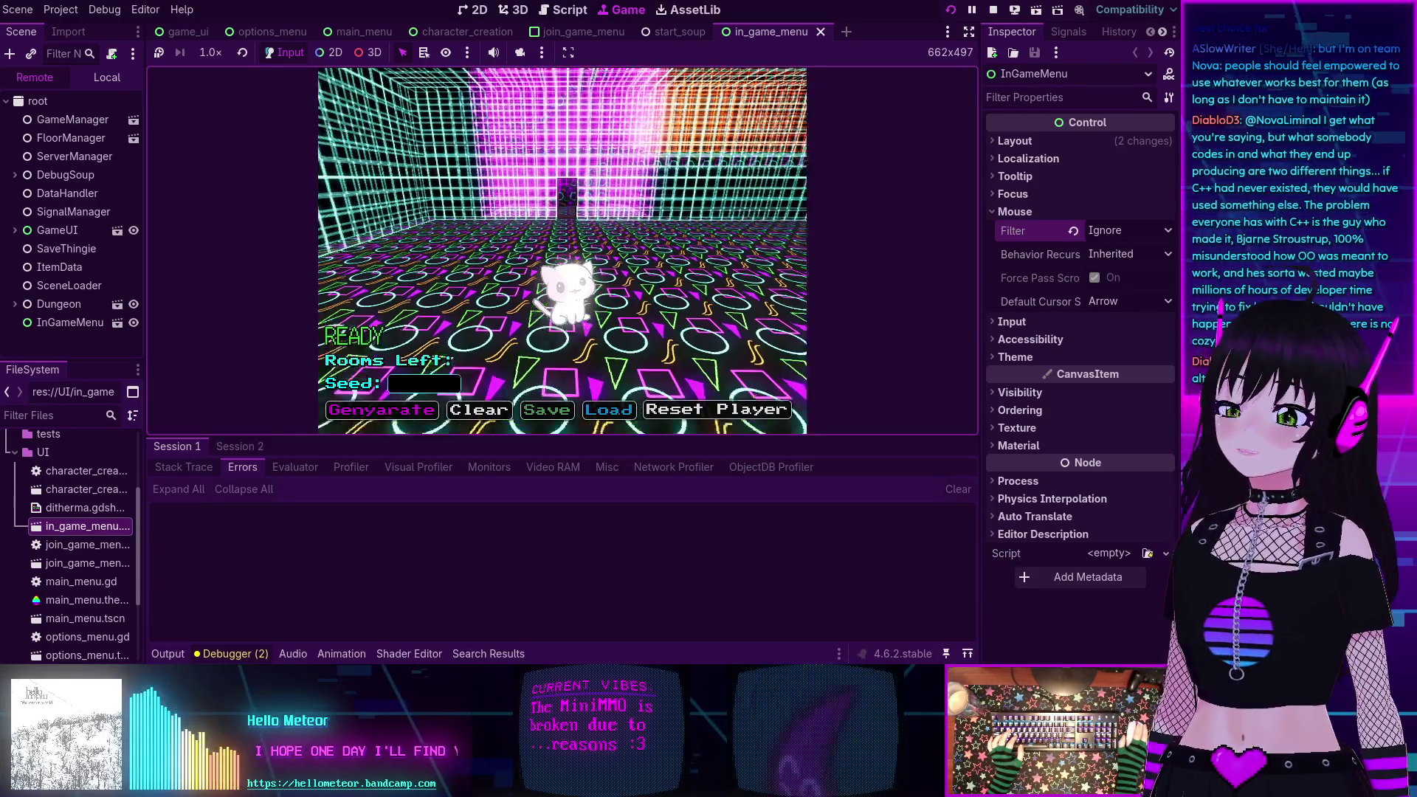
key("w")
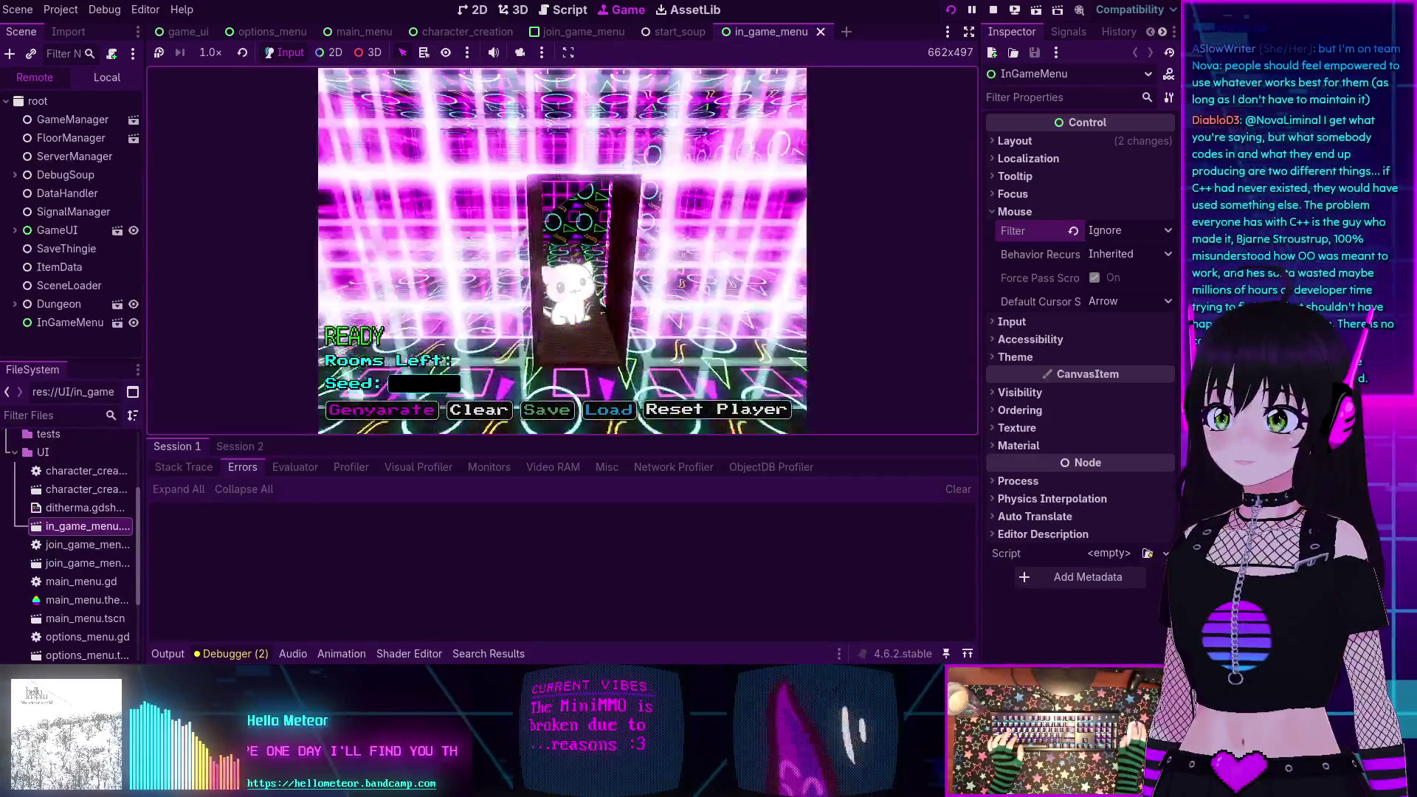
key("w")
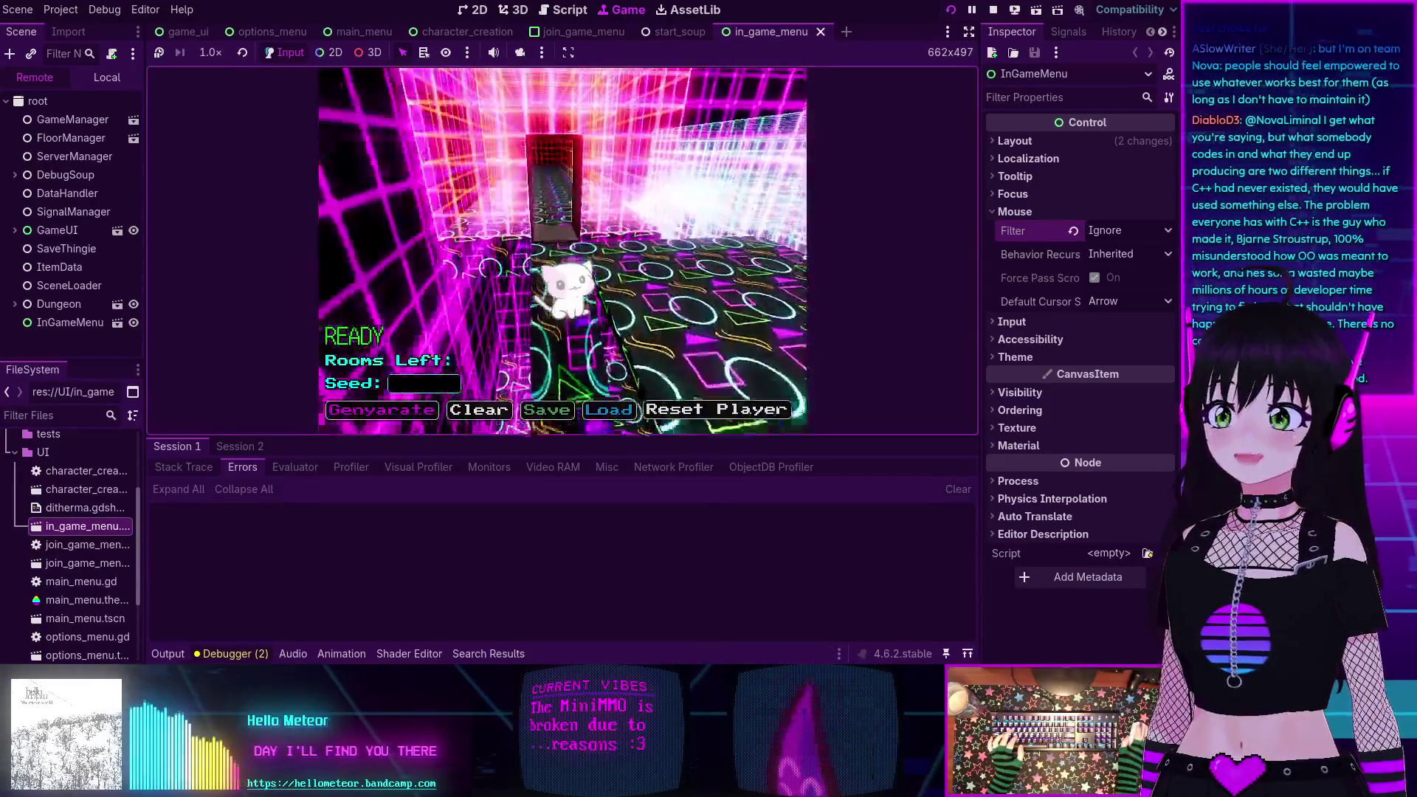
key("w")
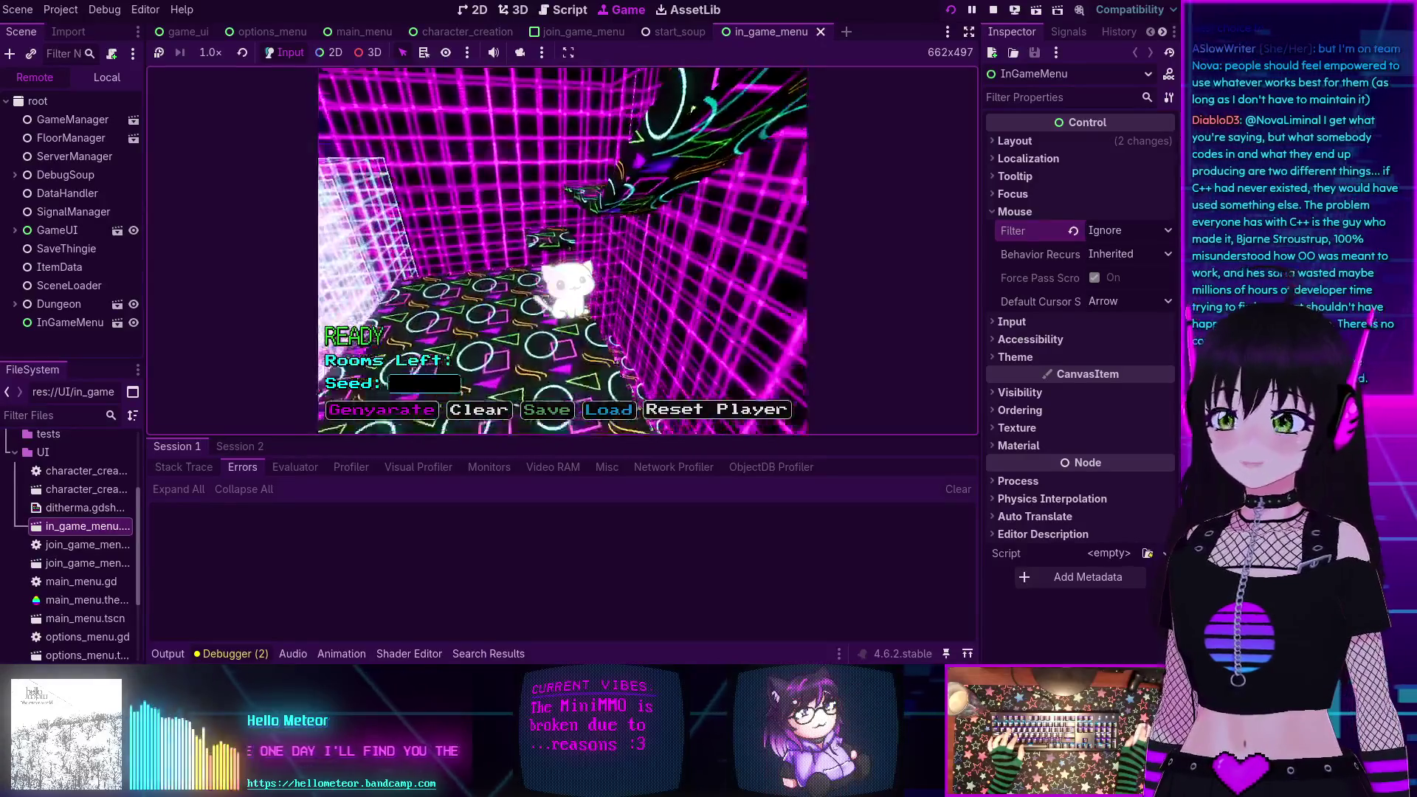
key("w")
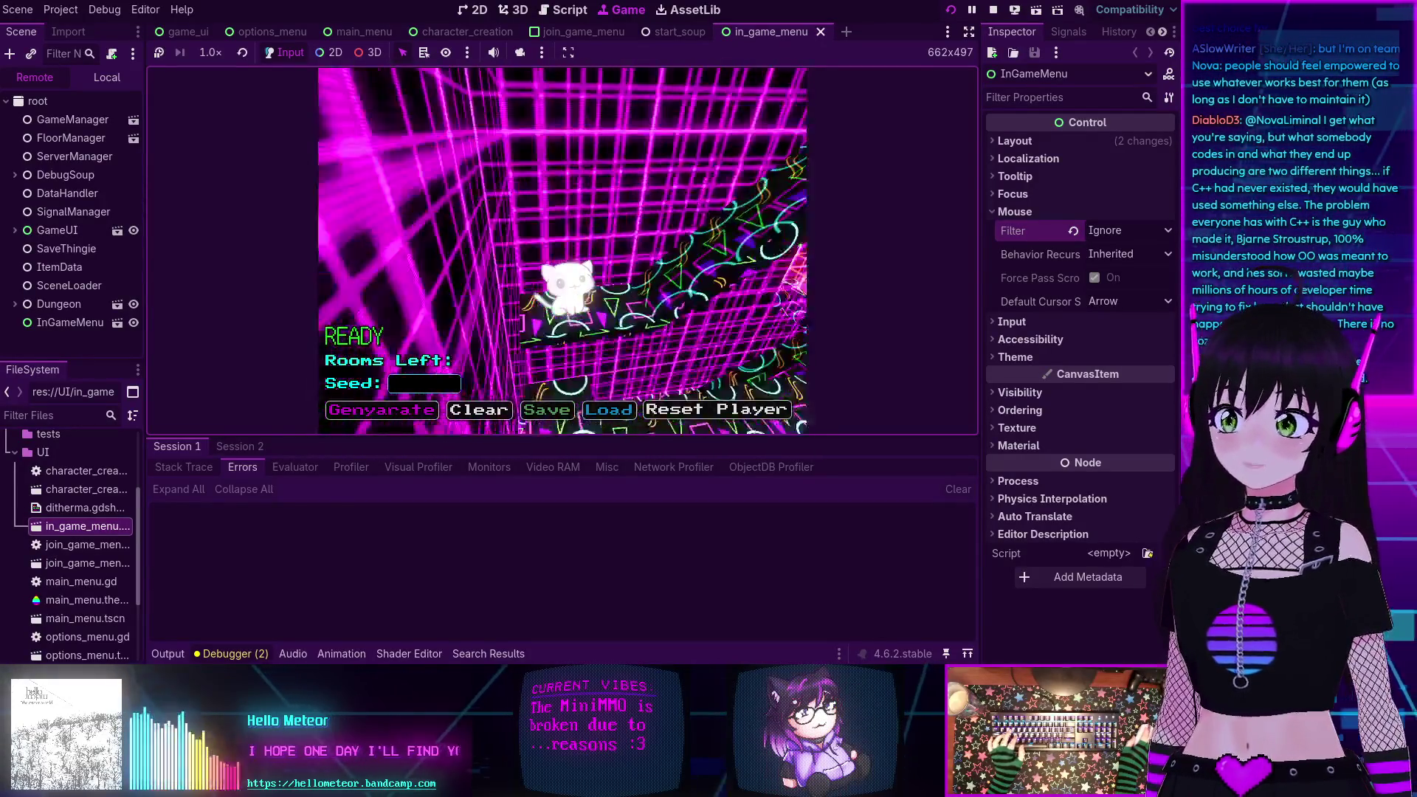
key("w")
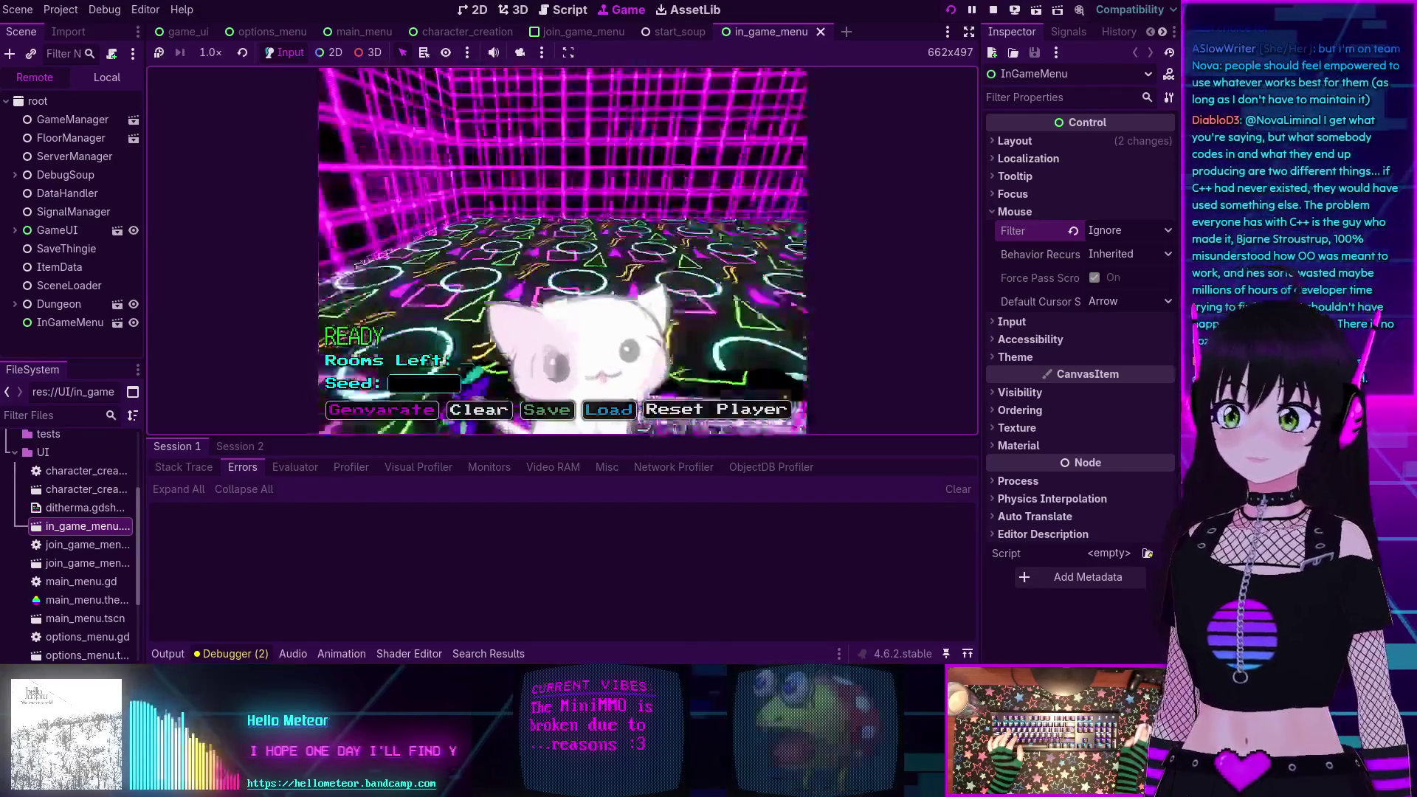
Step: Turn the camera to face the doorway, walk through it, and look toward the grid wall
key("w")
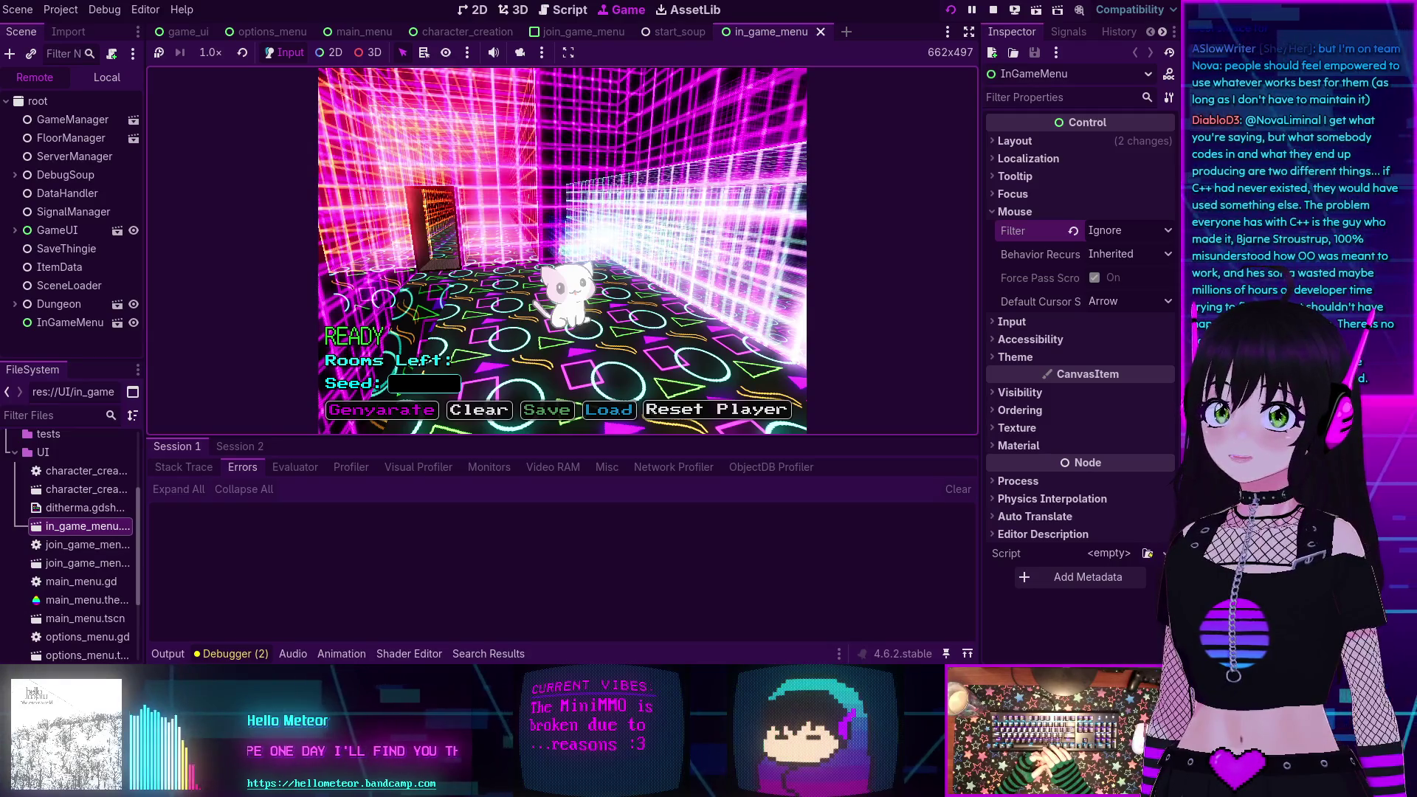
key("a")
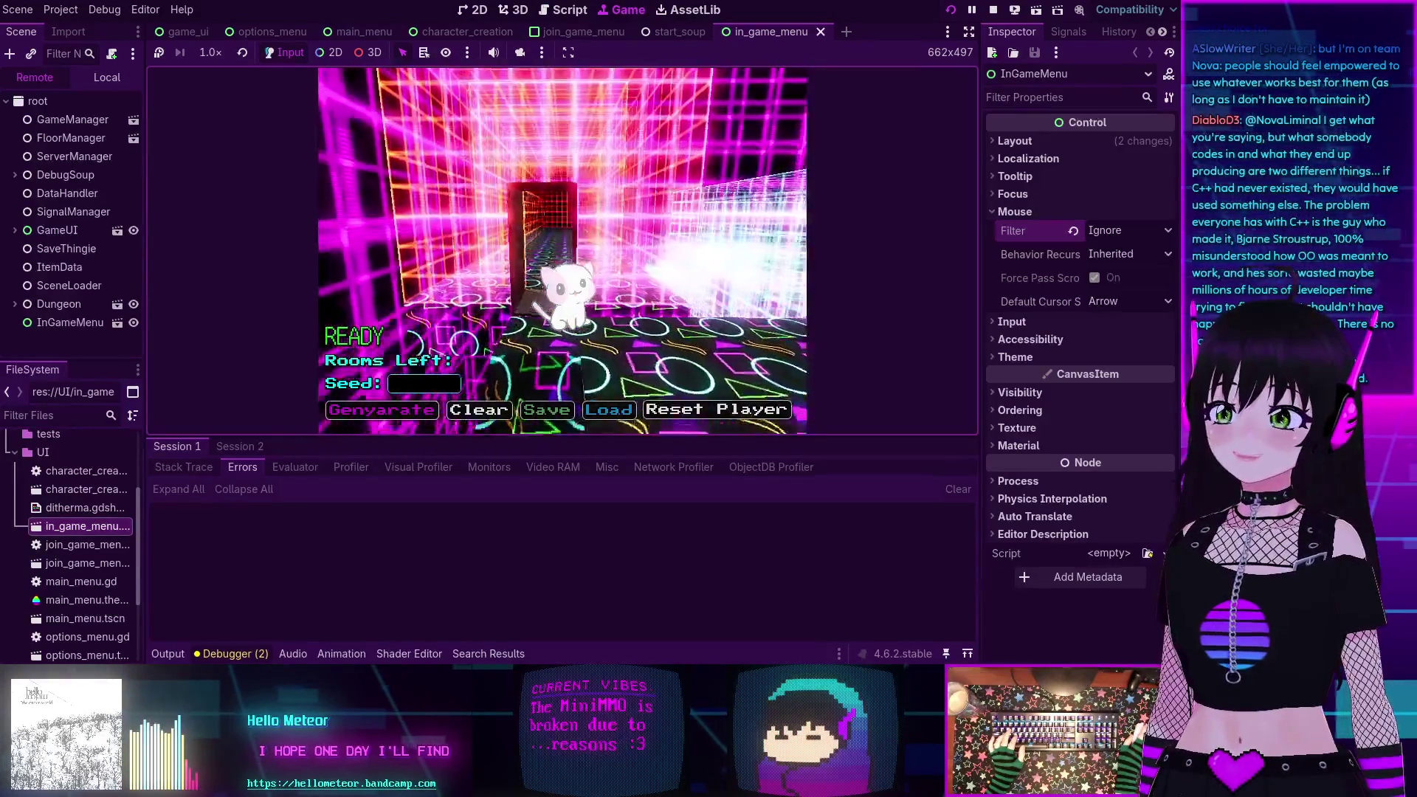
key("w")
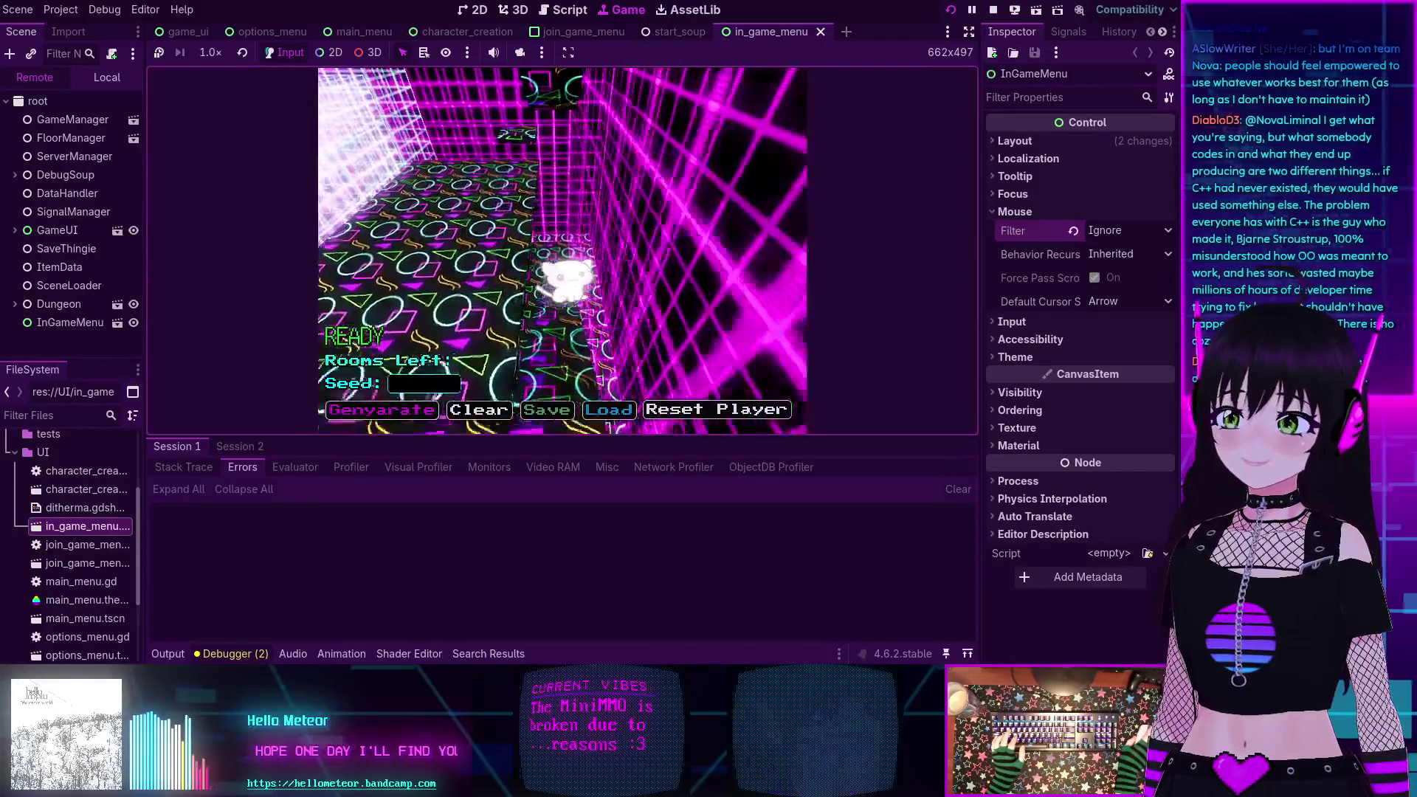
key("a")
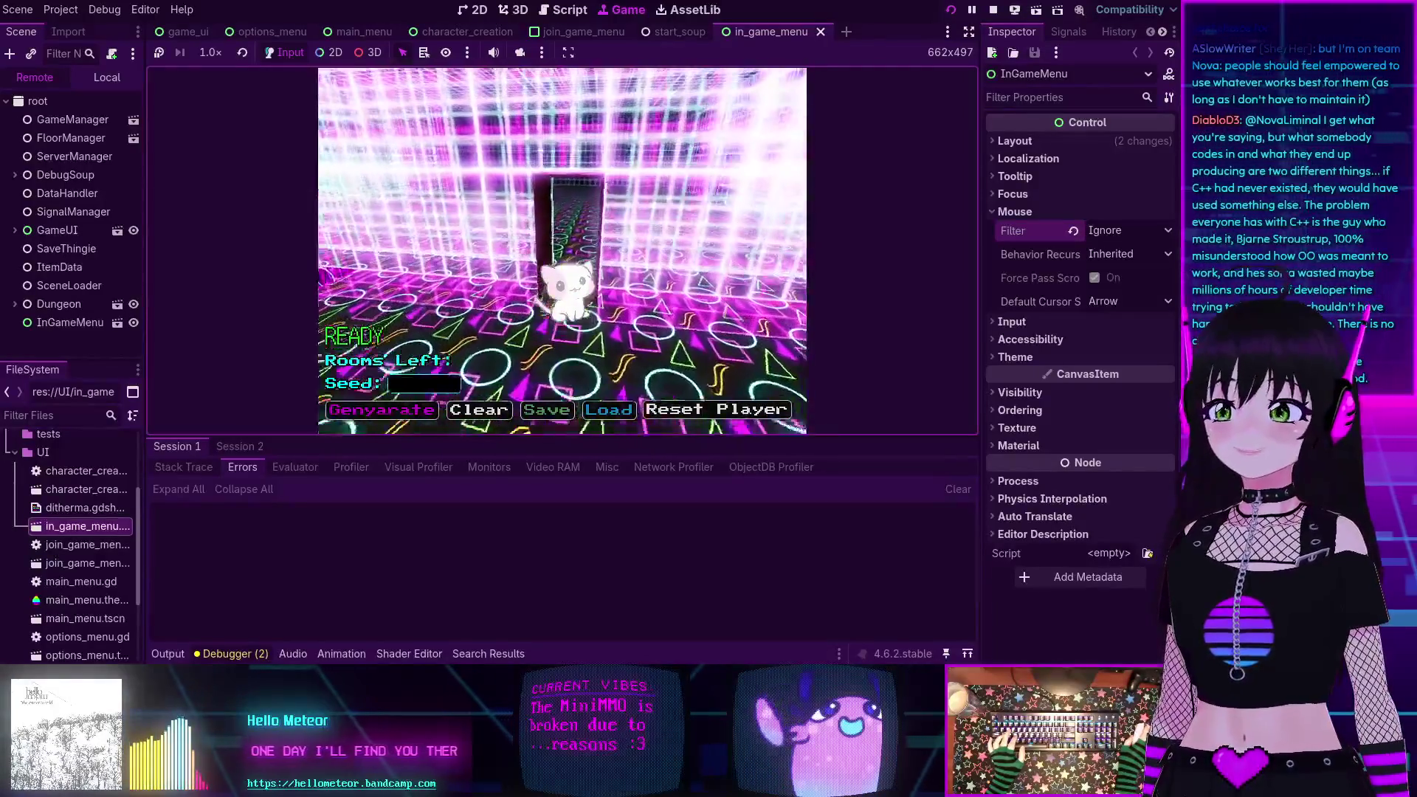
key("d")
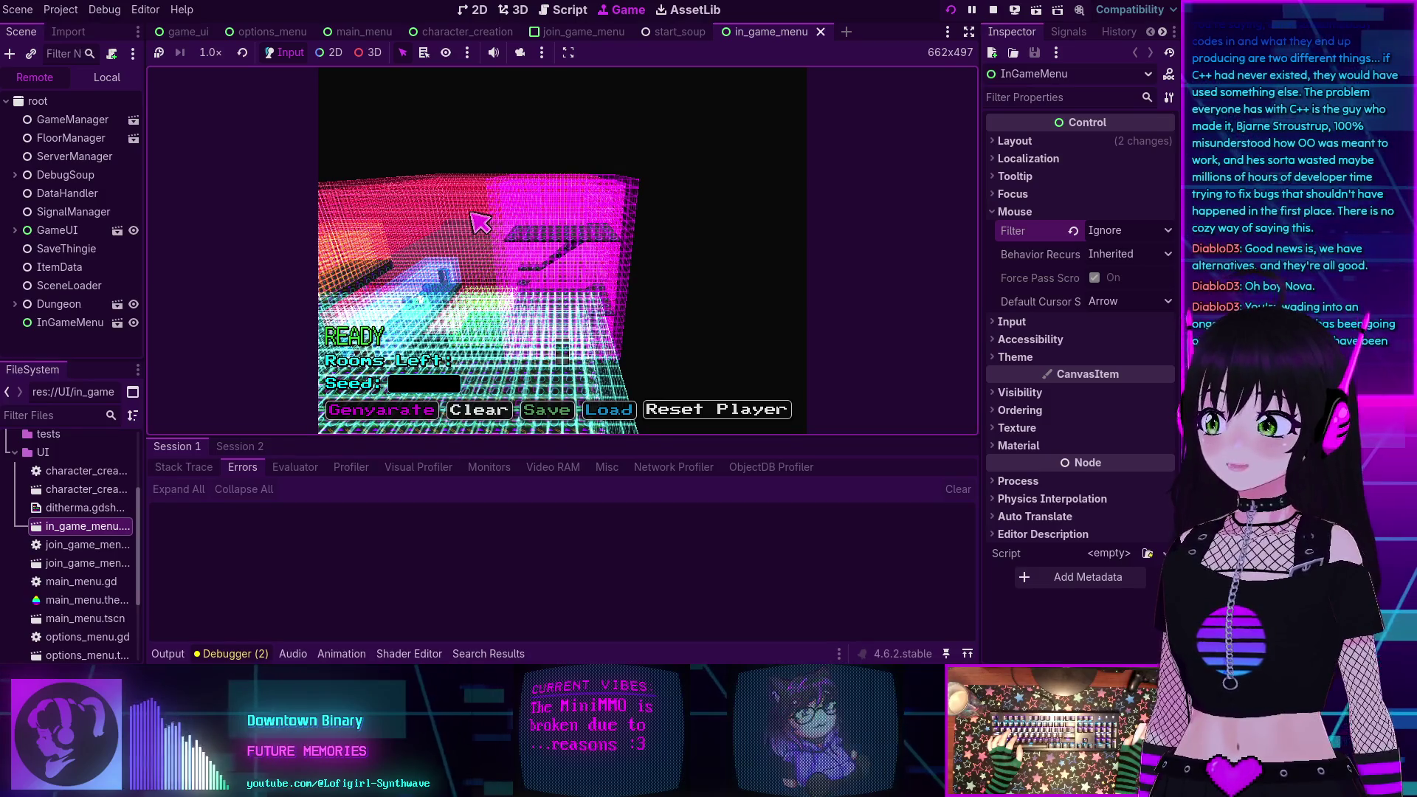
Step: Stop the dungeon test run and move to the empty line after join_game_menu.gd's connect handler
left_click(993, 10)
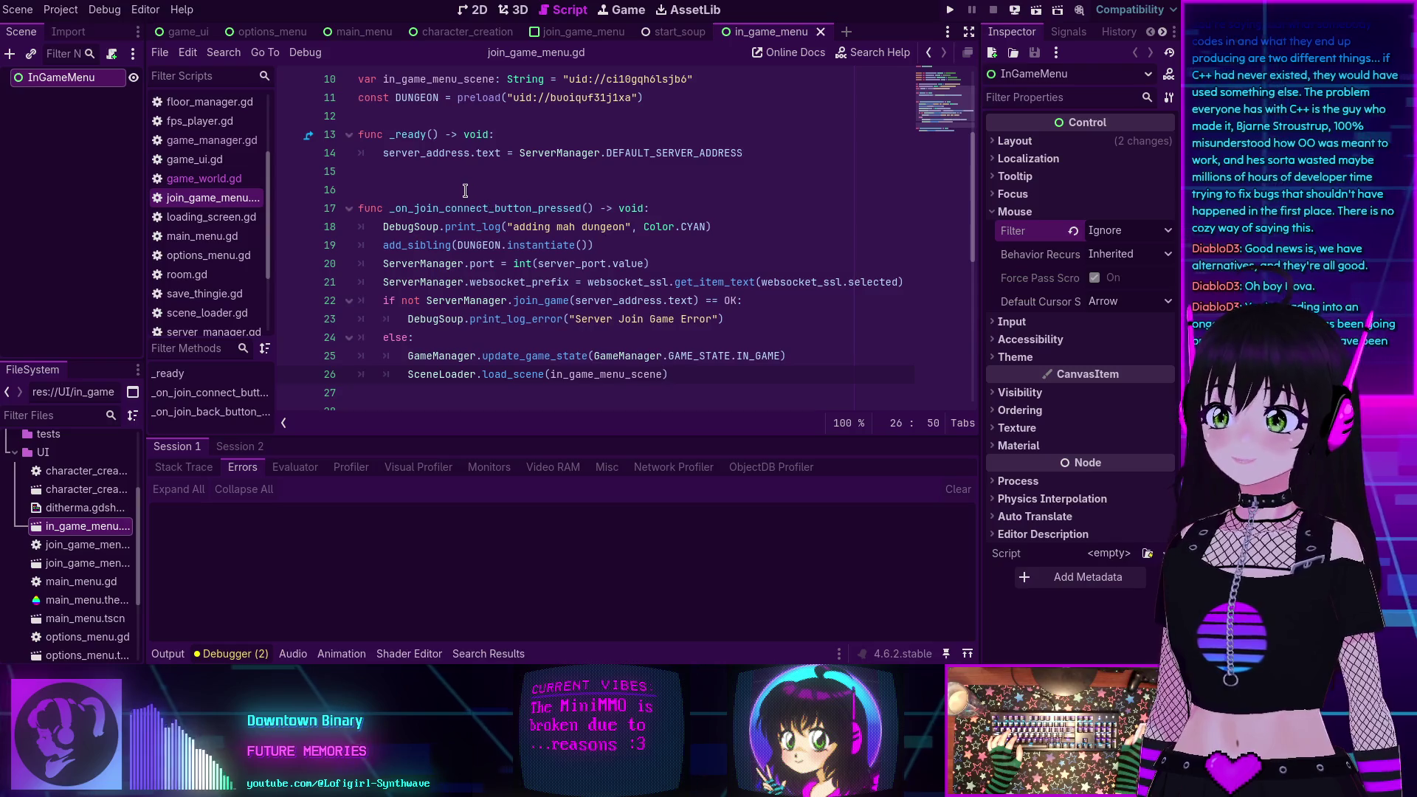
left_click(377, 172)
left_click(365, 189)
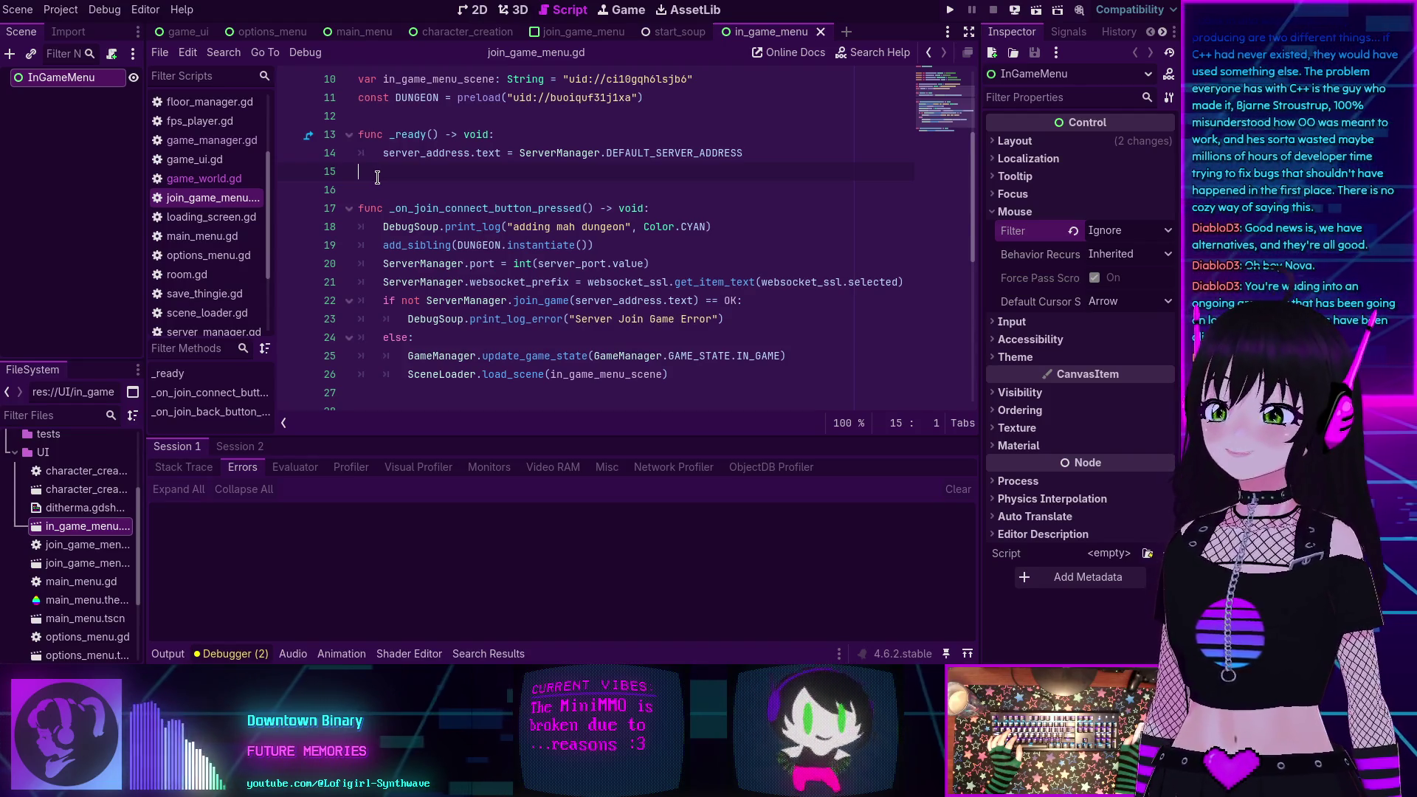
left_click(372, 181)
left_click(375, 174)
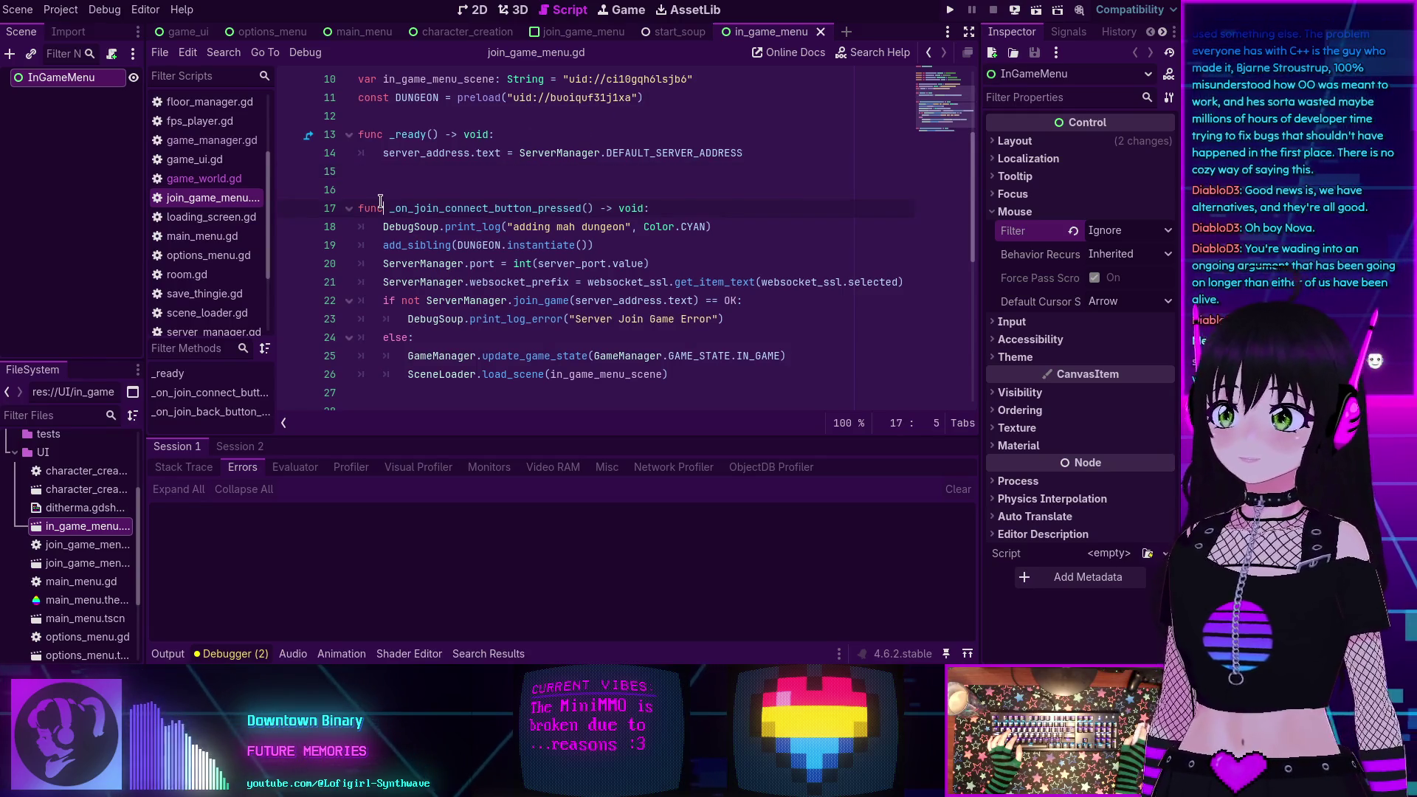
scroll(445, 276, "down", 3)
left_click(371, 229)
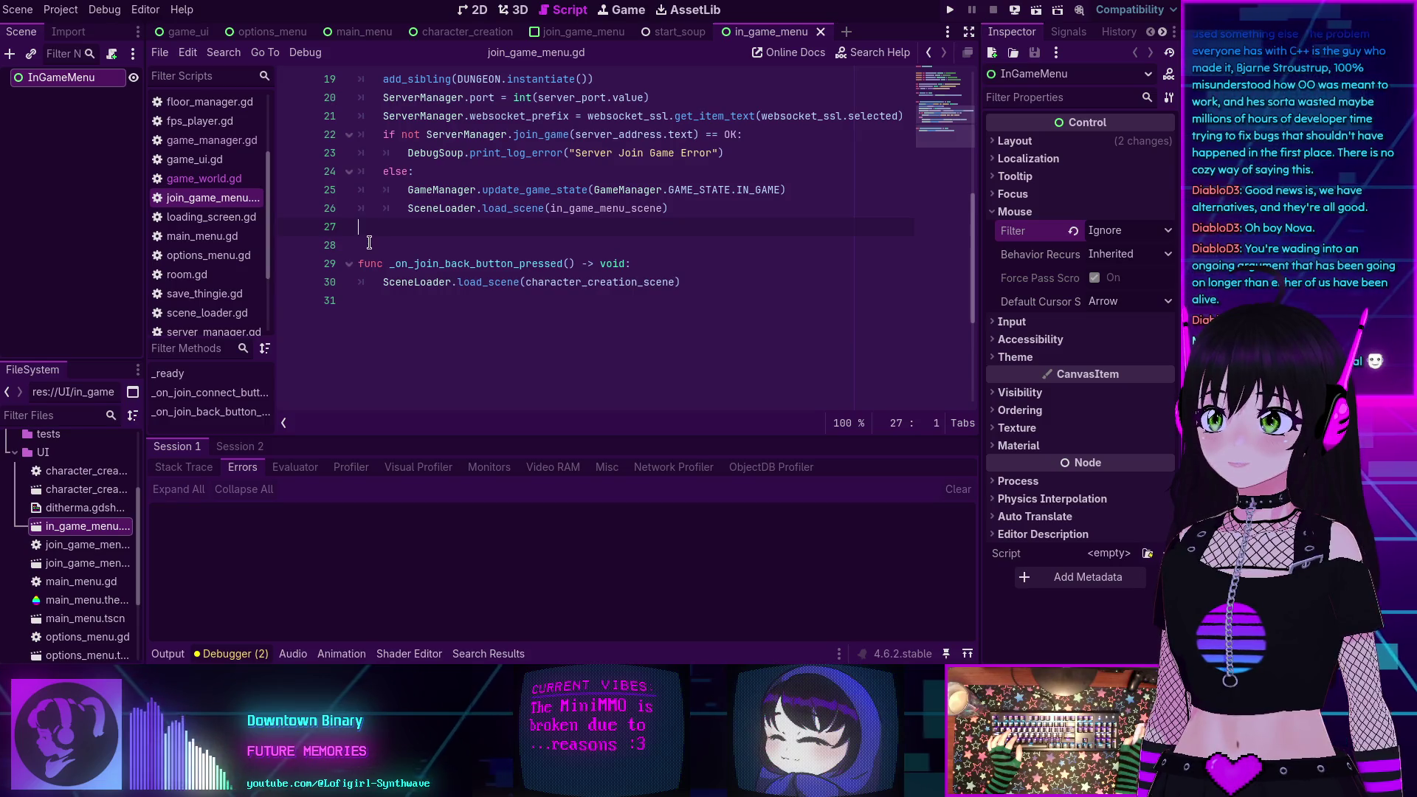
Step: Make the connect handler log 'adding mah dungeon' and call add_sibling(DUNGEON.instantiate())
scroll(369, 243, "up", 6)
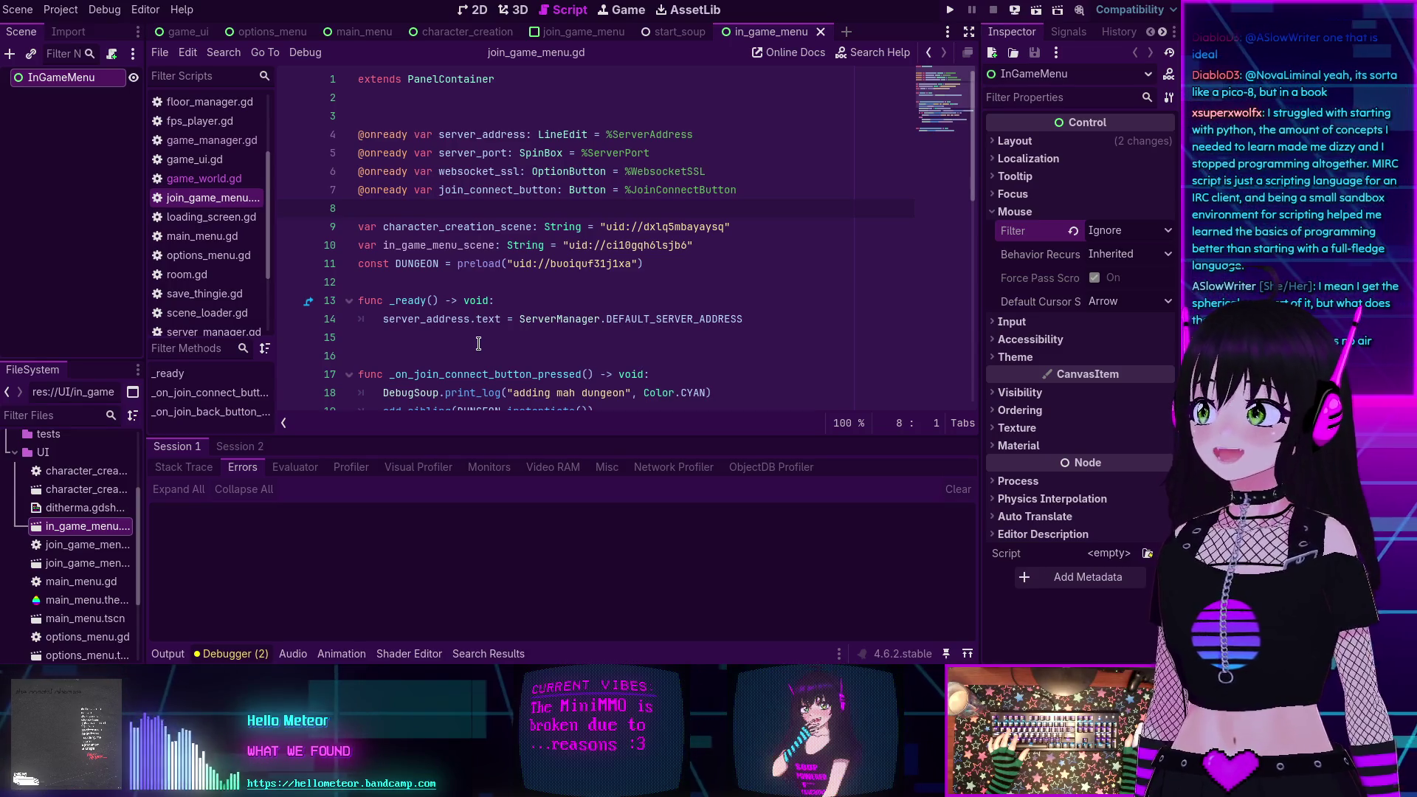
scroll(472, 310, "down", 1)
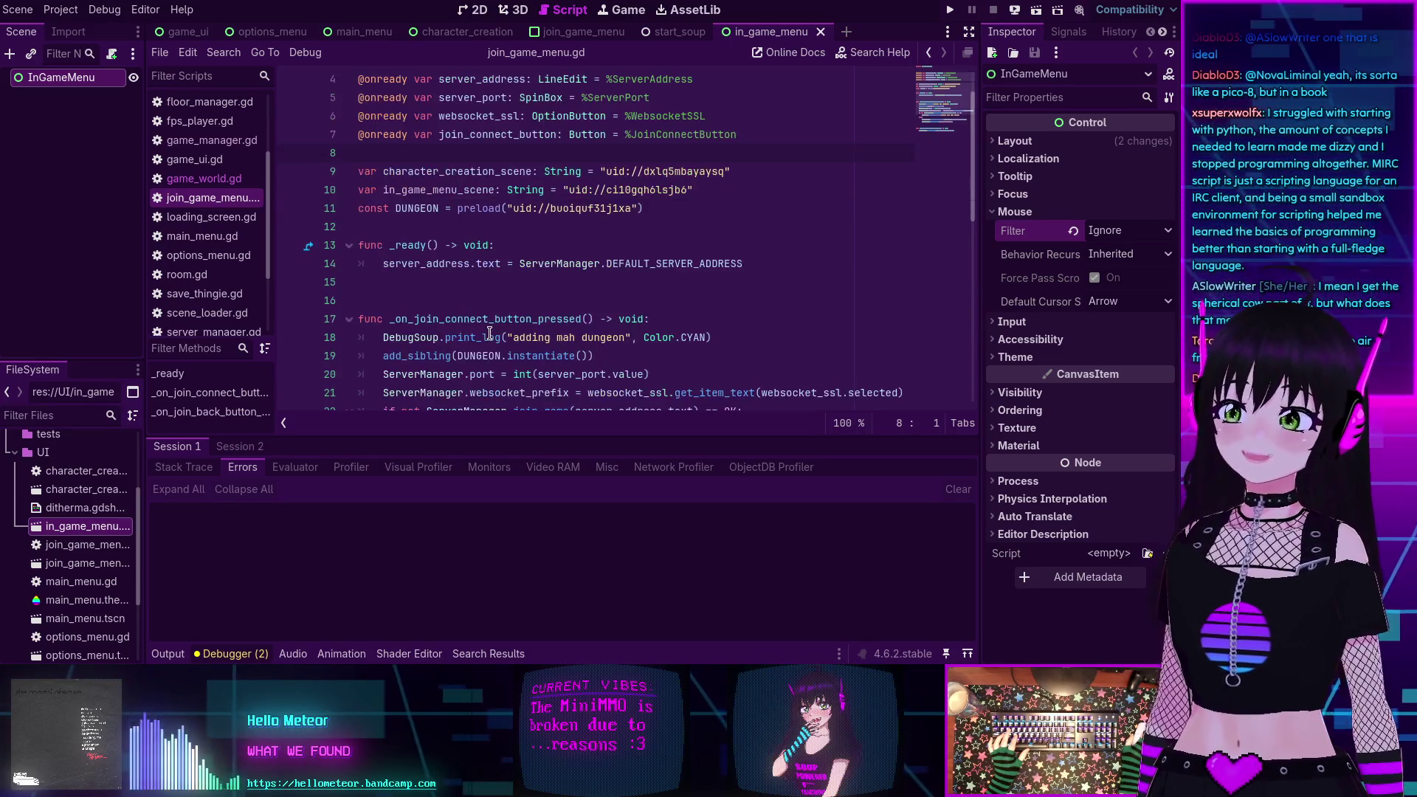
Step: Place the caret near the top of join_game_menu.gd and hide the bottom Debugger panel
scroll(469, 273, "up", 1)
left_click(464, 247)
left_click(440, 208)
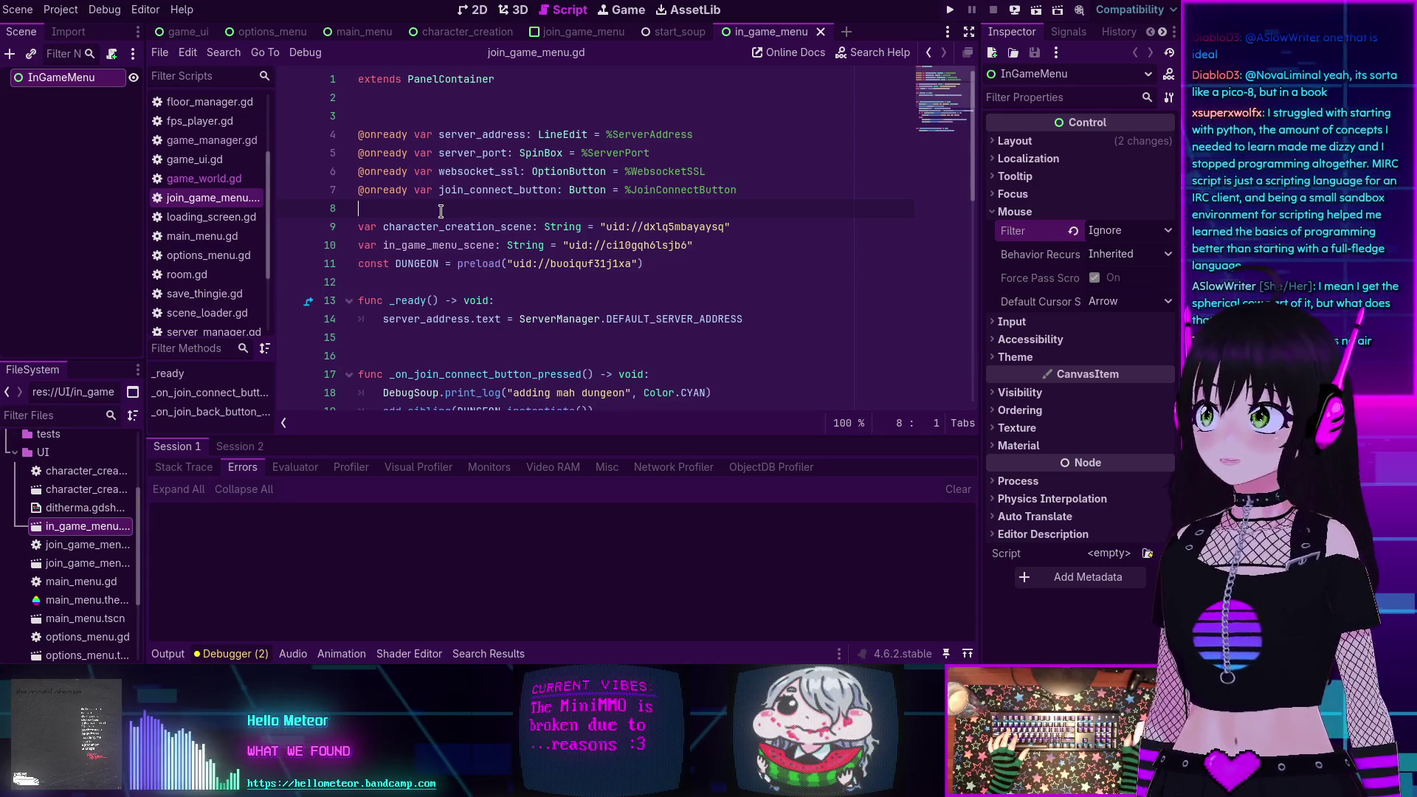
scroll(466, 353, "down", 4)
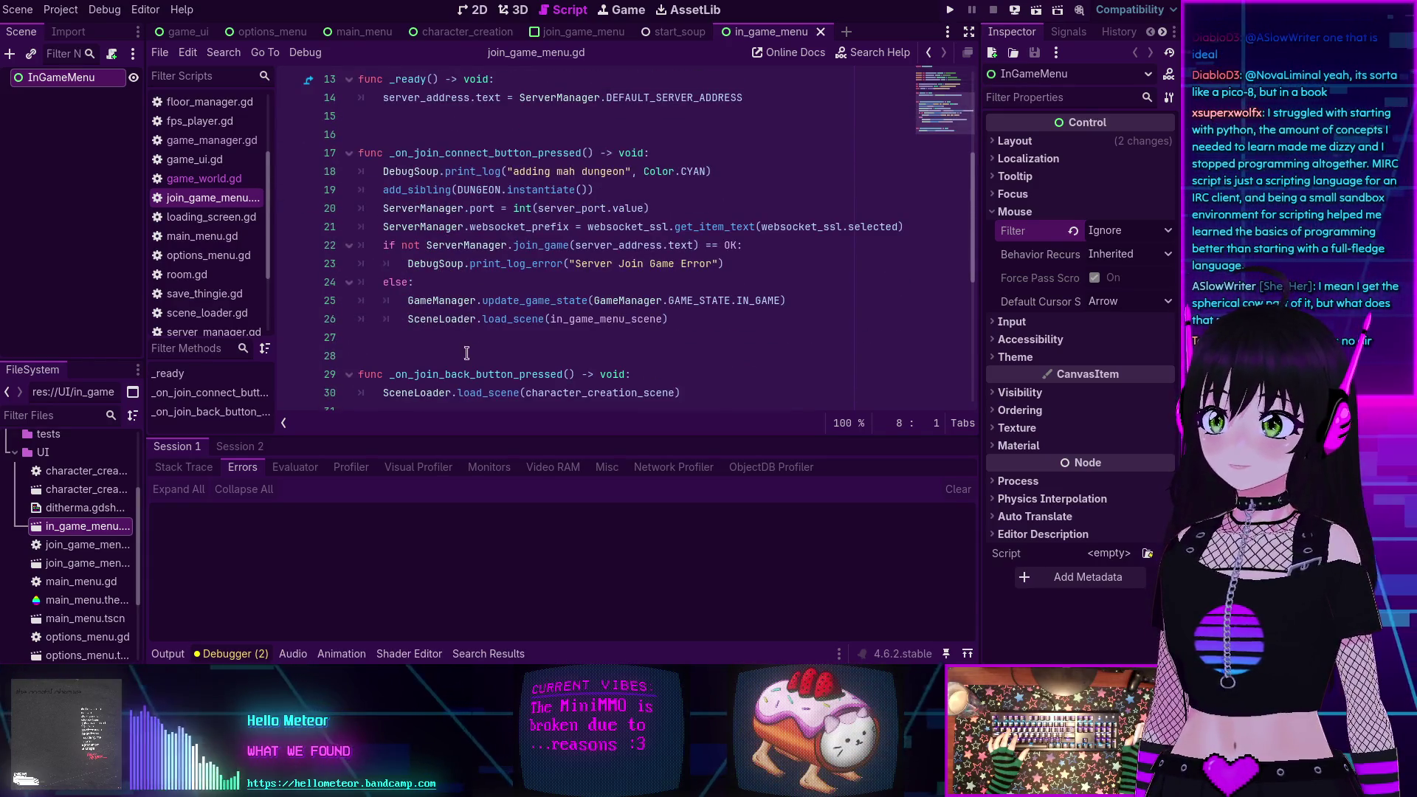
key("ctrl+j")
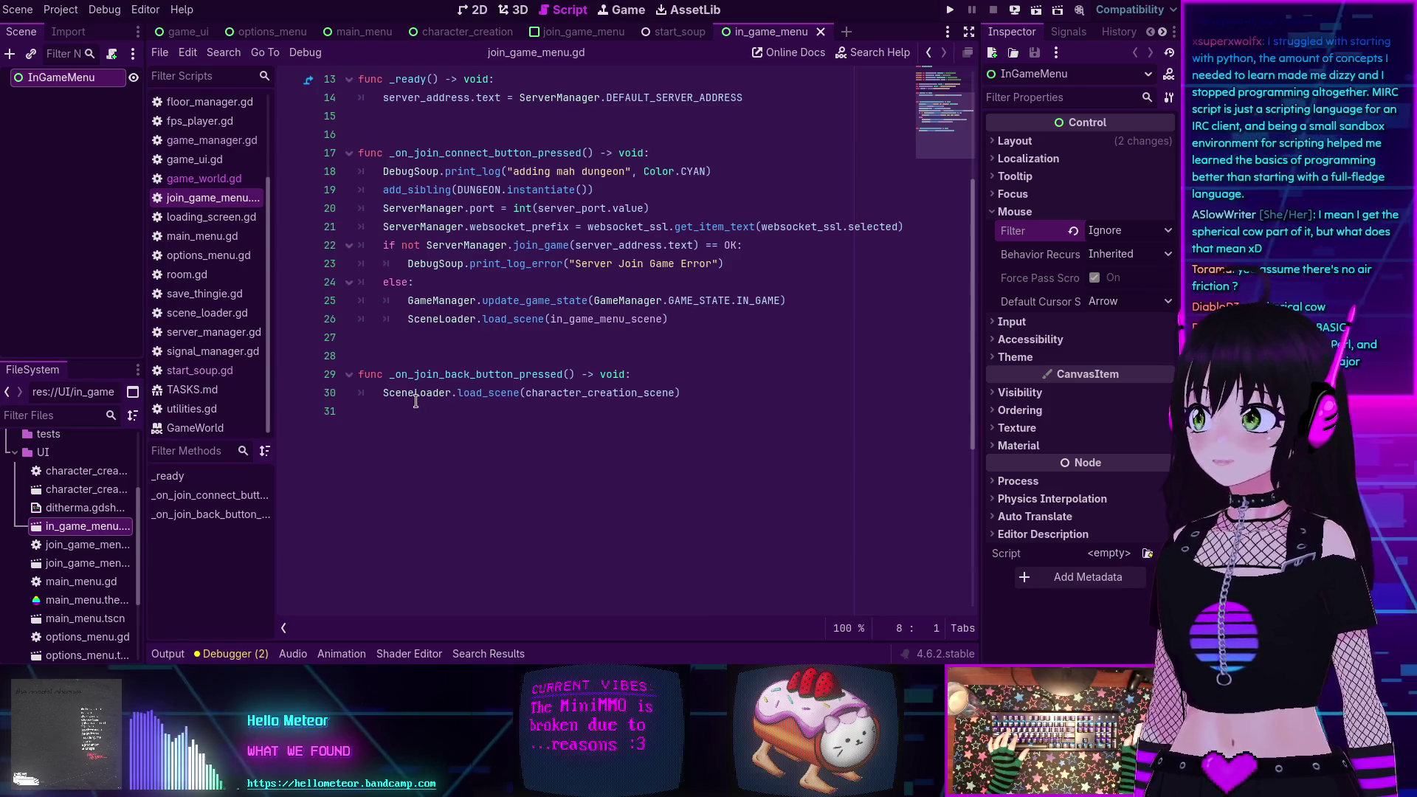
Step: Declare a preloaded DUNGEON constant near line 12 for the connect handler to instantiate
scroll(419, 383, "up", 4)
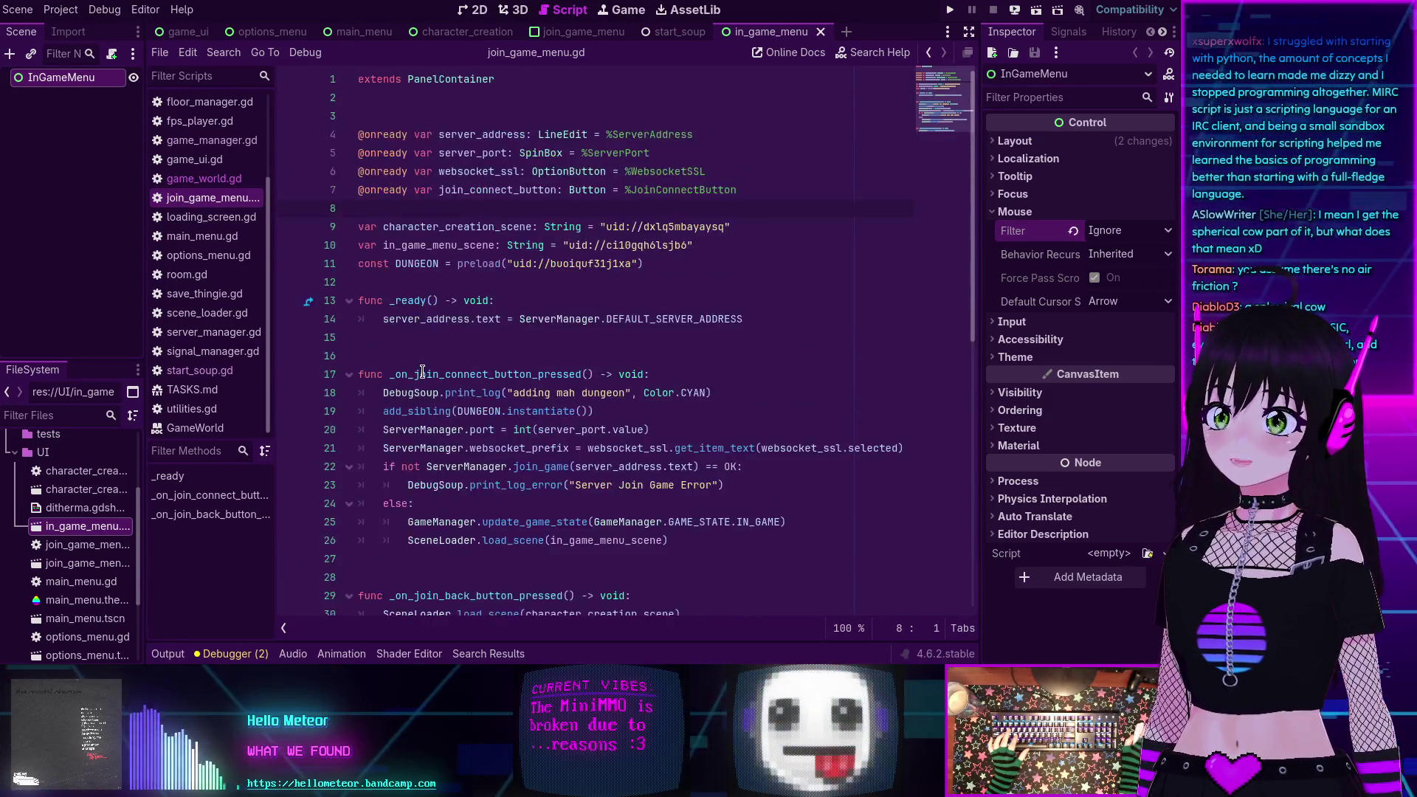
scroll(422, 371, "down", 1)
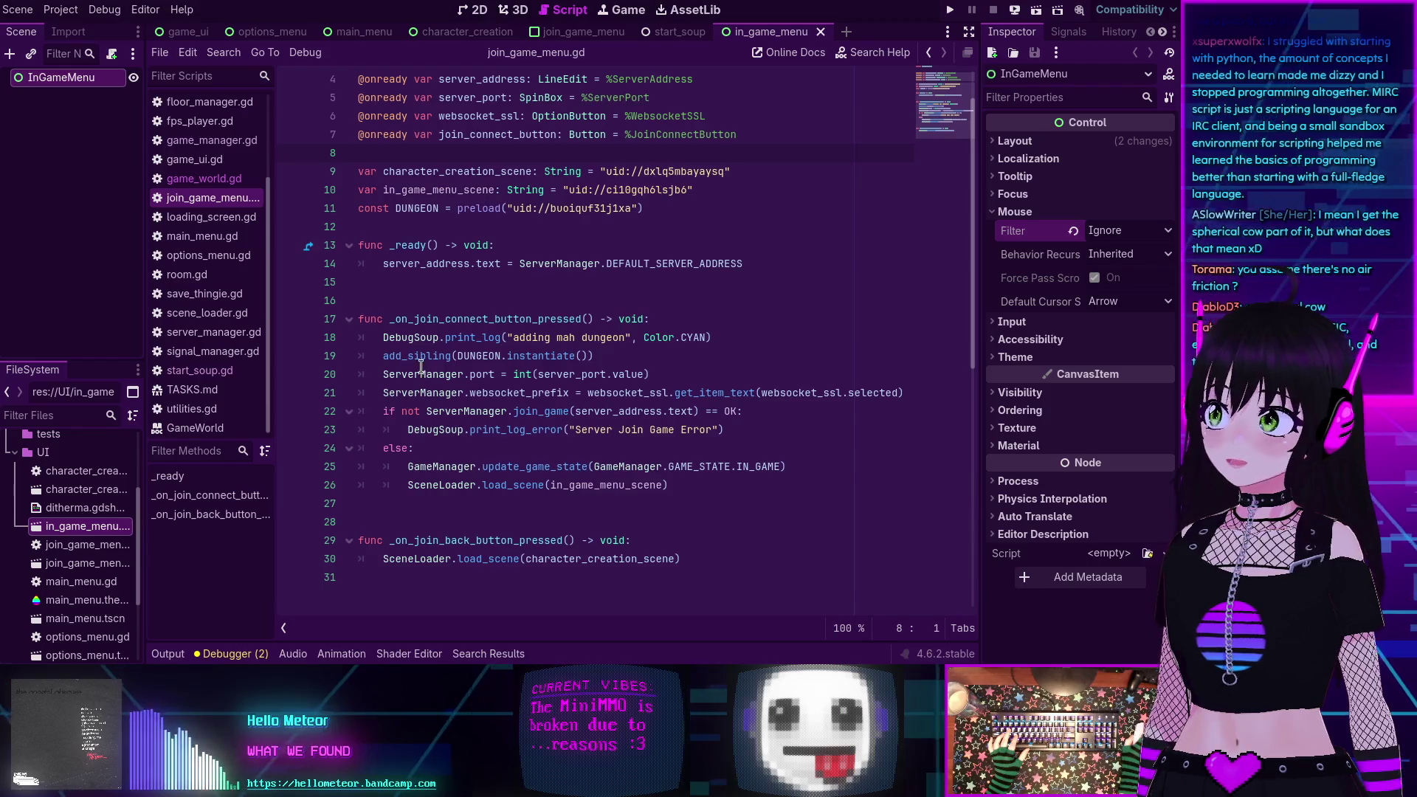
mouse_move(427, 365)
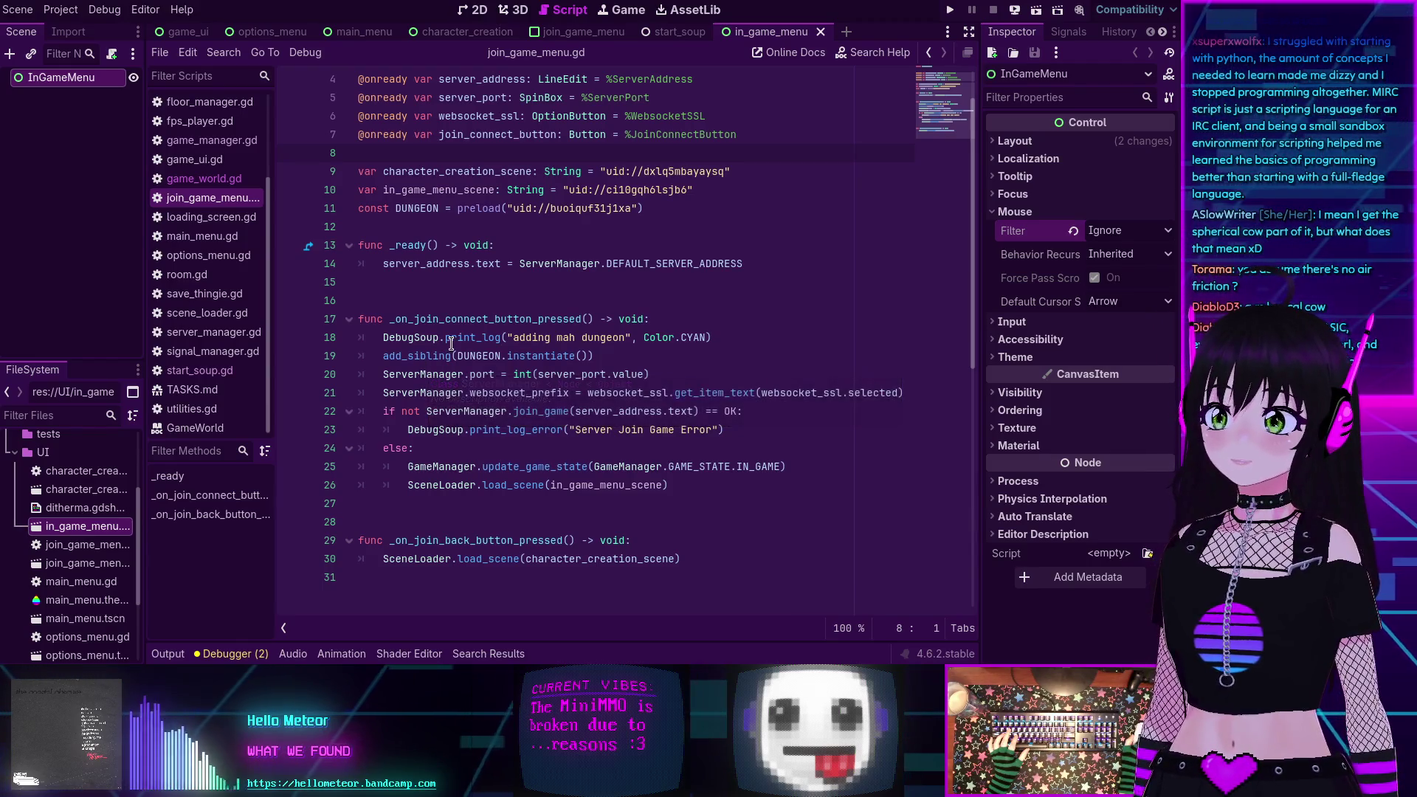
mouse_move(450, 343)
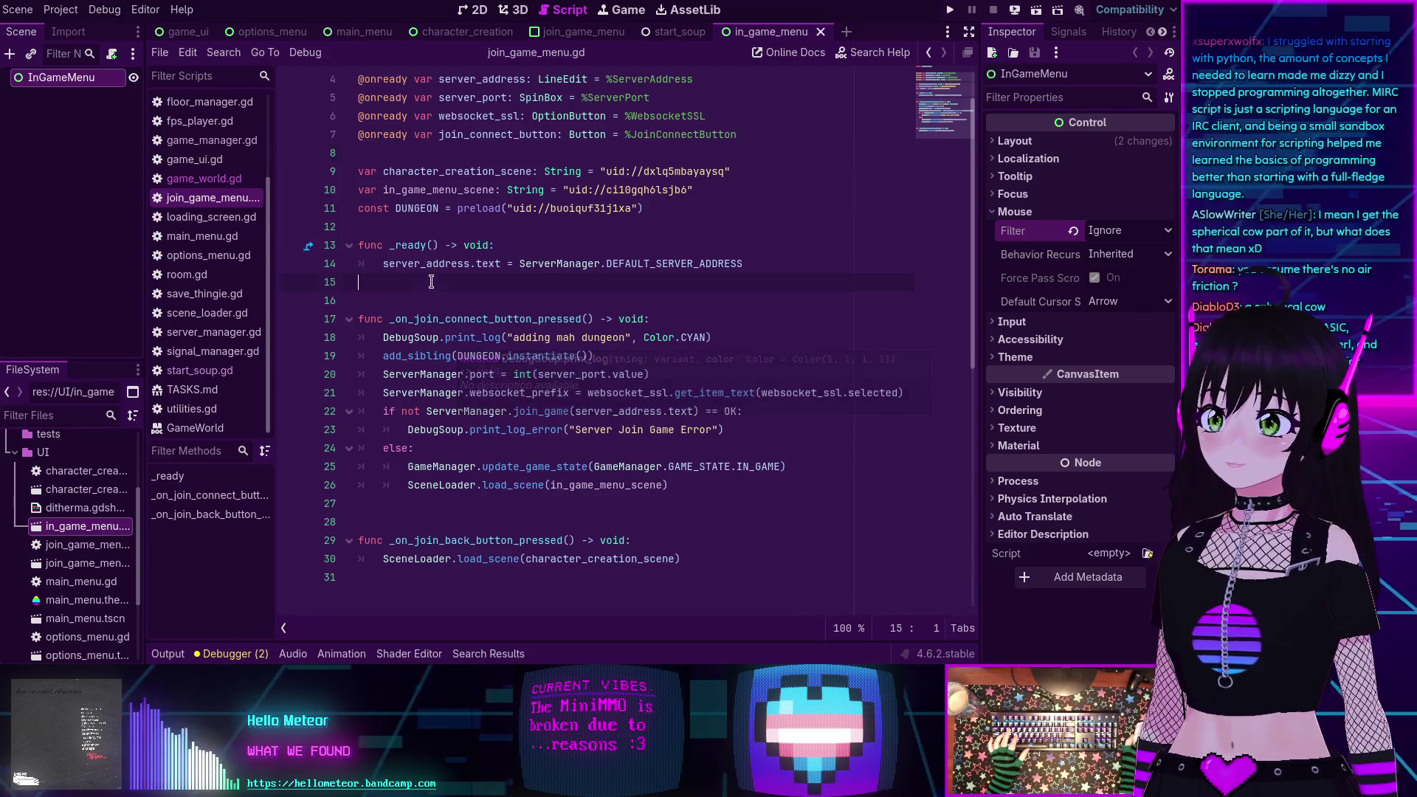
left_click(412, 234)
mouse_move(412, 239)
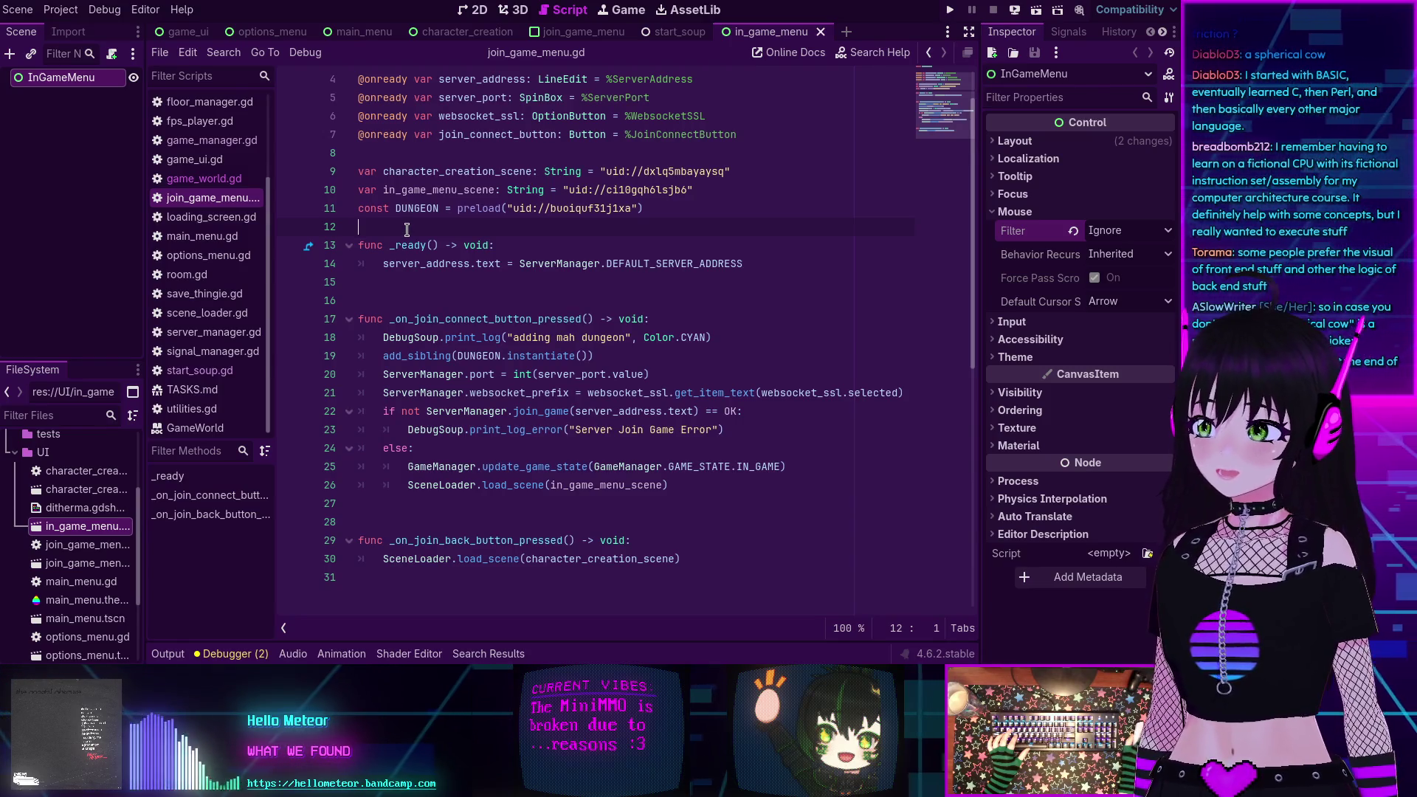
scroll(407, 229, "down", 1)
scroll(407, 230, "down", 3)
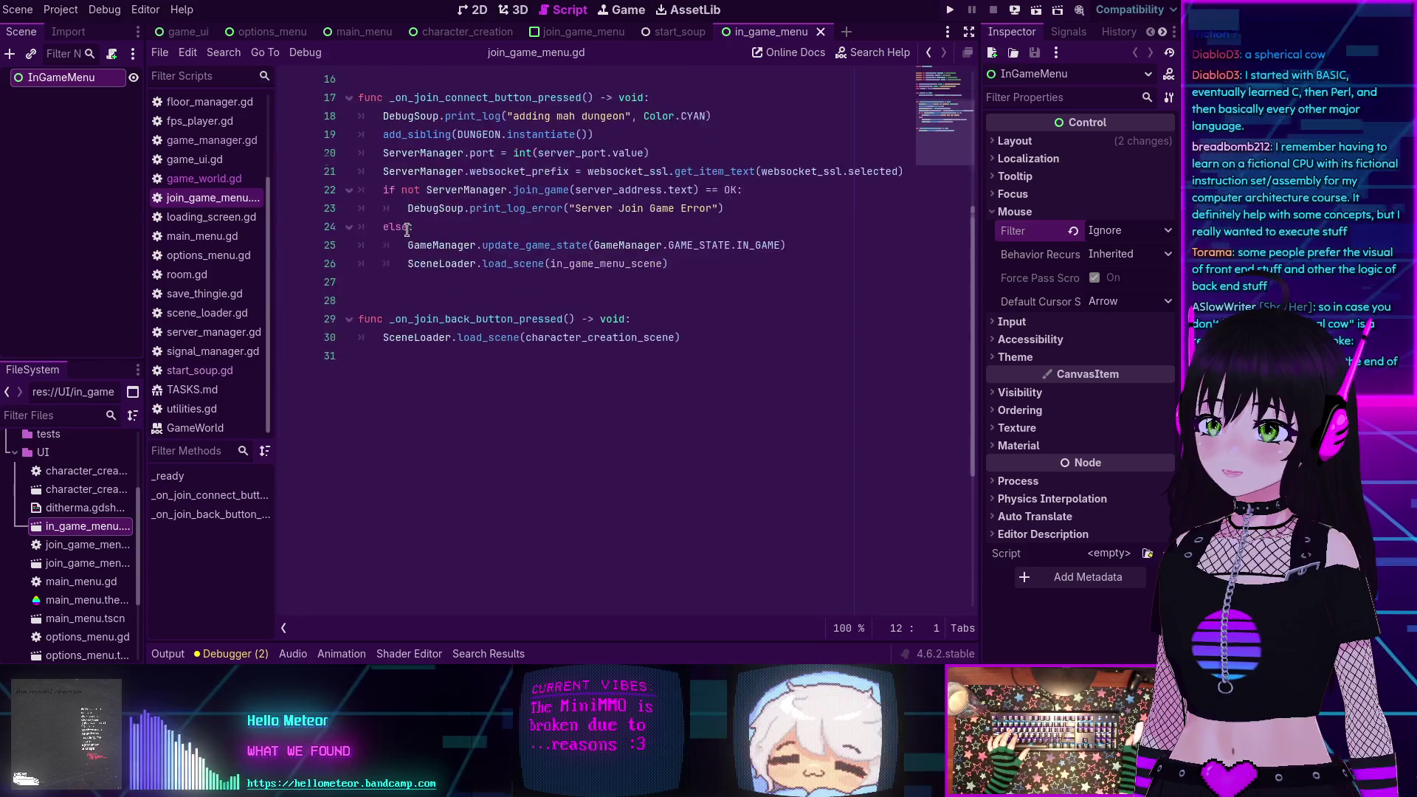
scroll(406, 230, "up", 5)
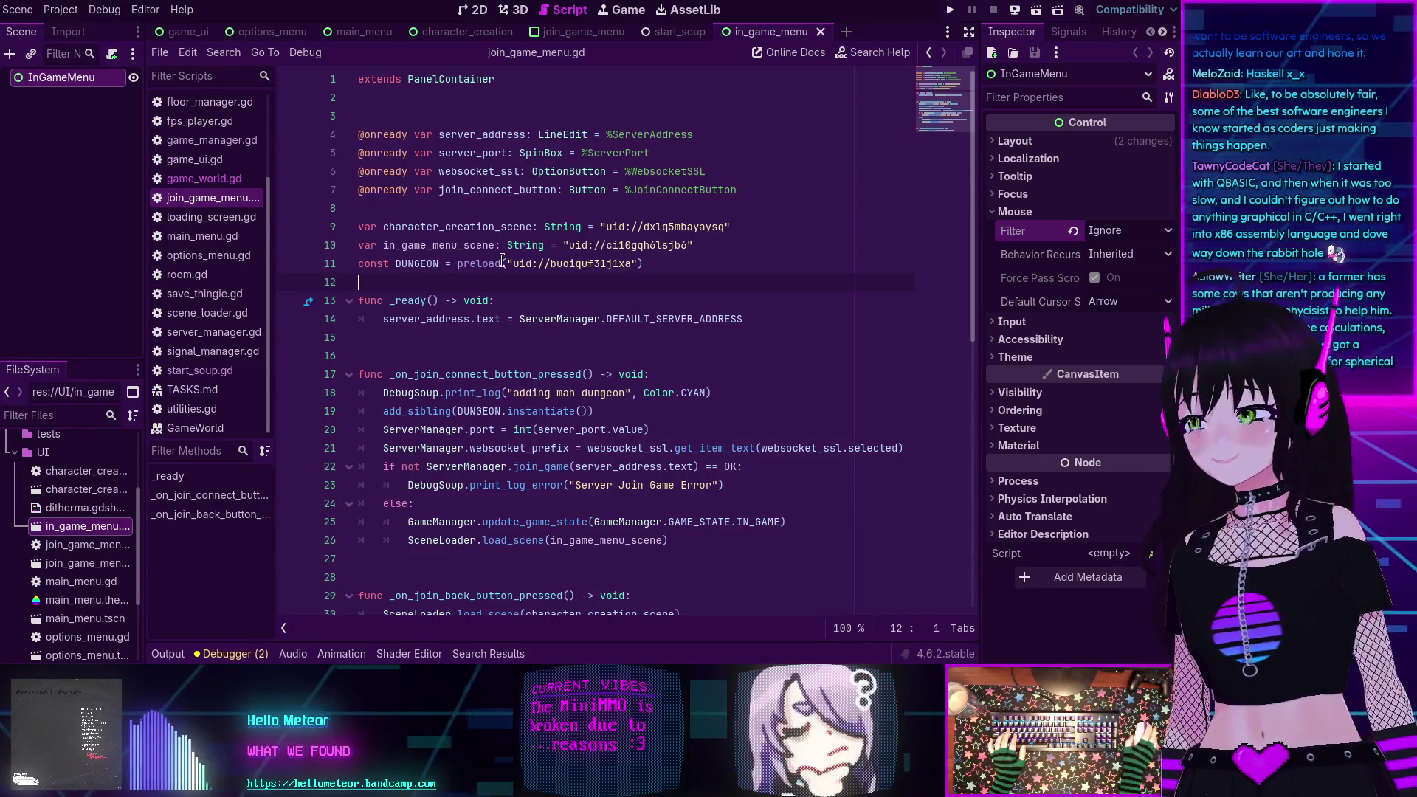
mouse_move(502, 262)
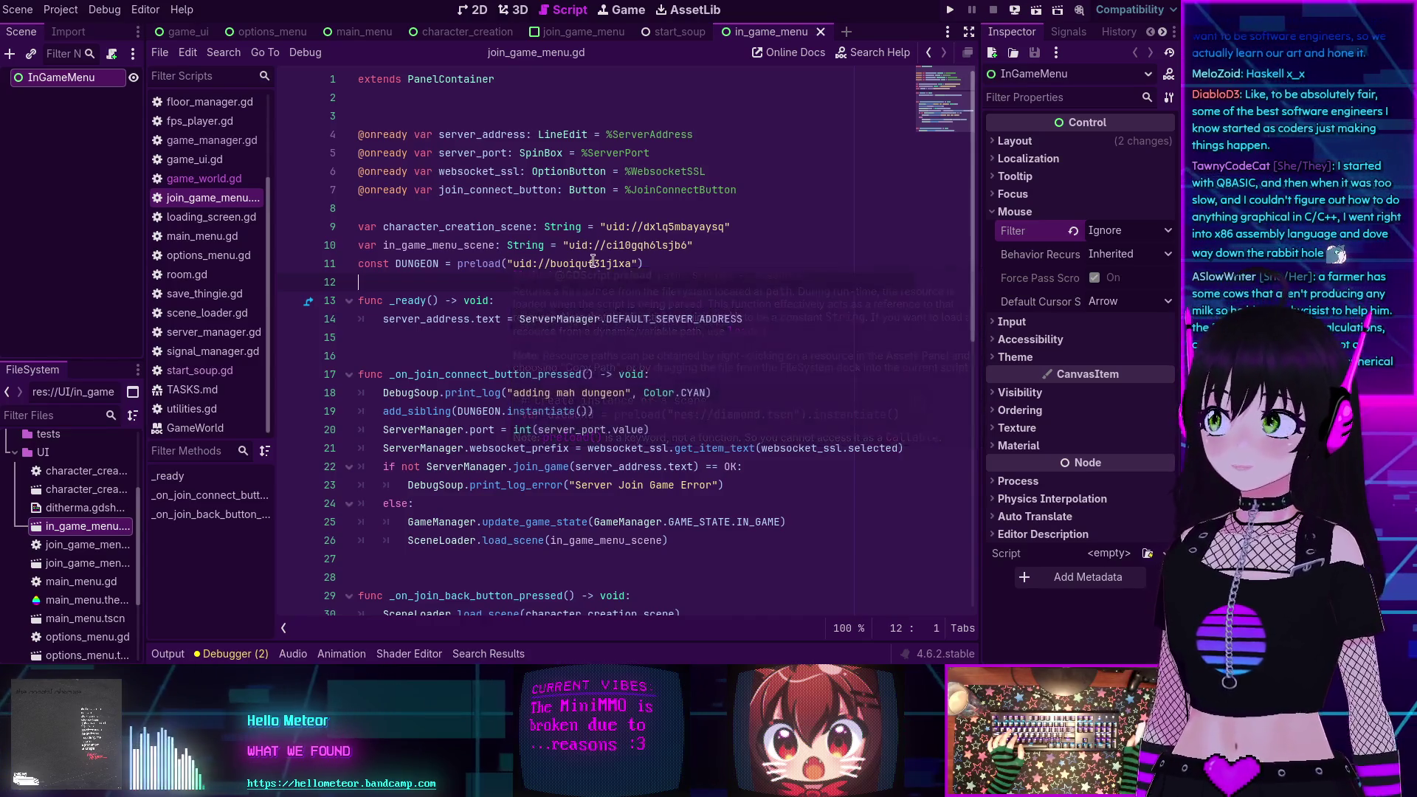
scroll(516, 263, "down", 2)
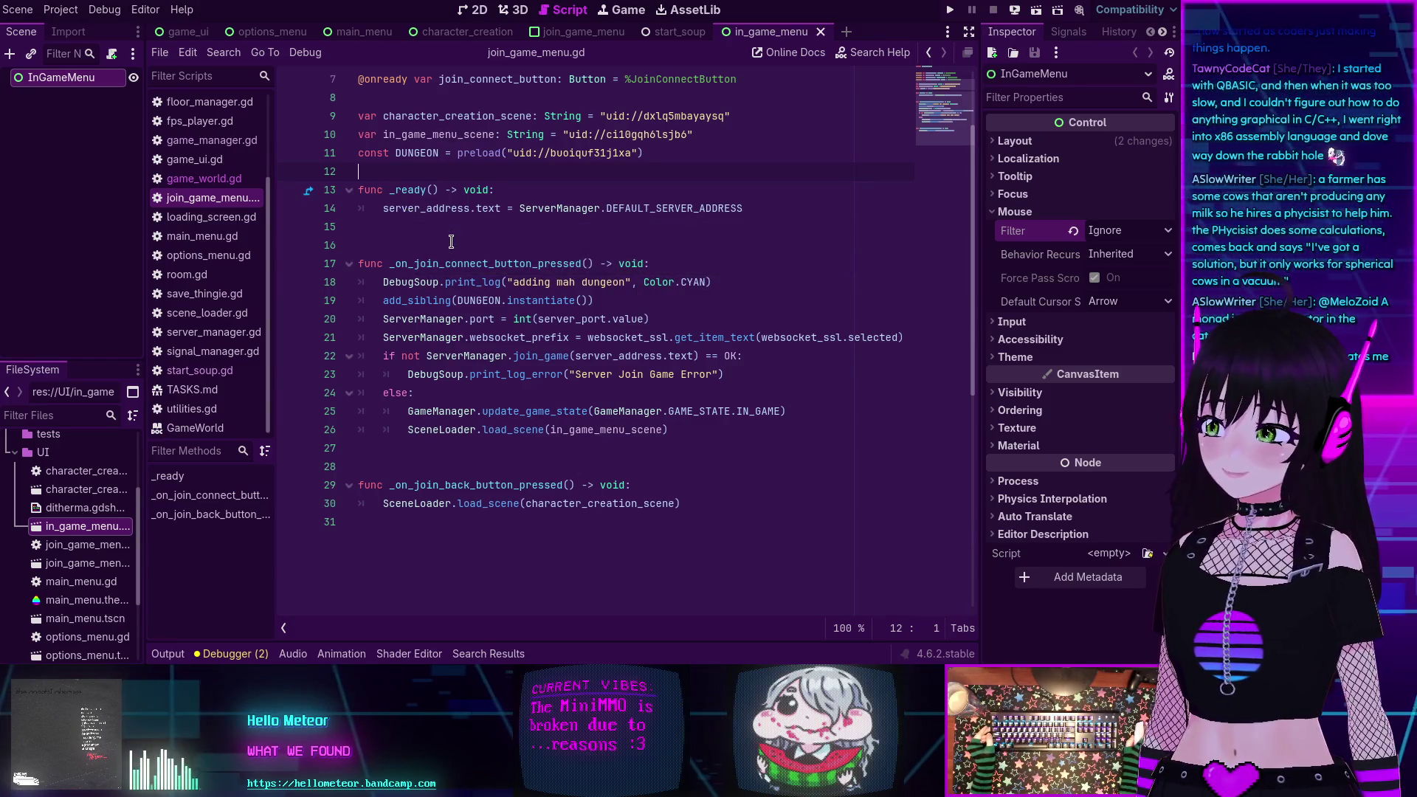
scroll(451, 241, "up", 1)
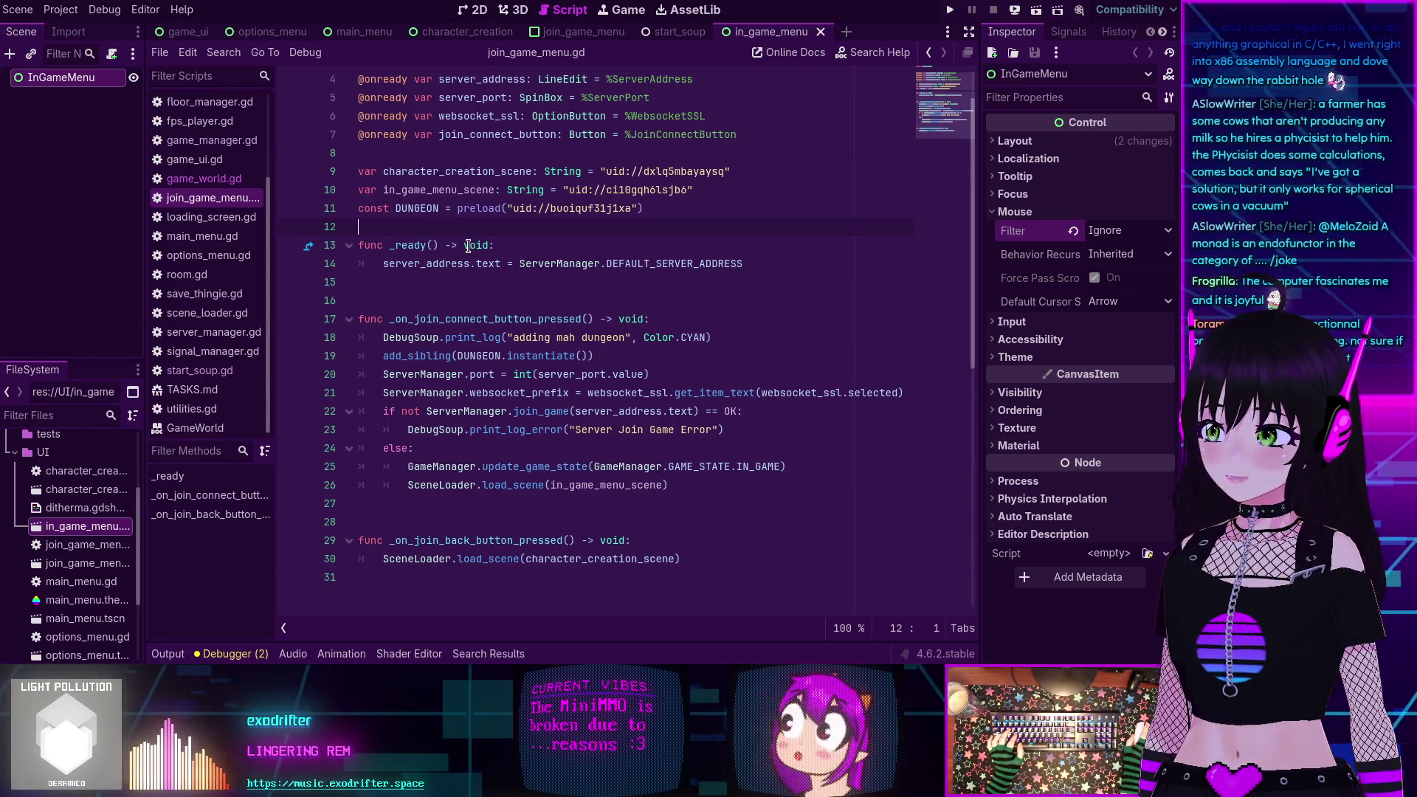
scroll(645, 284, "up", 1)
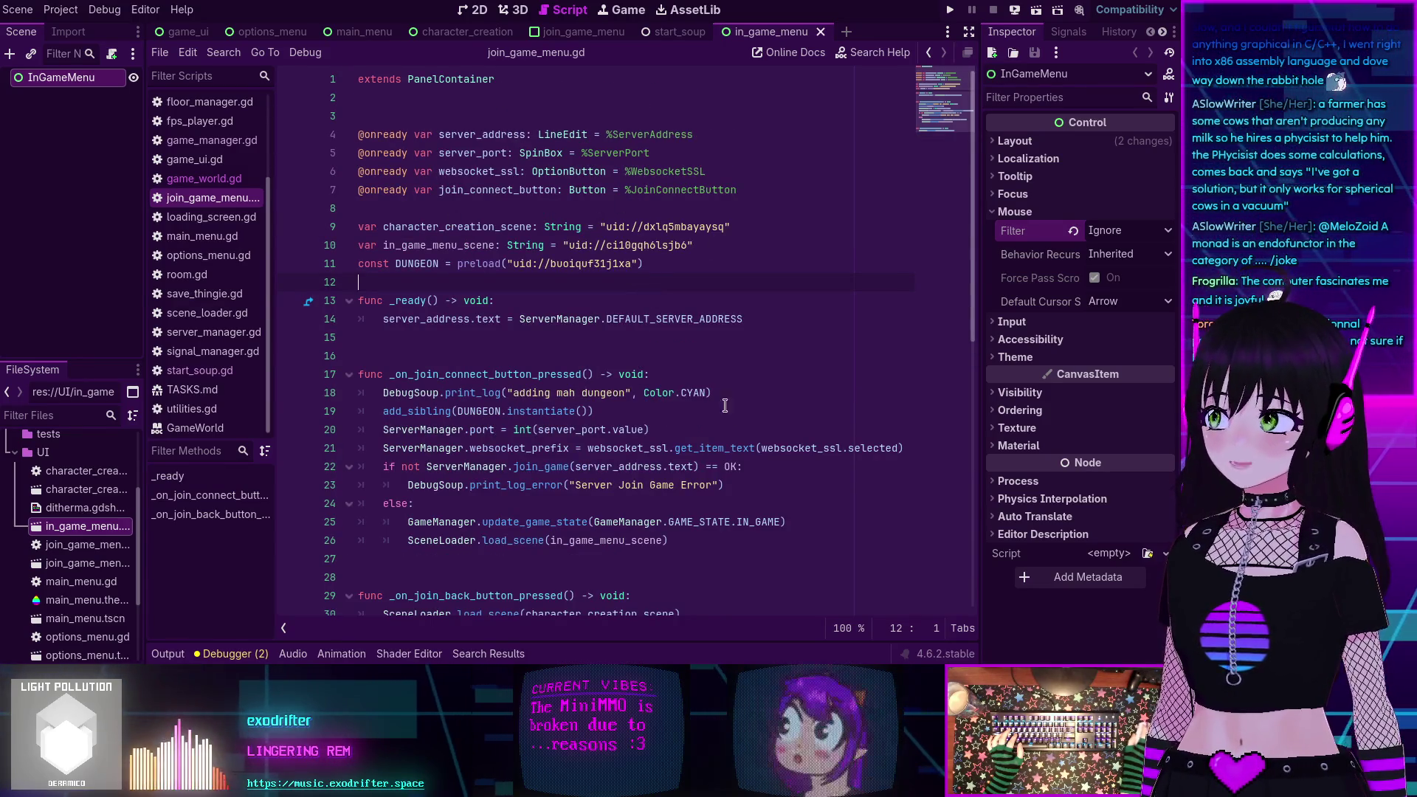
mouse_move(601, 264)
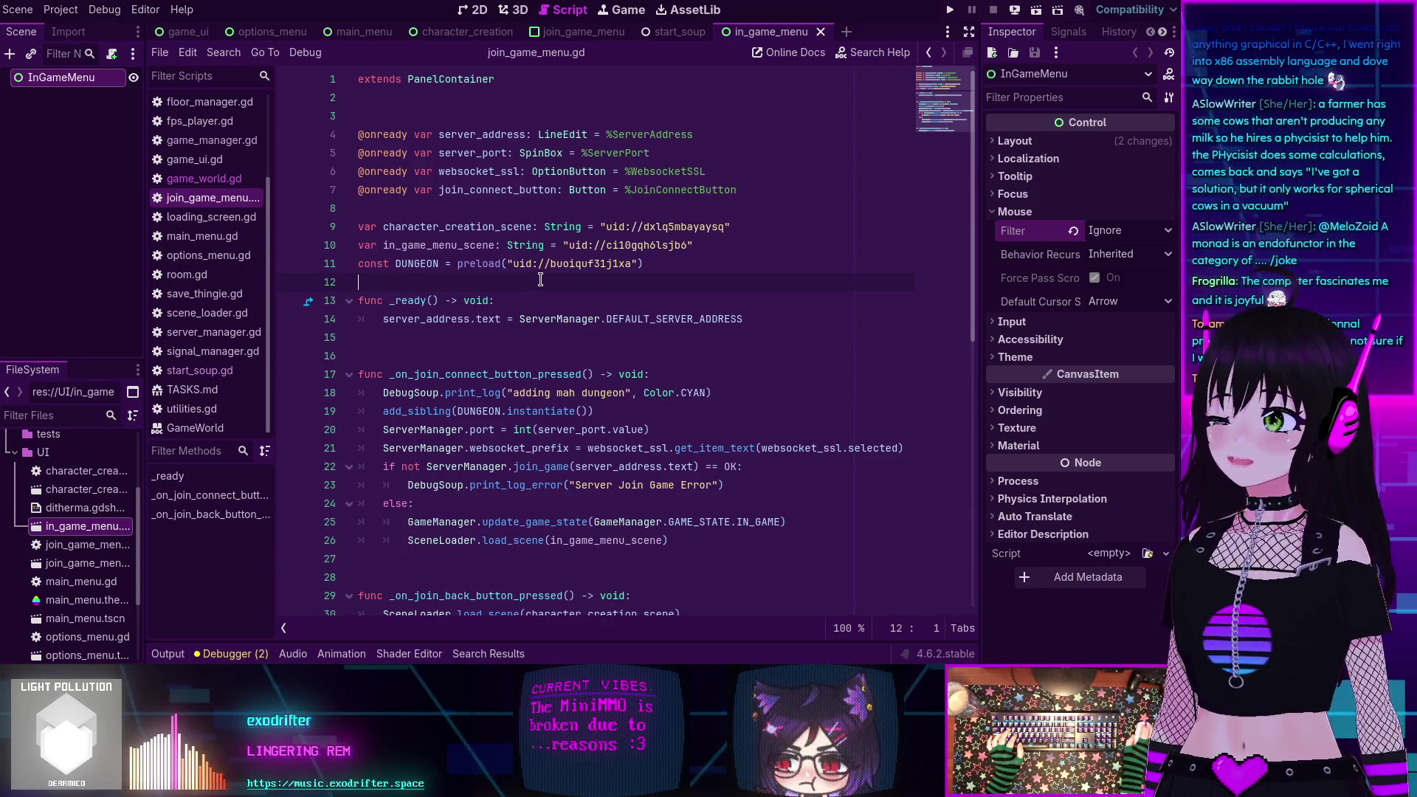
left_click(409, 344)
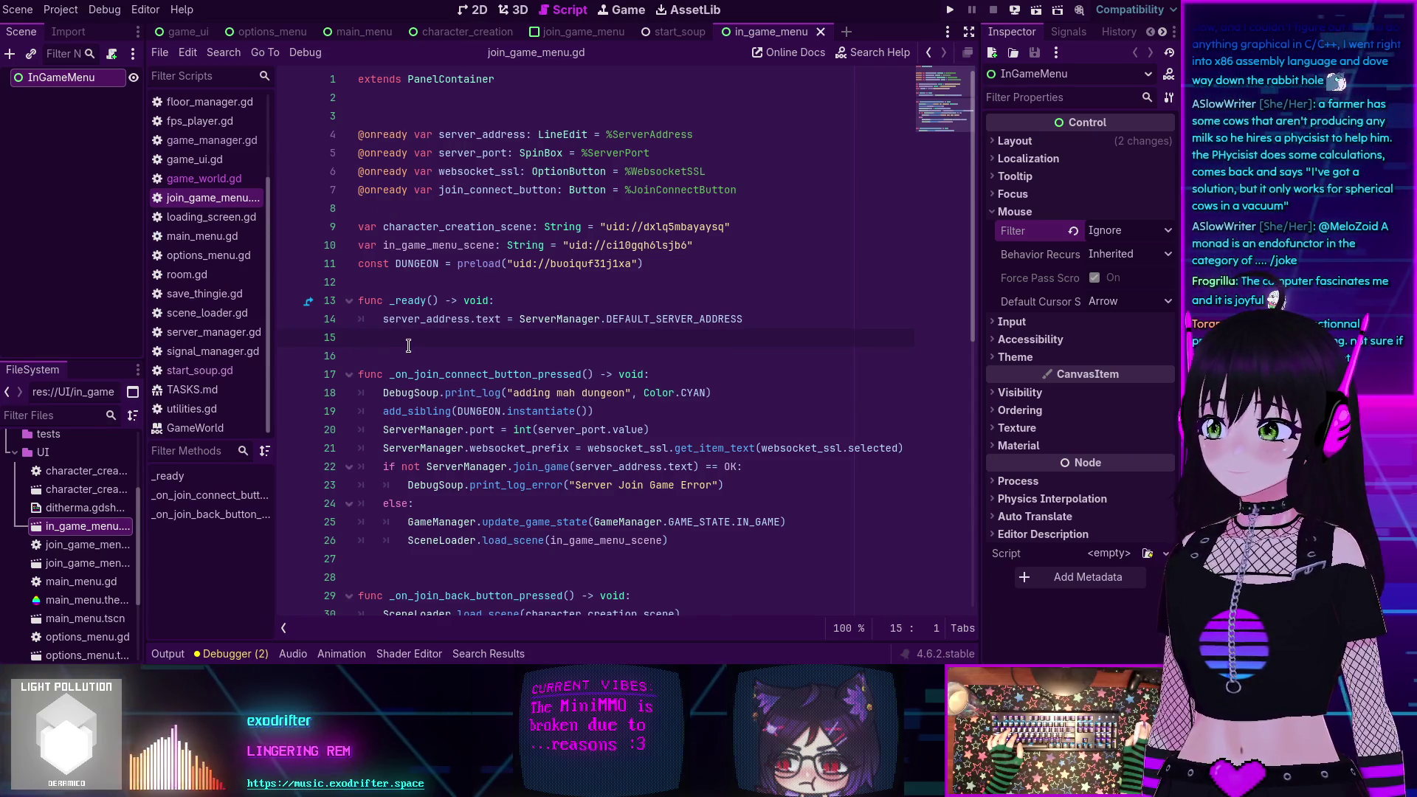
scroll(428, 325, "down", 3)
scroll(507, 292, "up", 3)
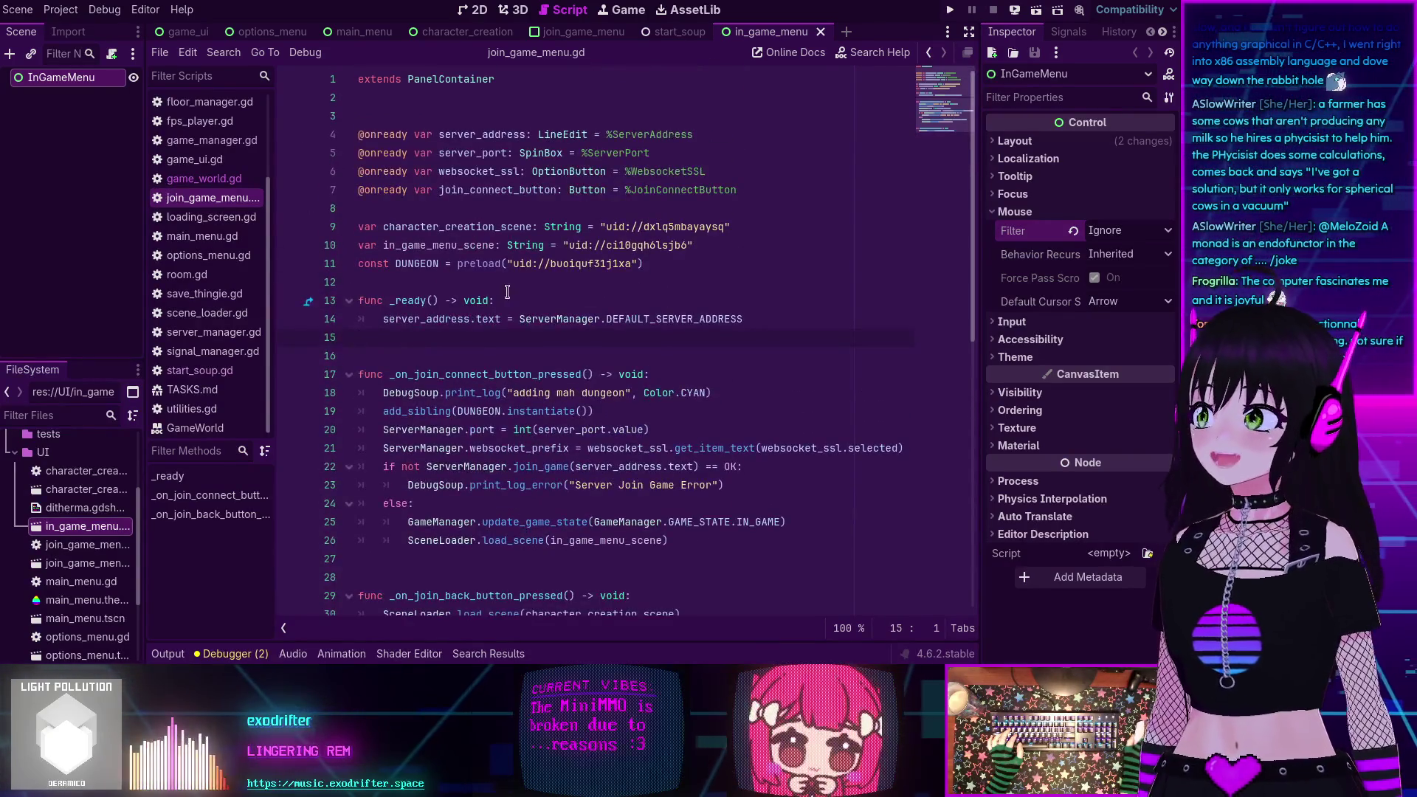
left_click(760, 177)
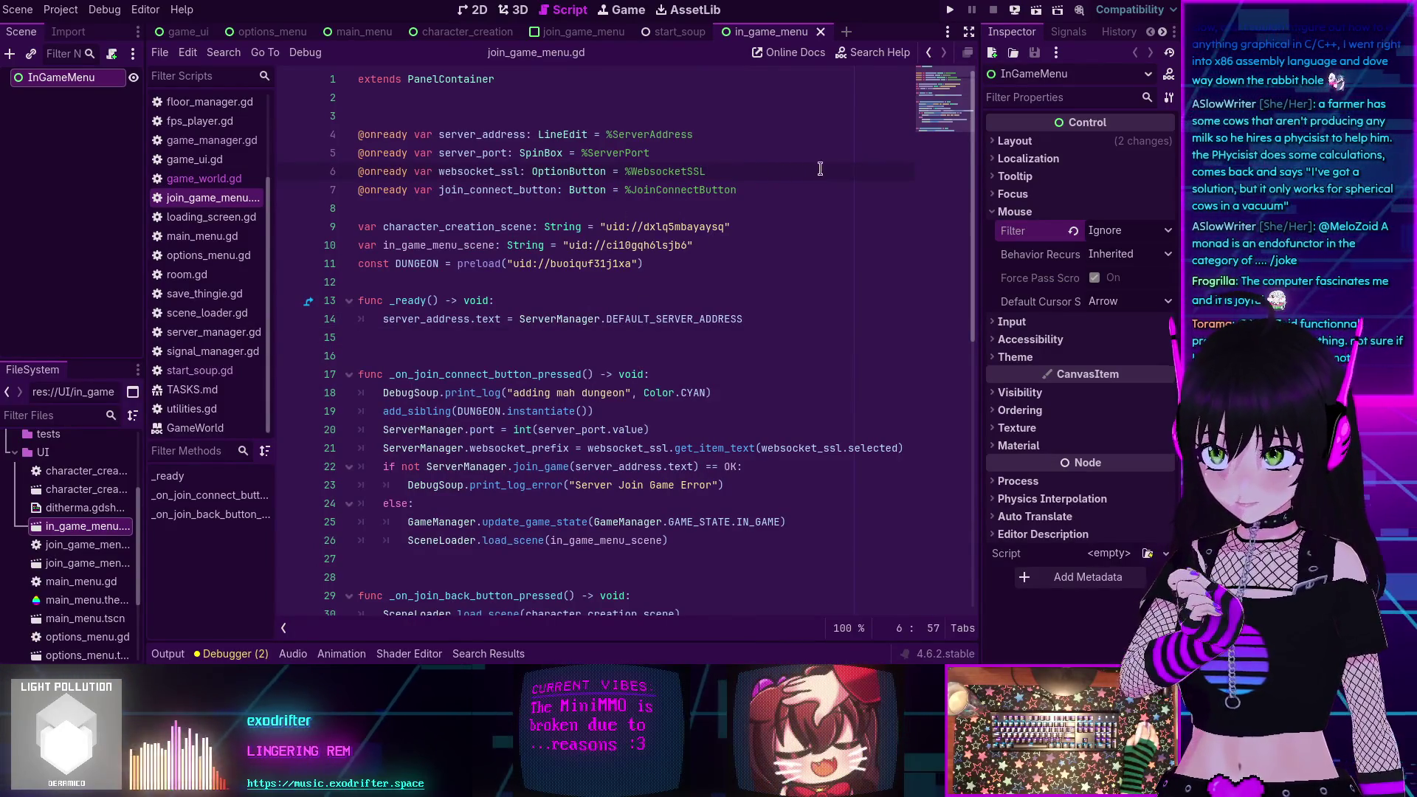
left_click(951, 15)
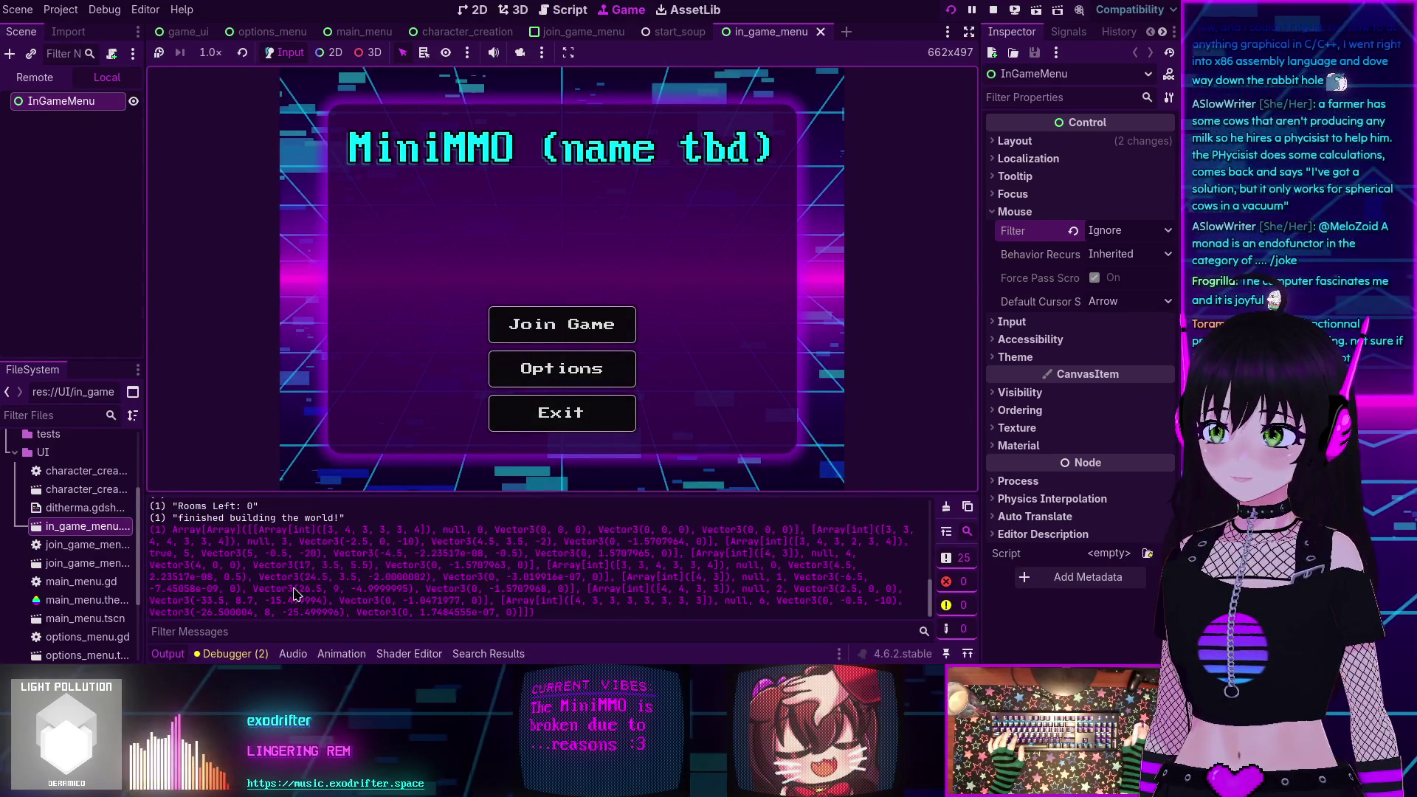
Step: Join a game from the main menu, submit the character, and connect to the local server
left_click(555, 317)
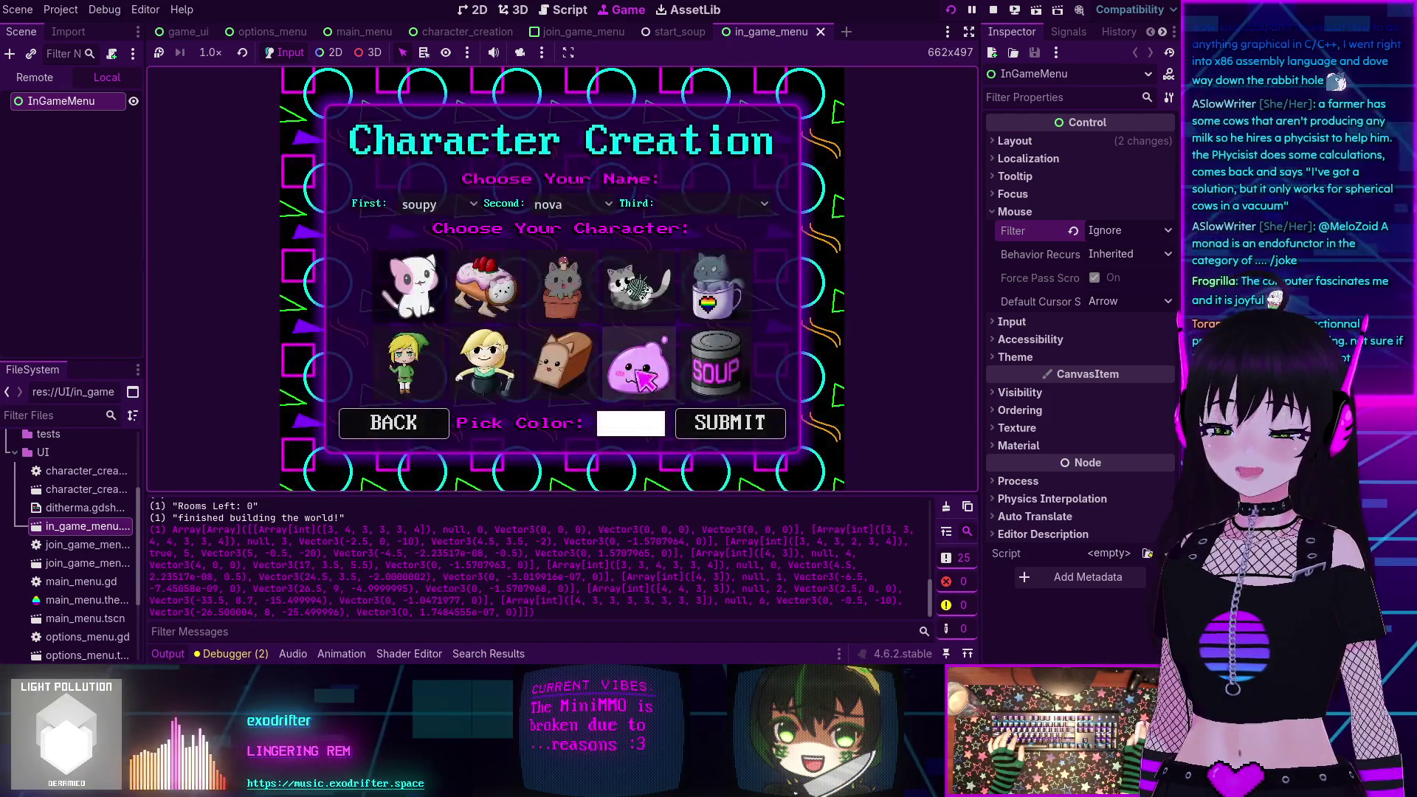
left_click(712, 428)
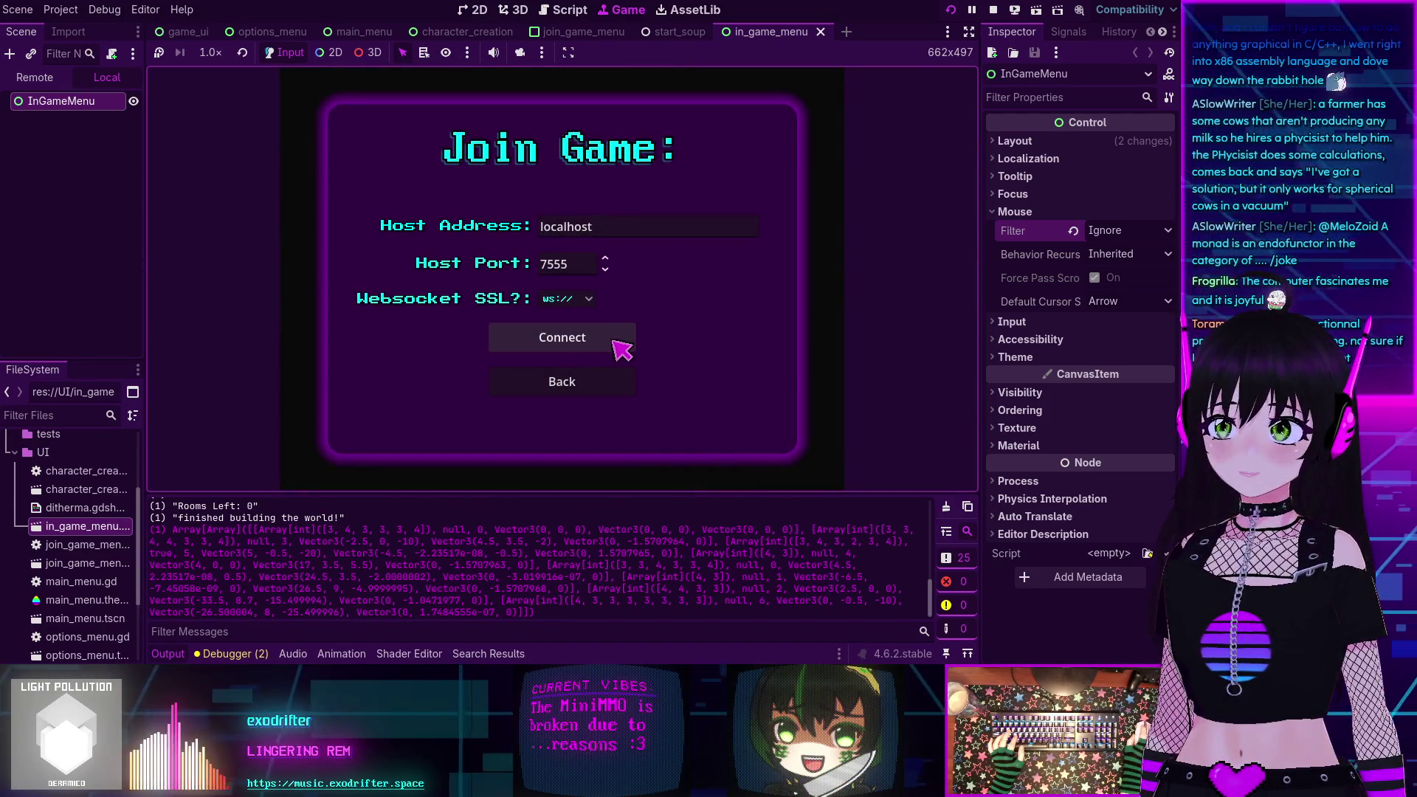
left_click(612, 340)
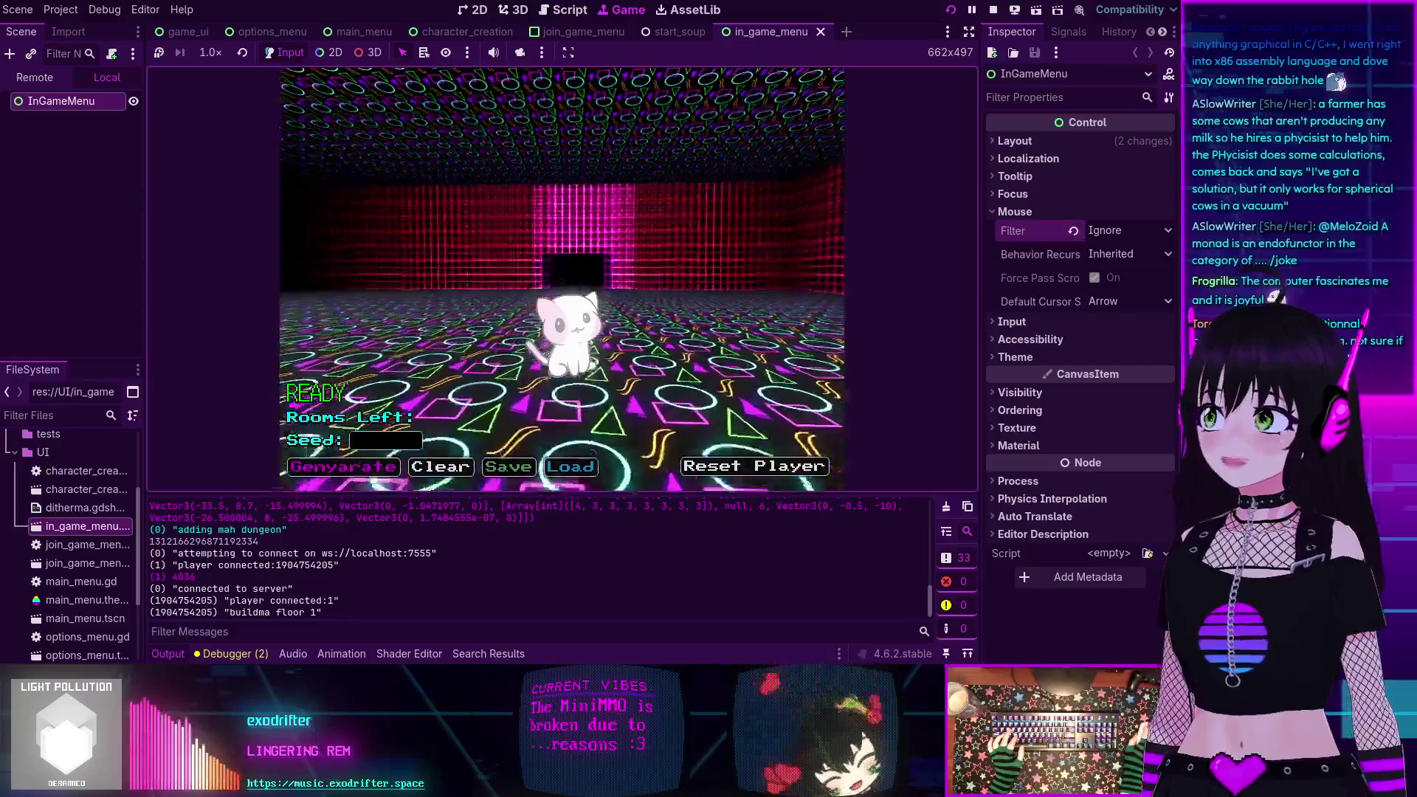
Step: Walk through the dungeon's doorways and magenta corridor, collecting a coin and a floating orb
key("w")
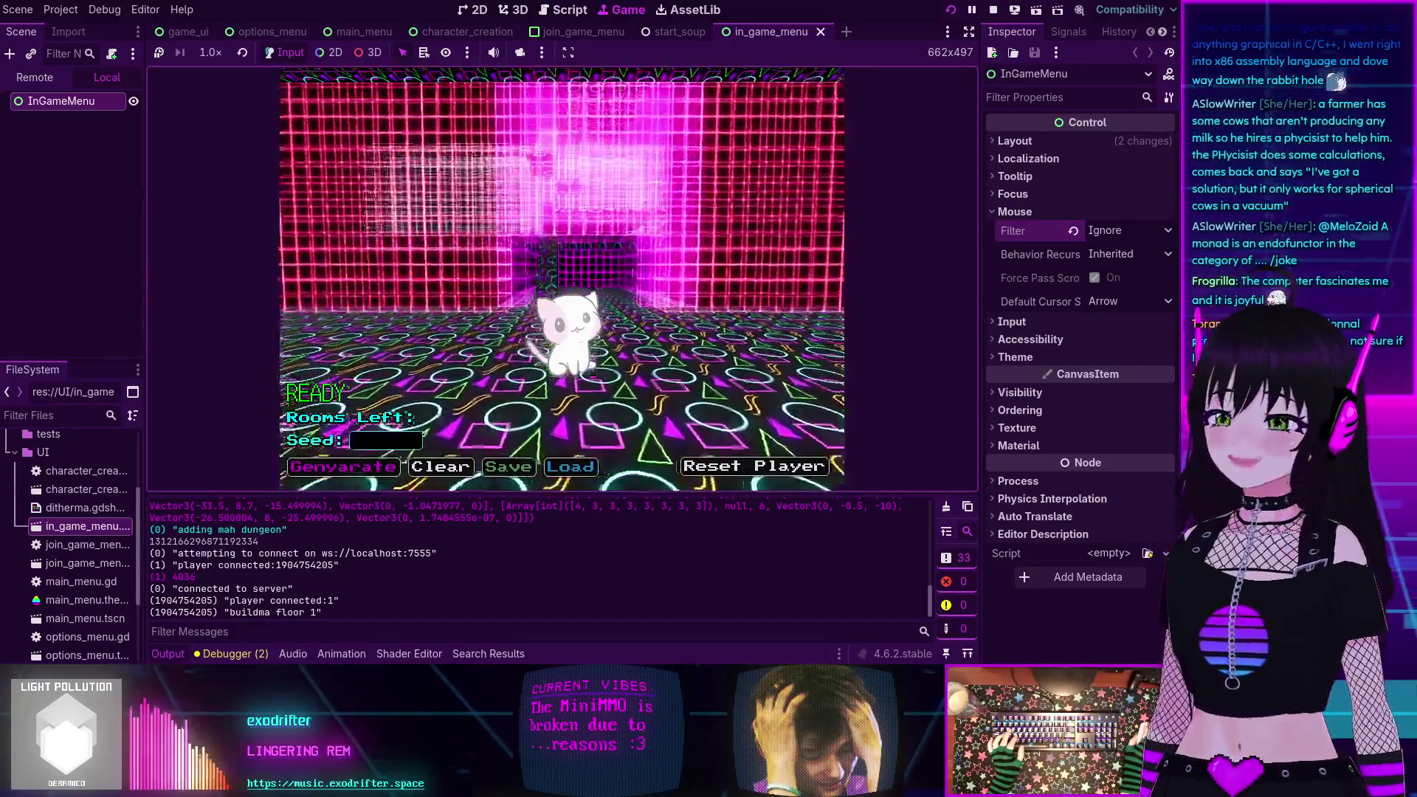
key("w")
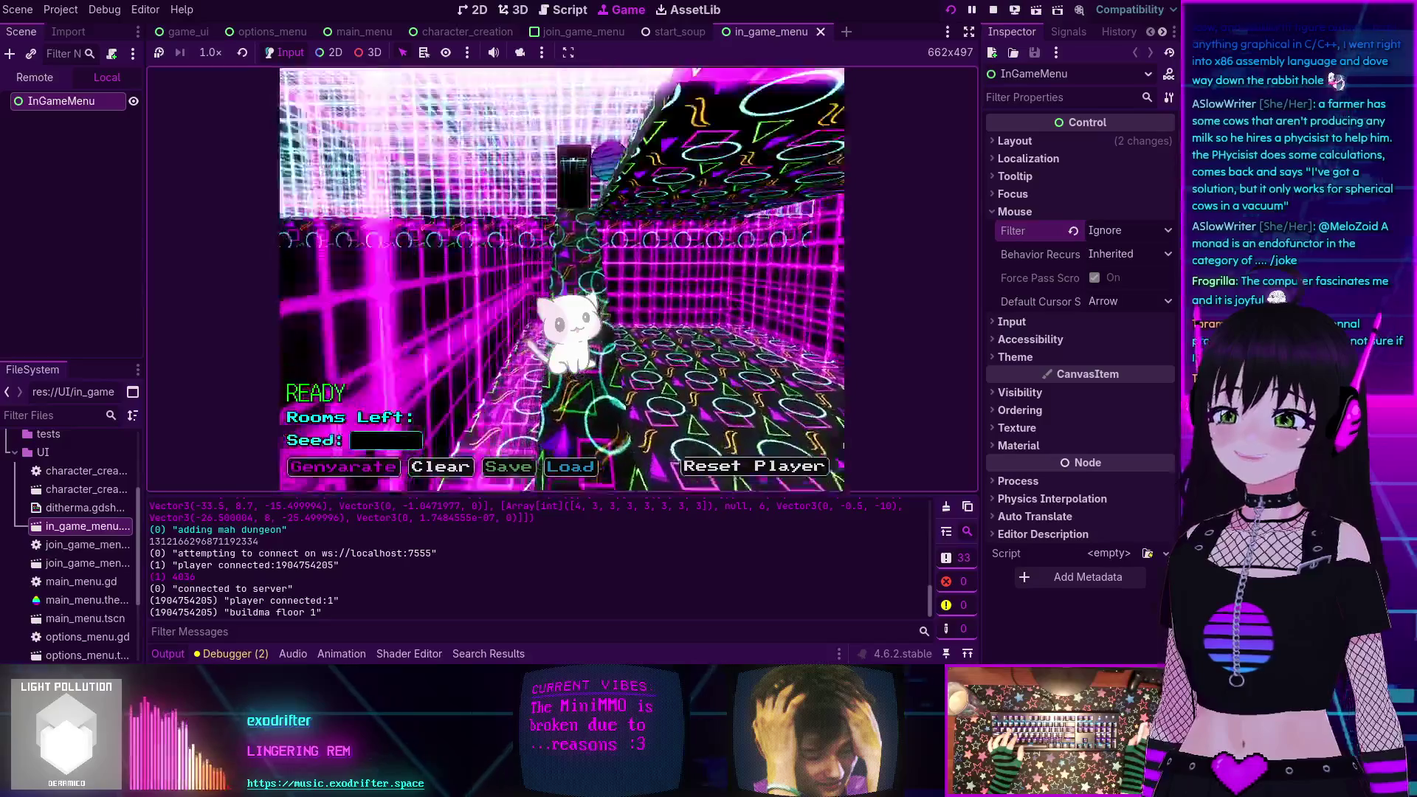
key("w")
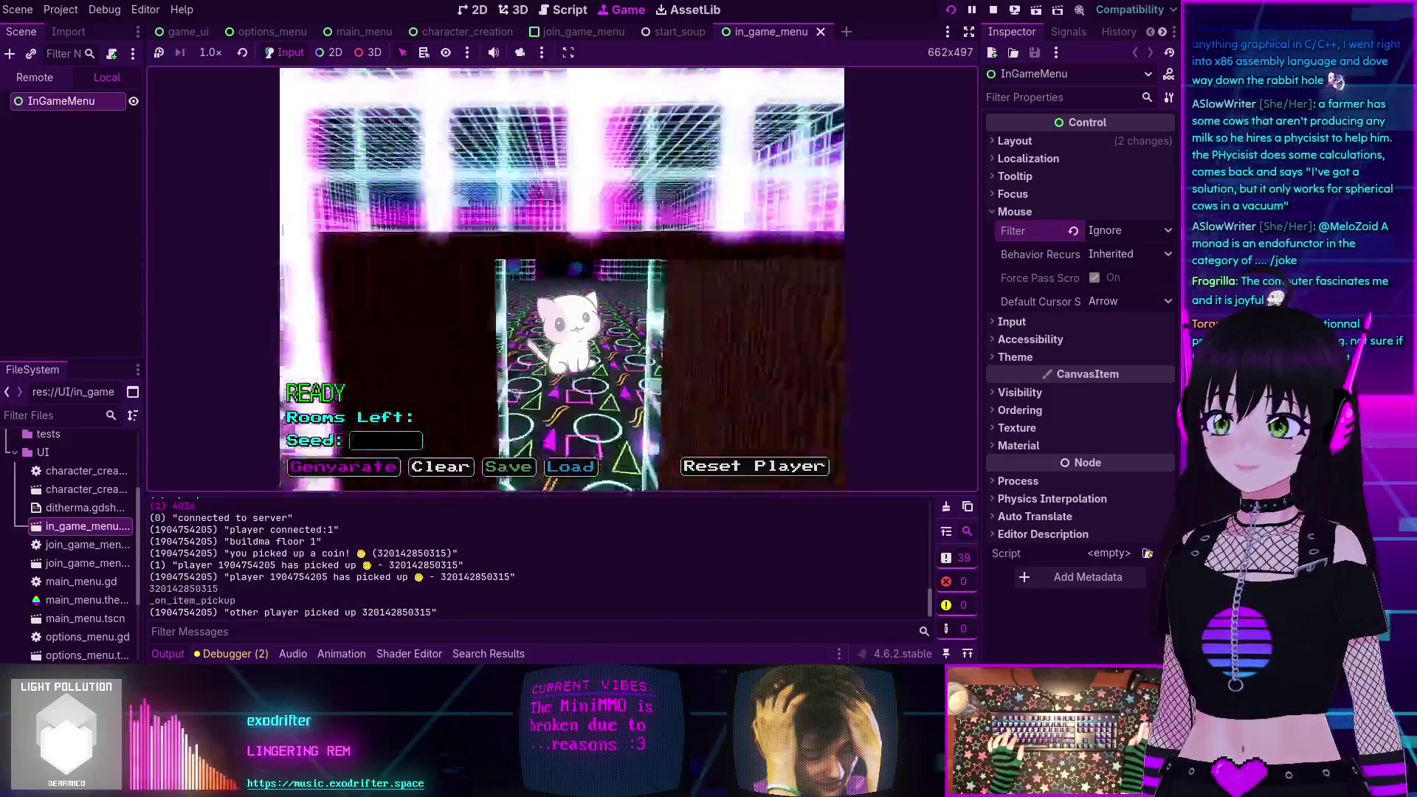
key("w")
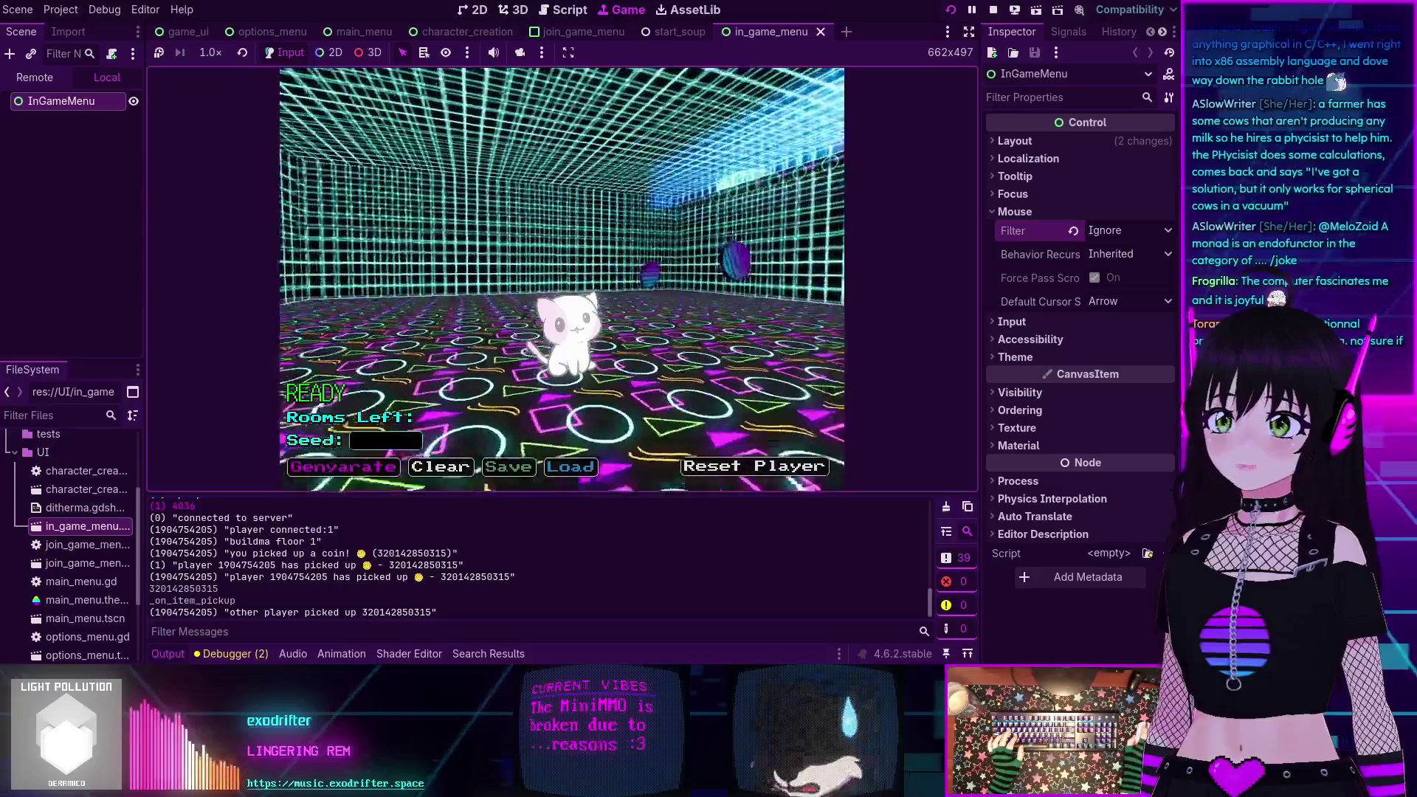
key("w")
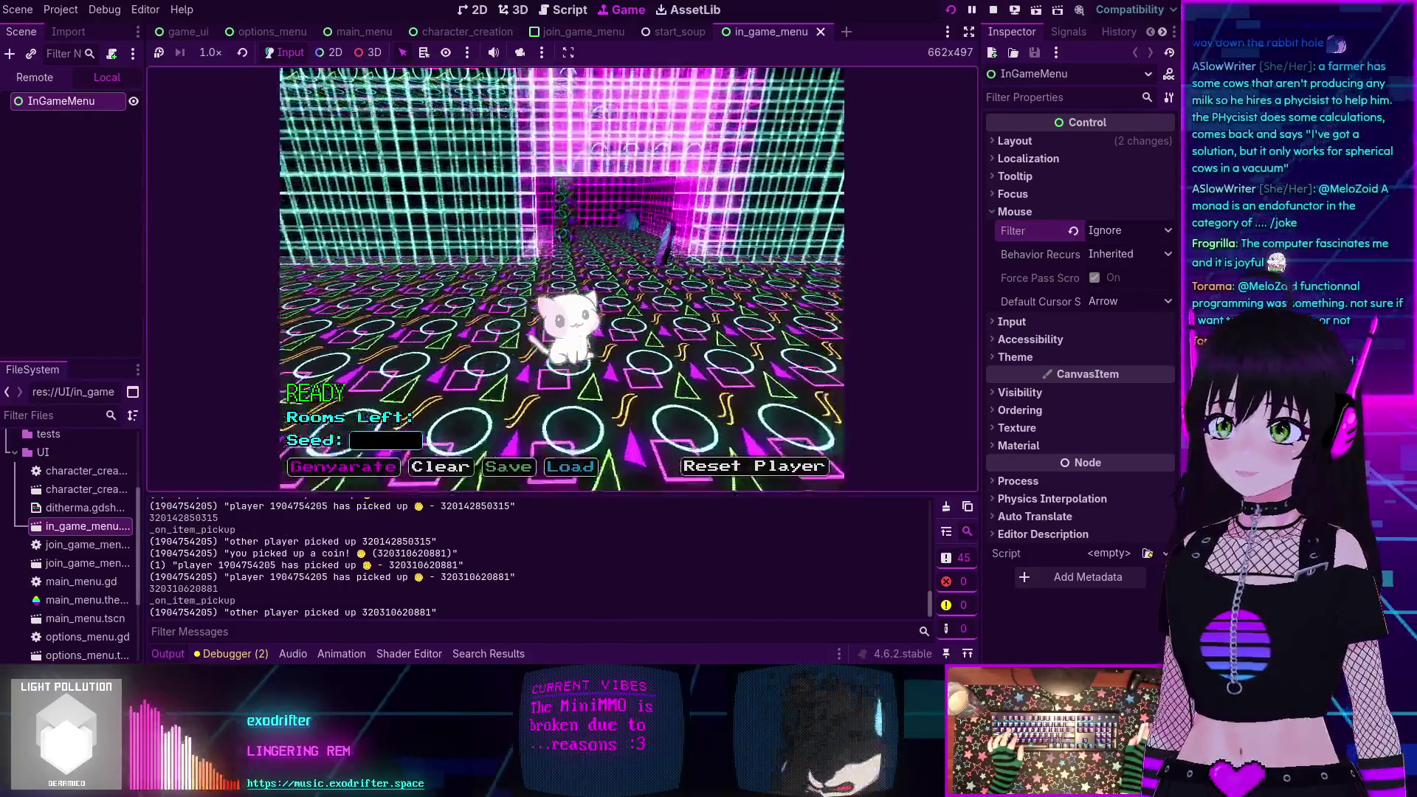
key("w")
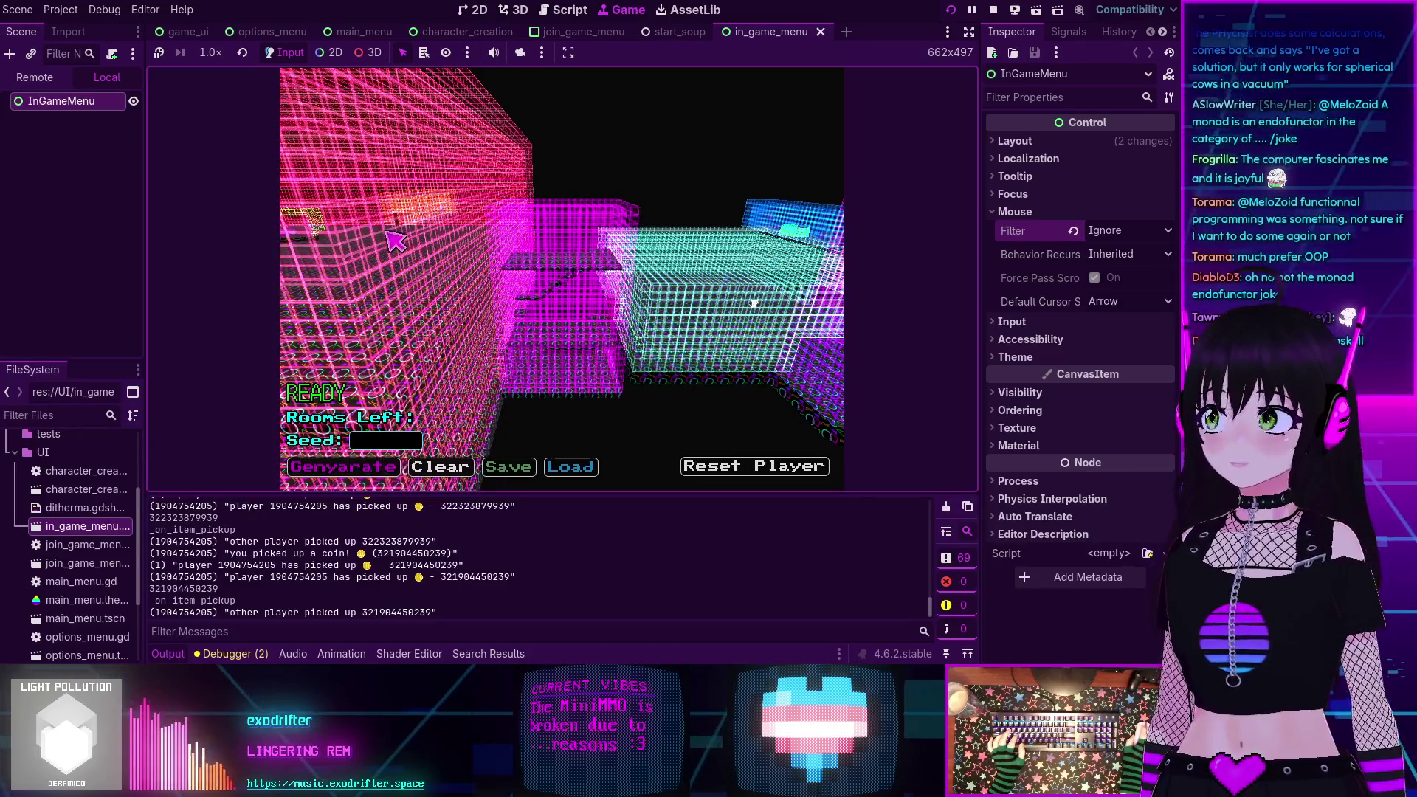
Step: Stop the game, delete blank line 3 in join_game_menu.gd, and collapse the Output panel
left_click(994, 10)
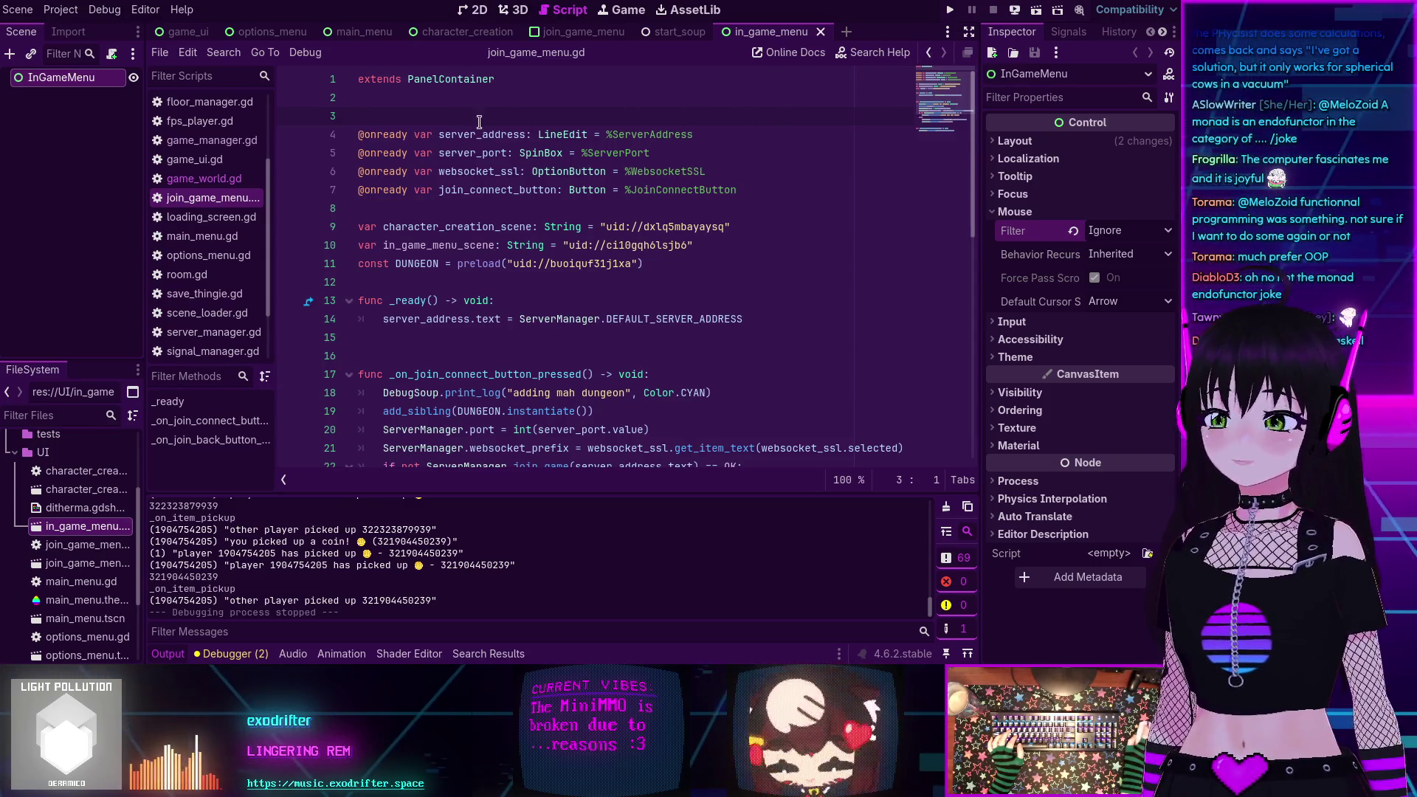
key("BackSpace")
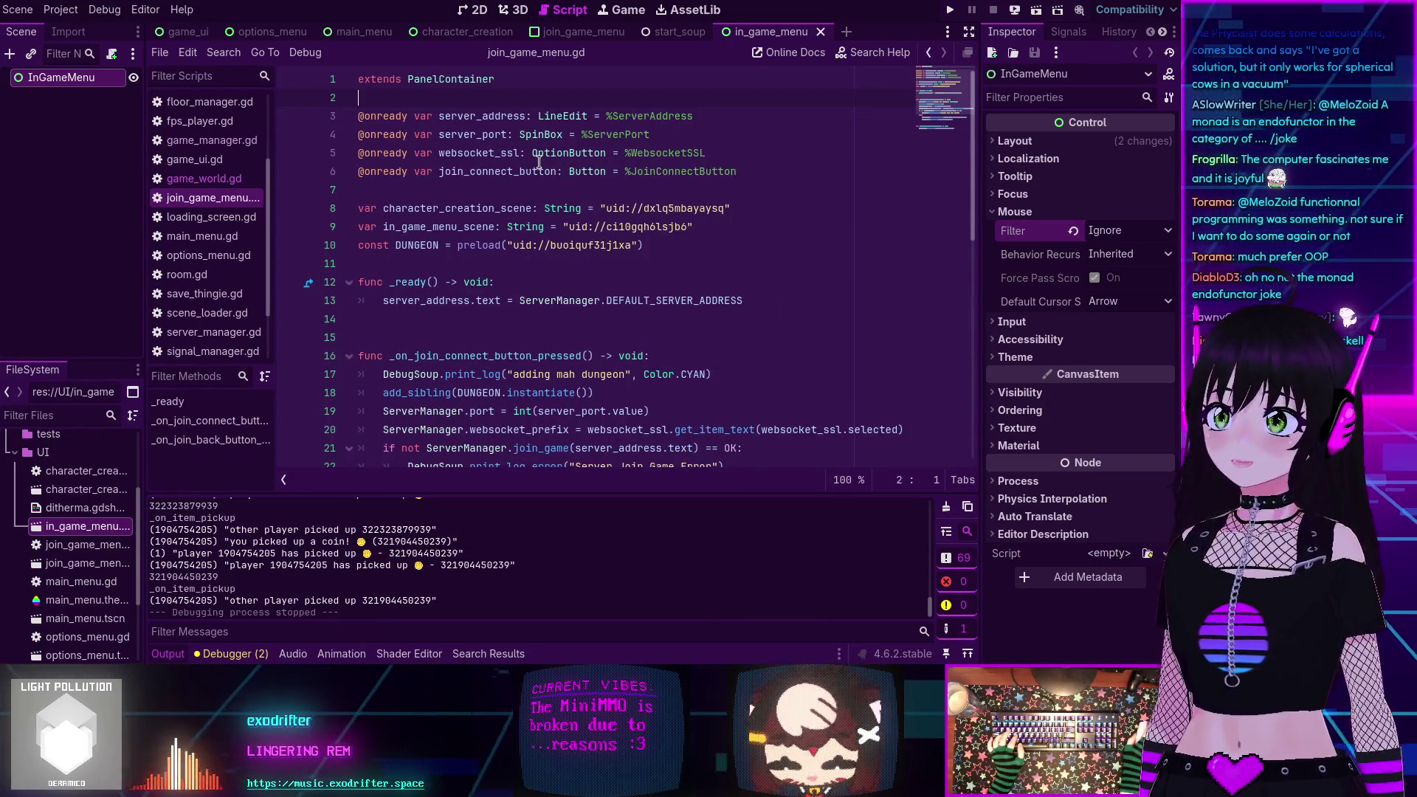
mouse_move(538, 163)
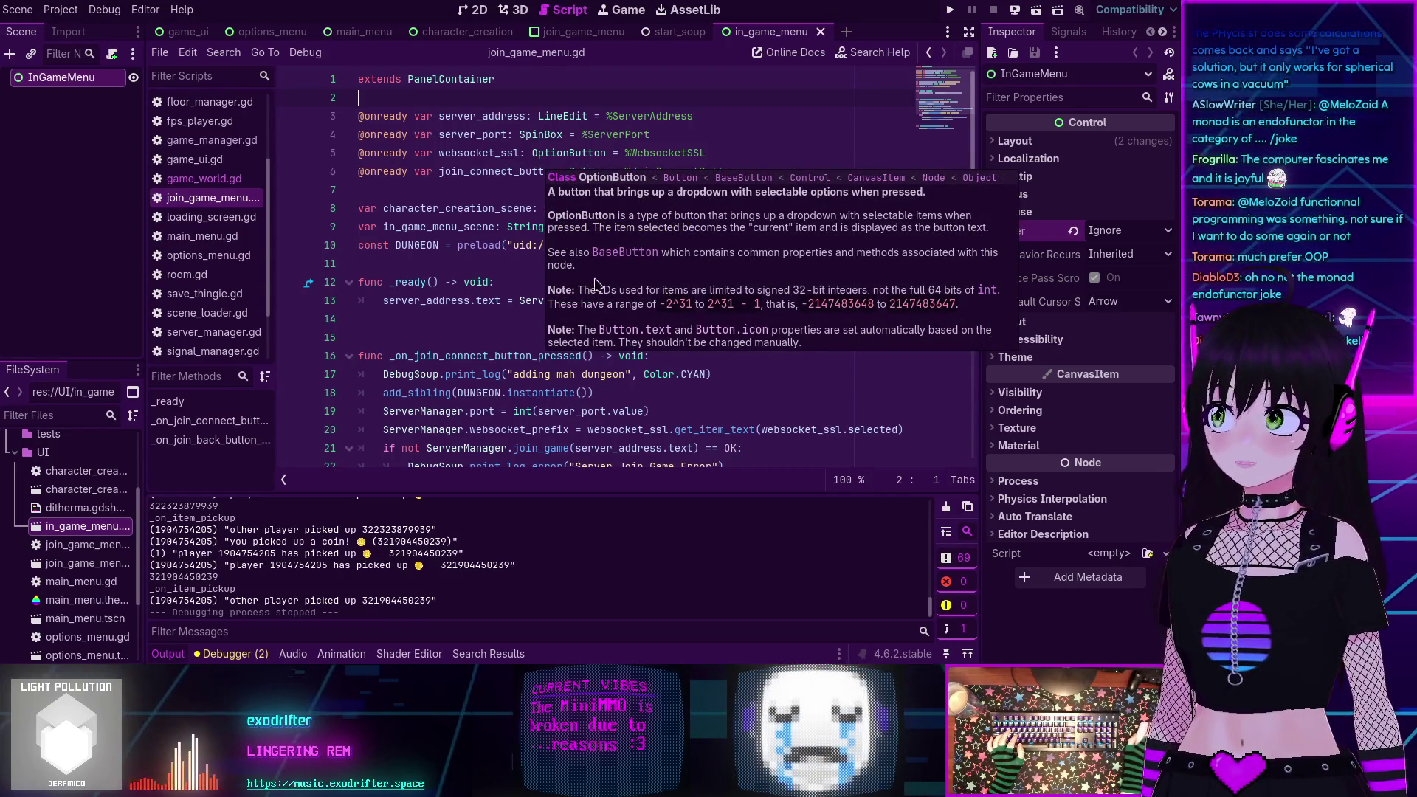
left_click(168, 653)
left_click(718, 336)
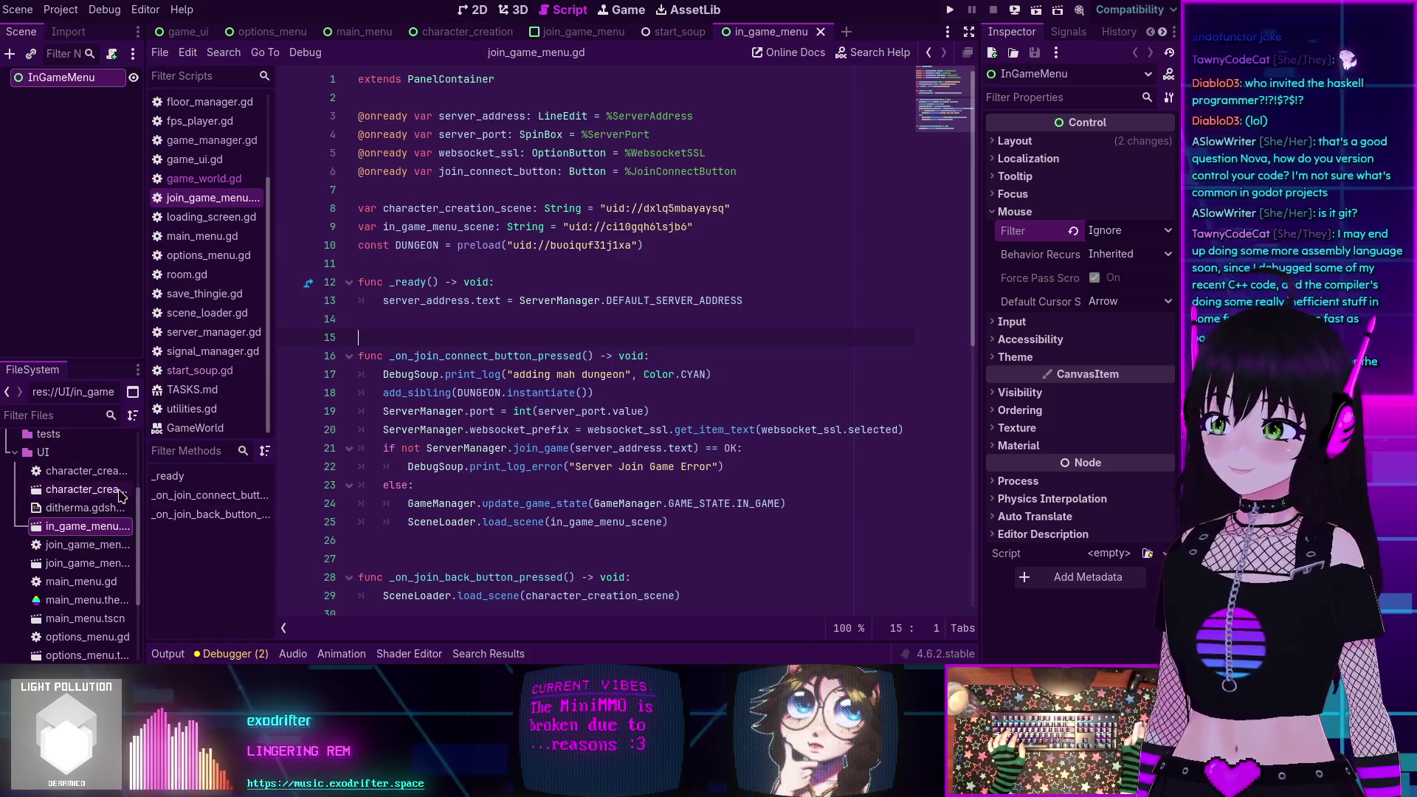
right_click(74, 535)
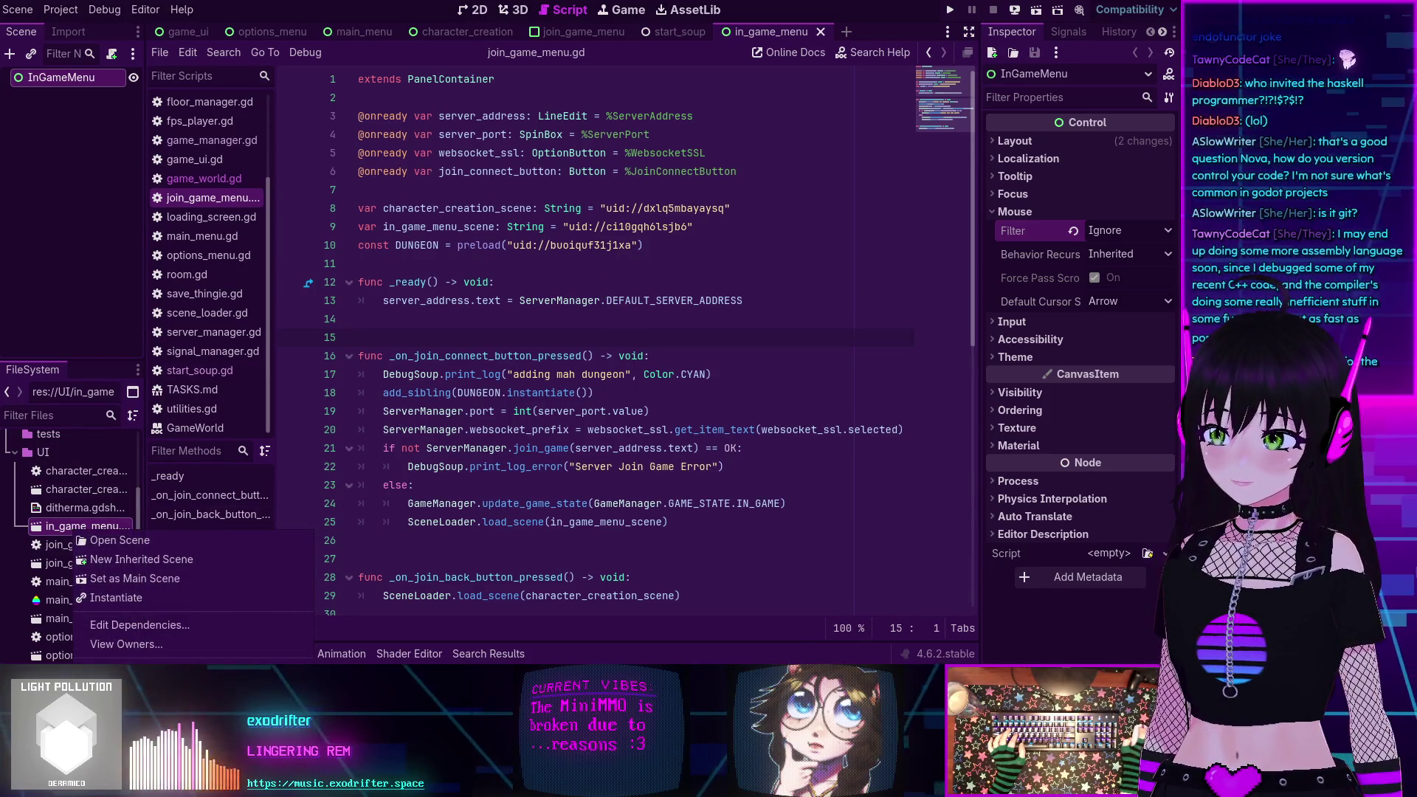
Step: Open in_game_menu.tscn from the UI folder in Kate via Dolphin's Open With
left_click(133, 701)
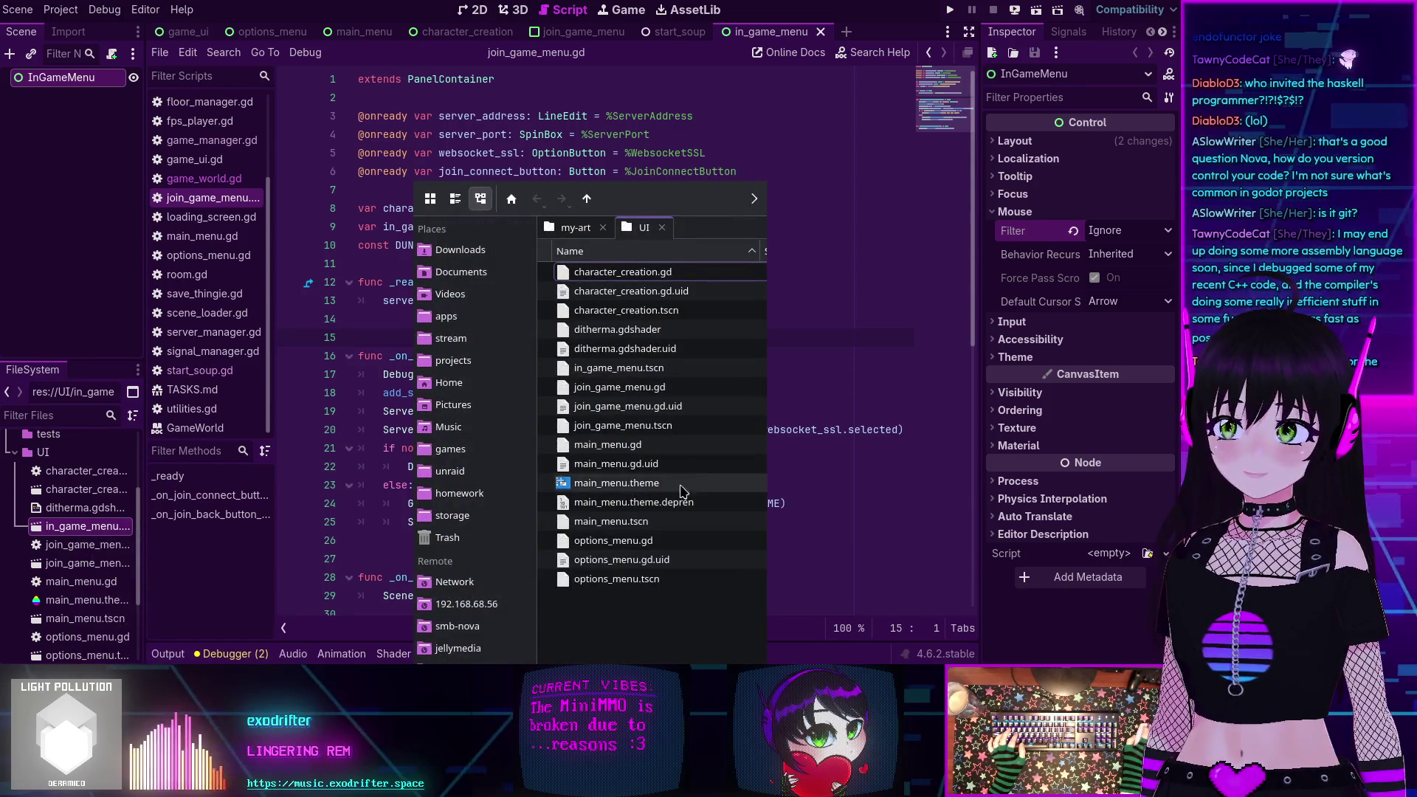
right_click(615, 369)
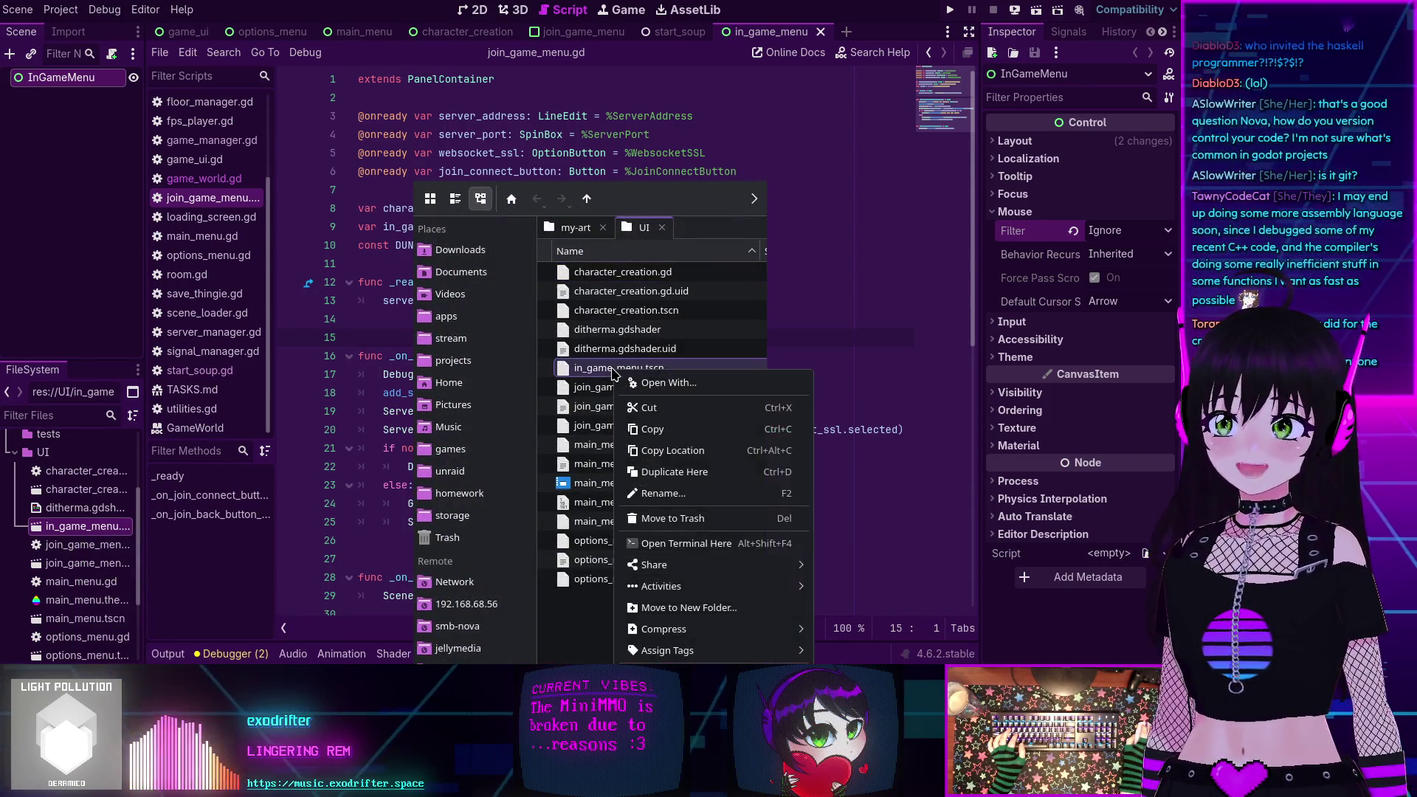
left_click(665, 387)
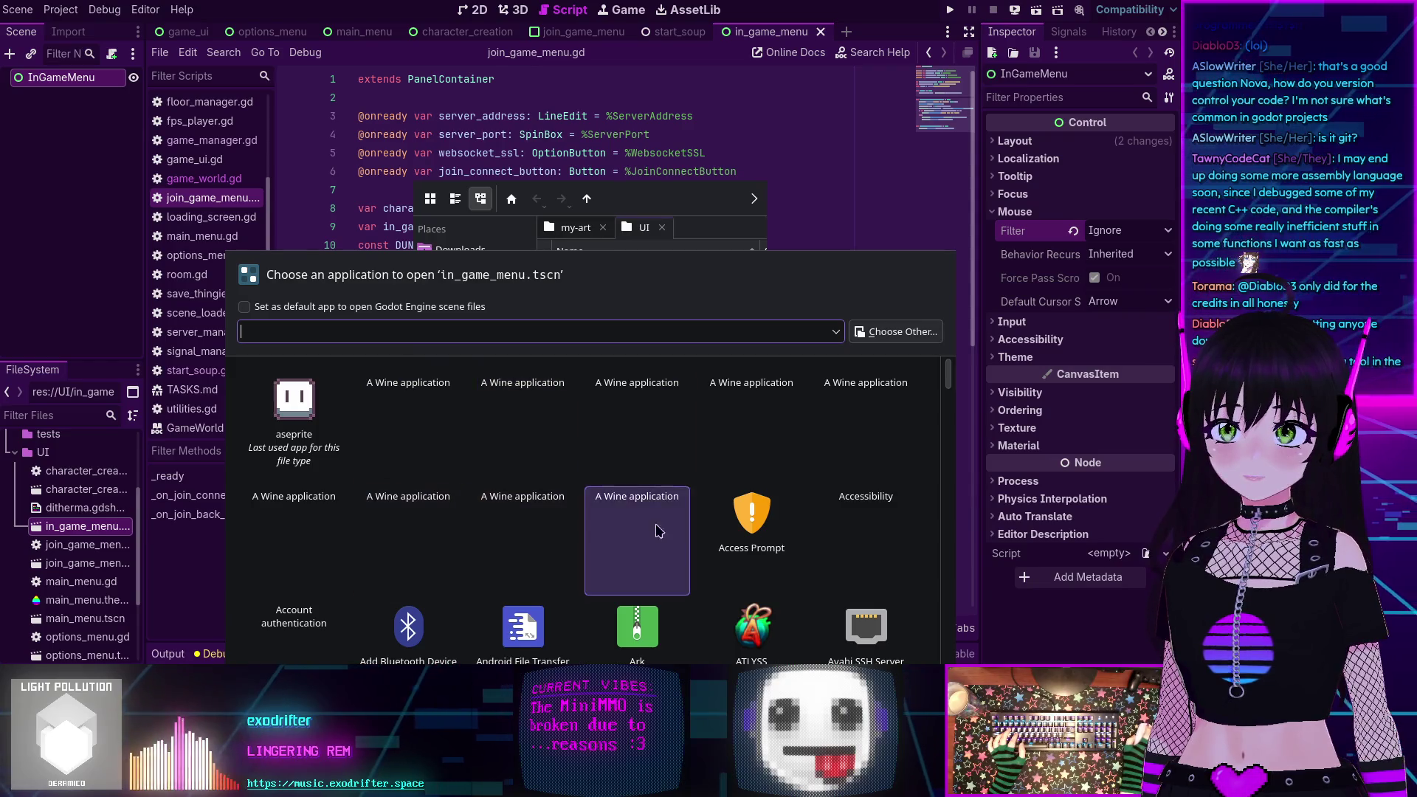
left_click(454, 329)
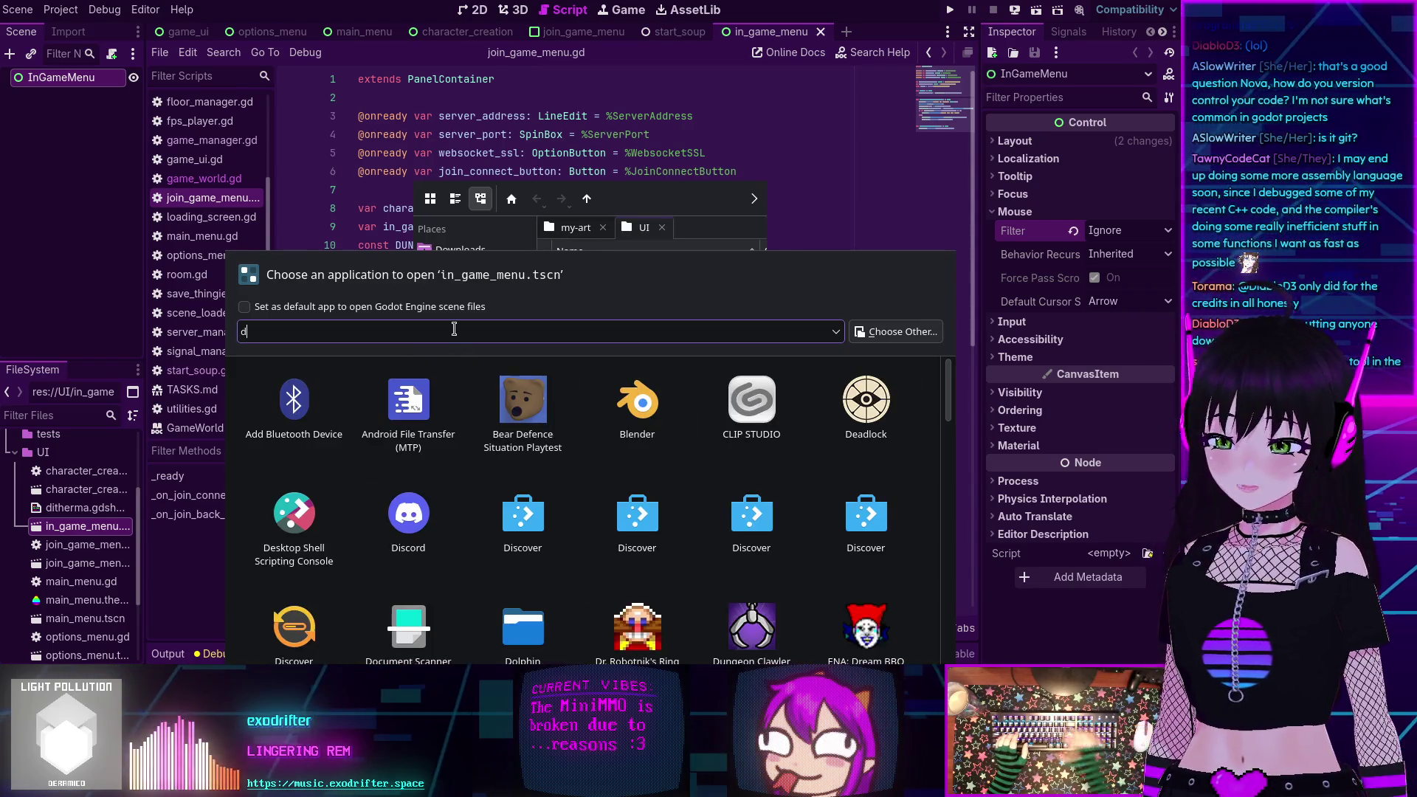
type("kate")
key("Return")
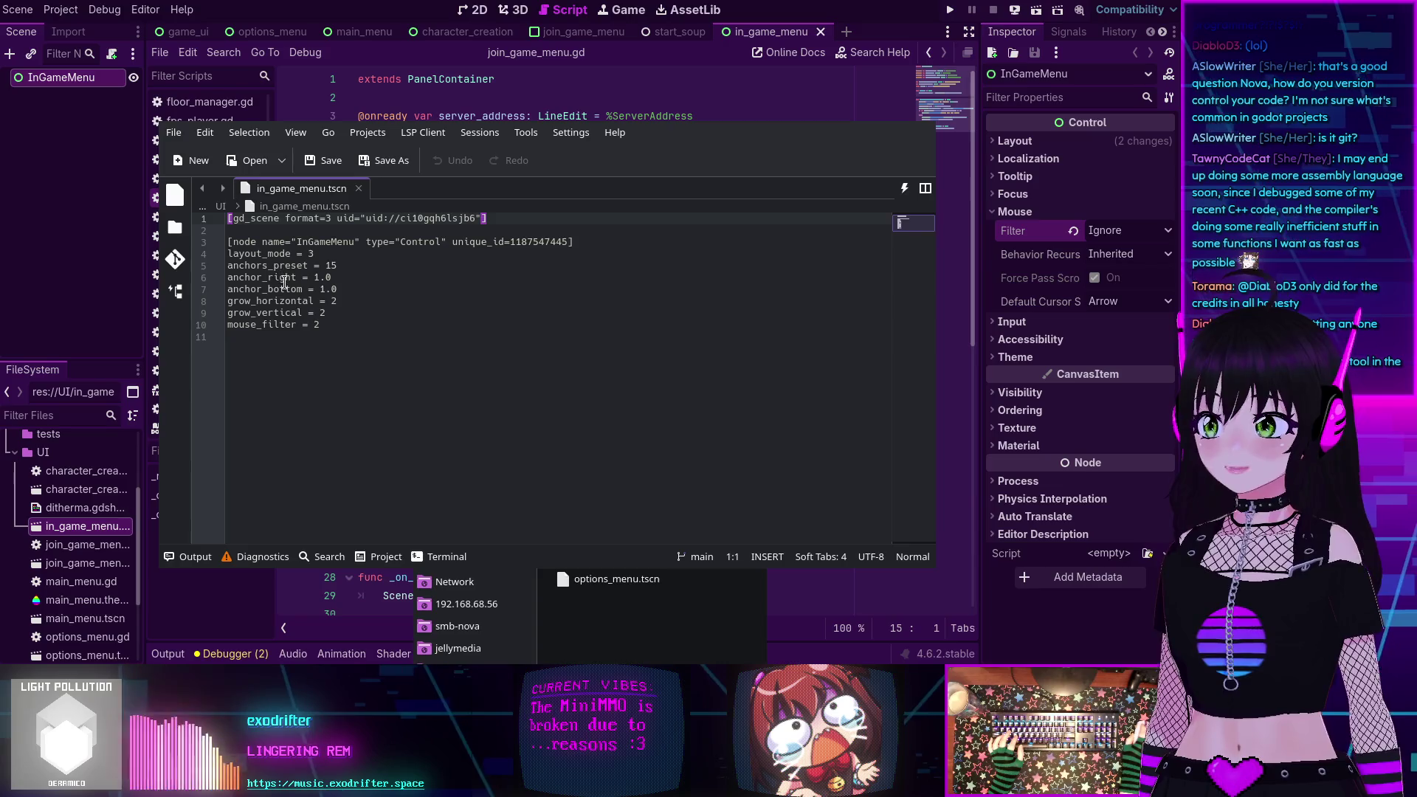
Step: Inspect in_game_menu.tscn around line 10, then quit Kate without changes
left_click(419, 325)
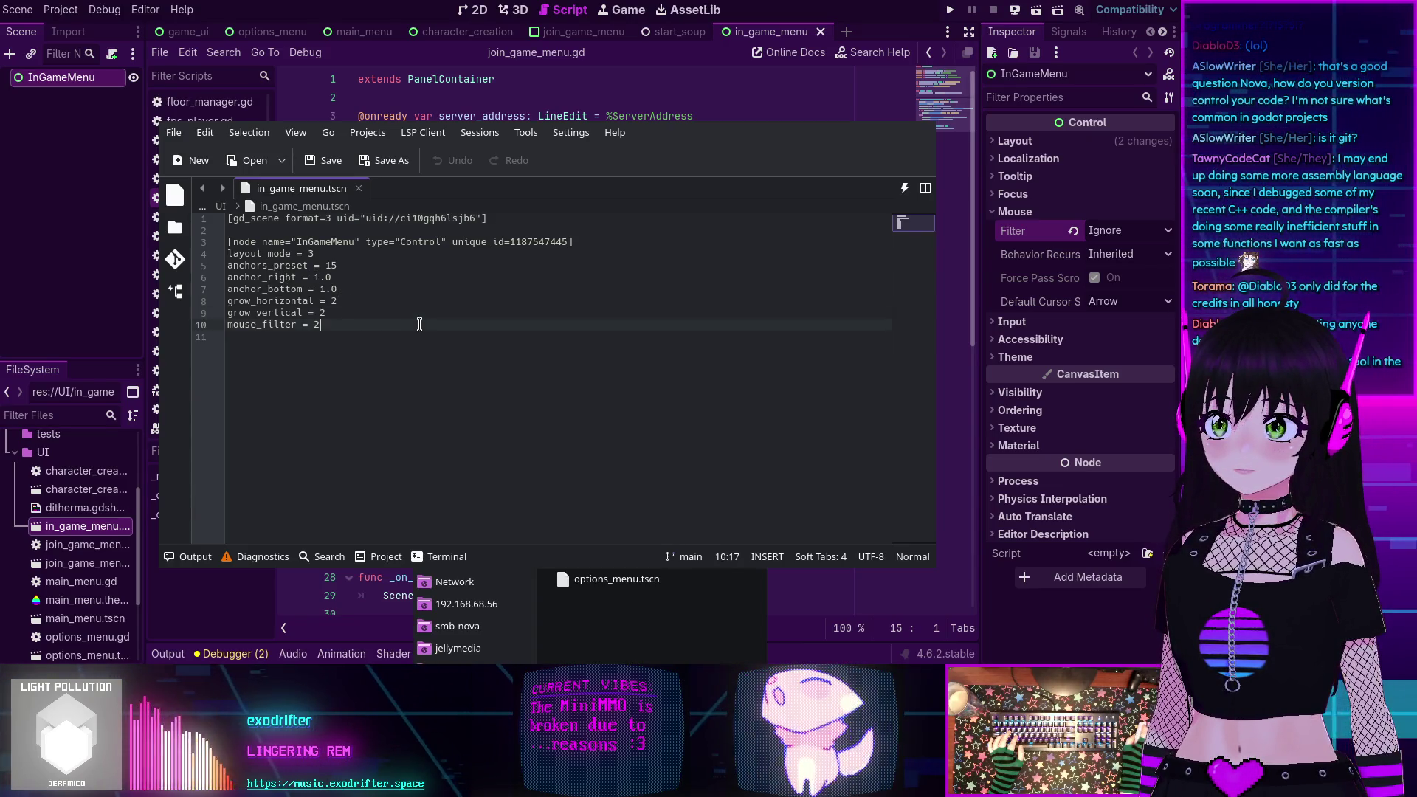
key("ctrl+q")
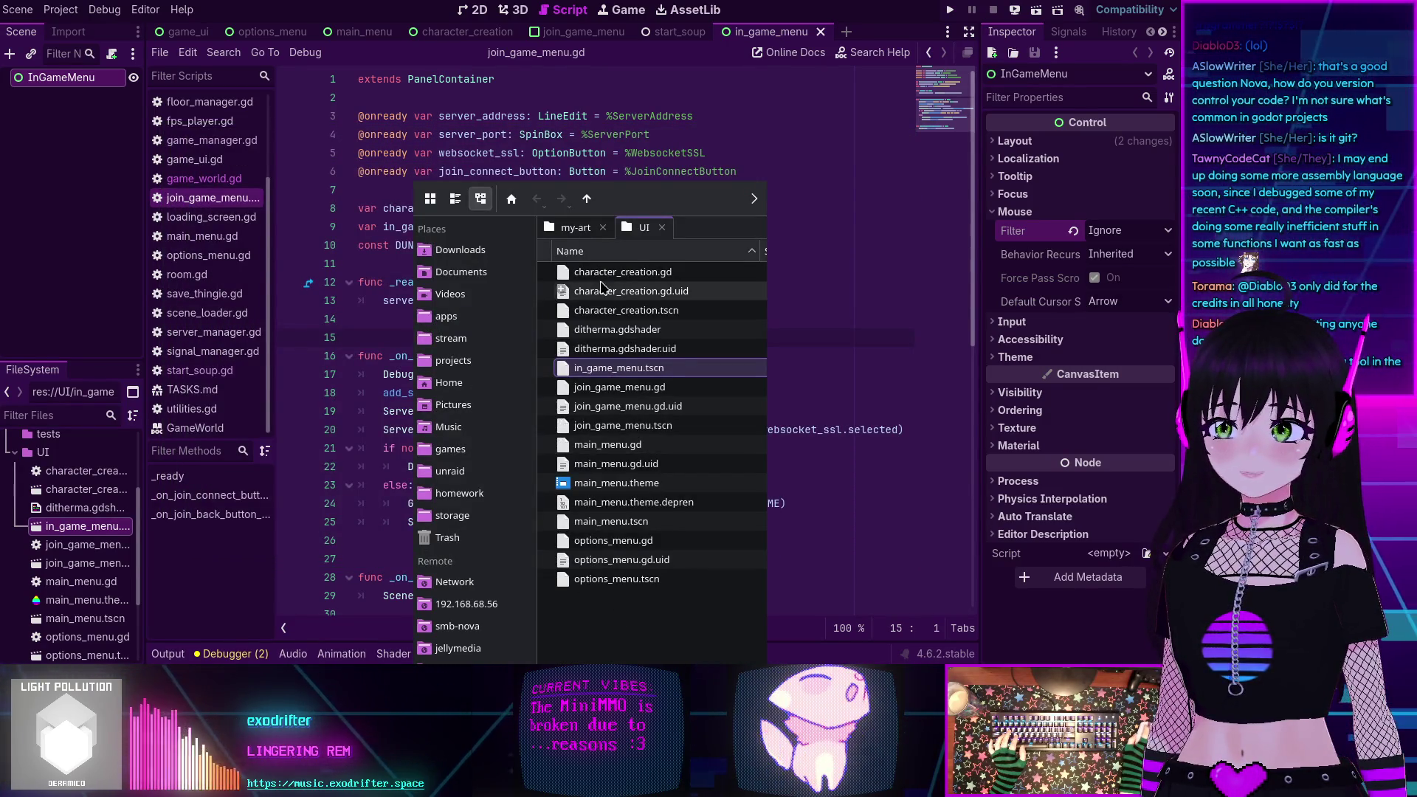
Step: Open character_creation.tscn in Kate through Dolphin's Open With chooser
right_click(639, 311)
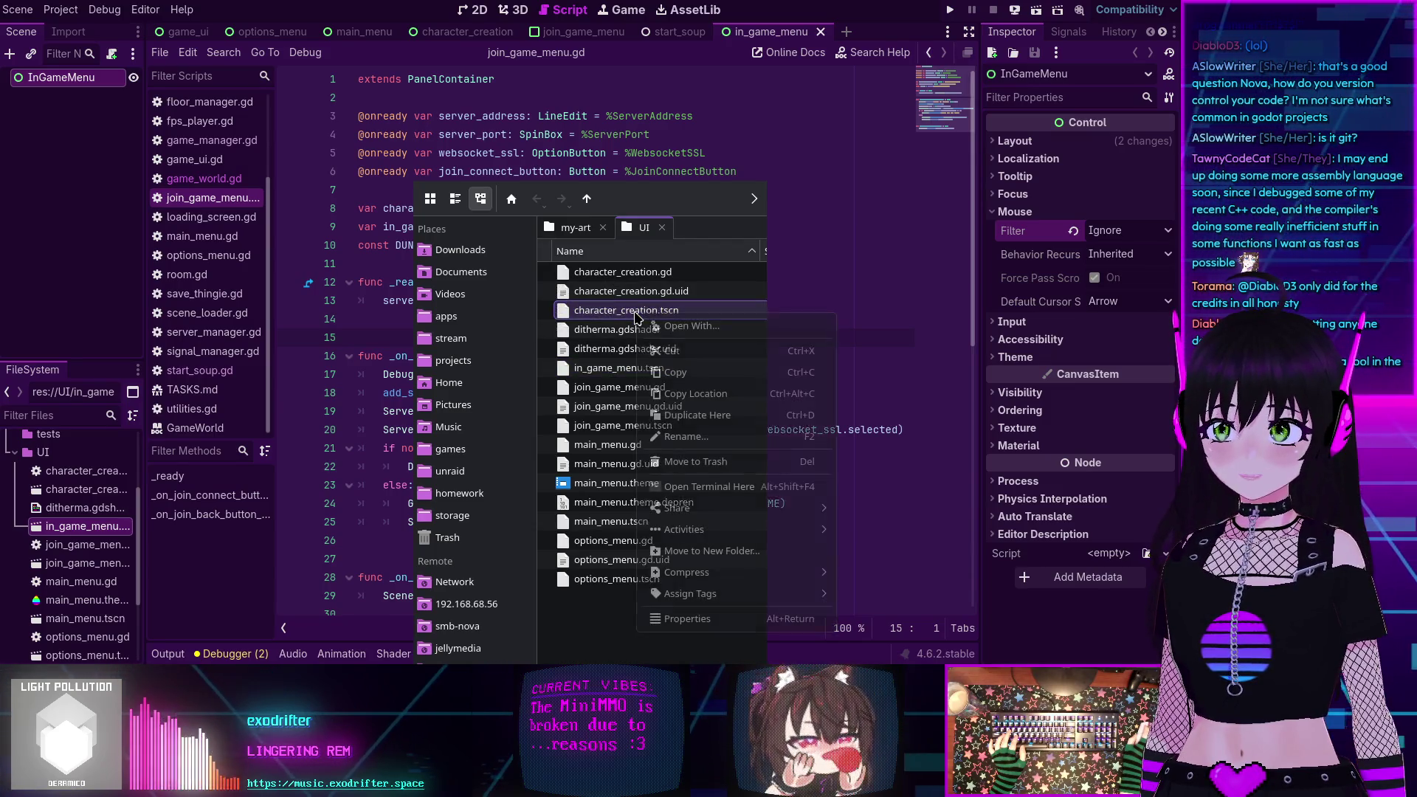
mouse_move(686, 600)
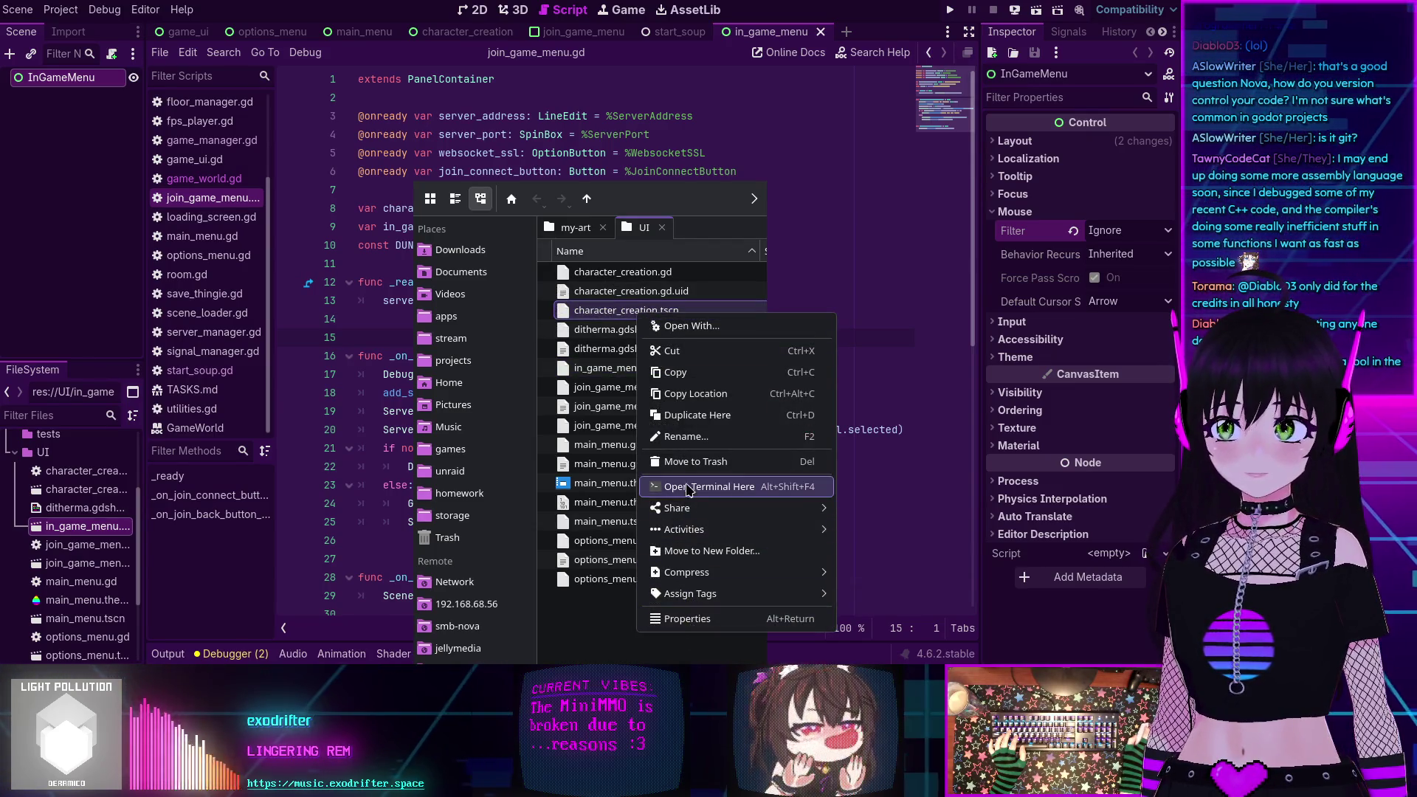
mouse_move(698, 511)
mouse_move(706, 537)
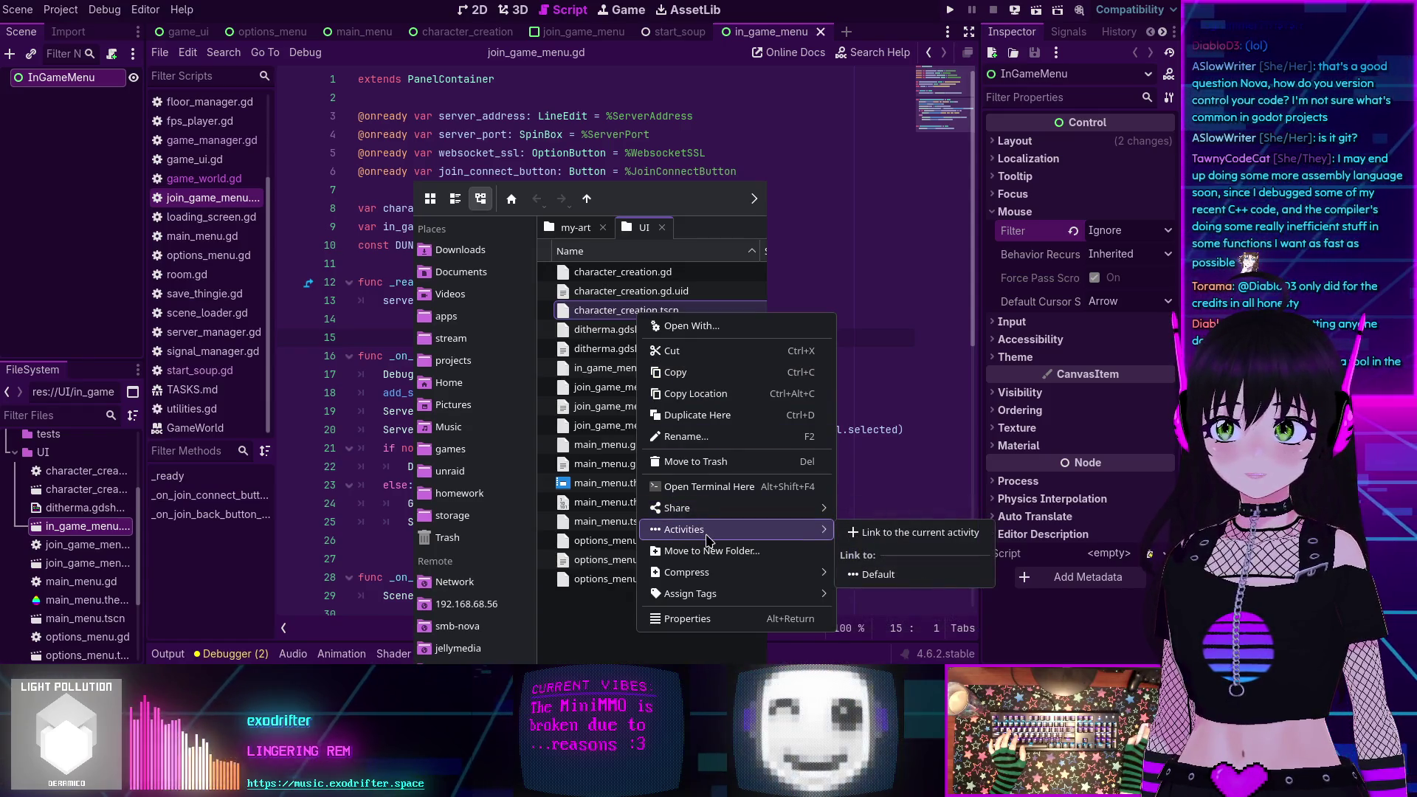
left_click(686, 326)
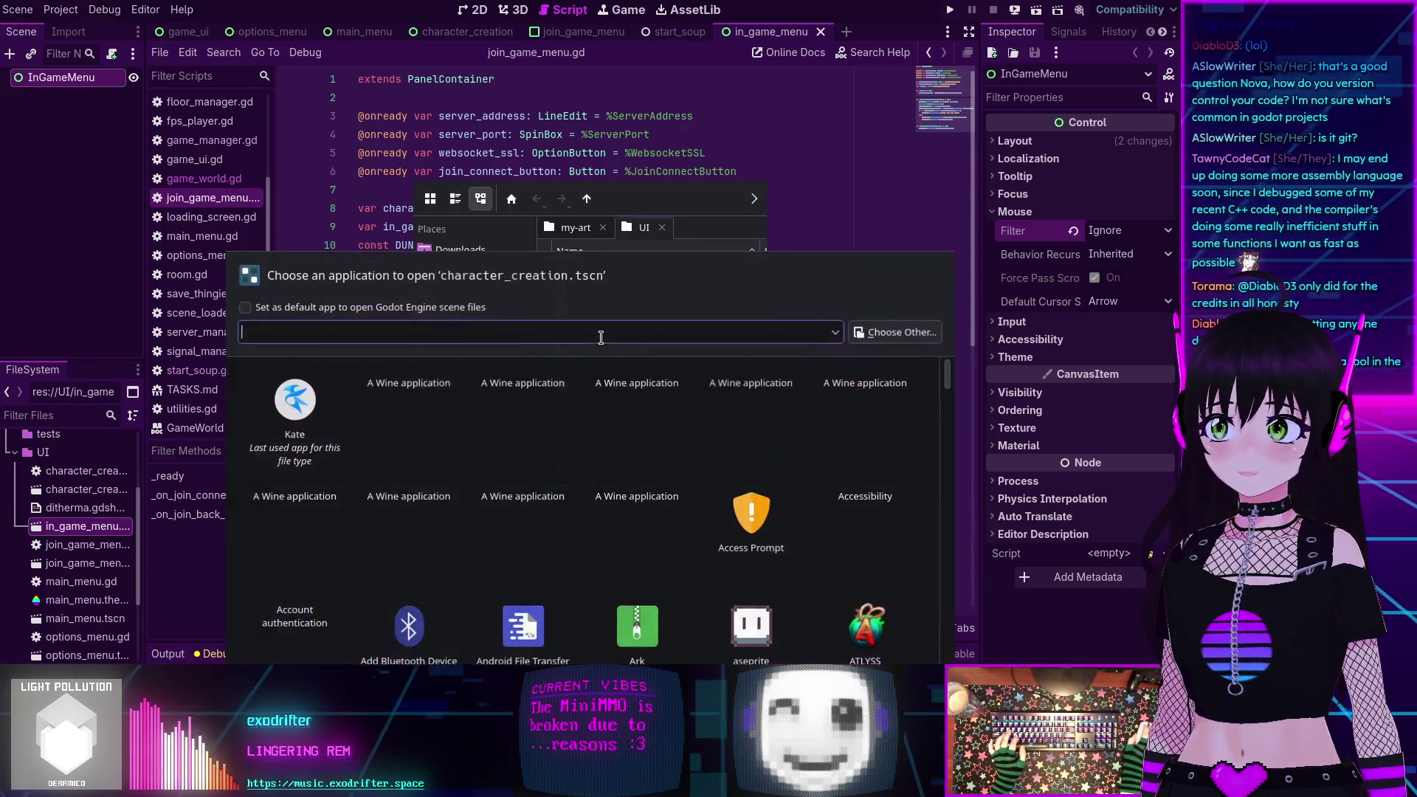
double_click(293, 403)
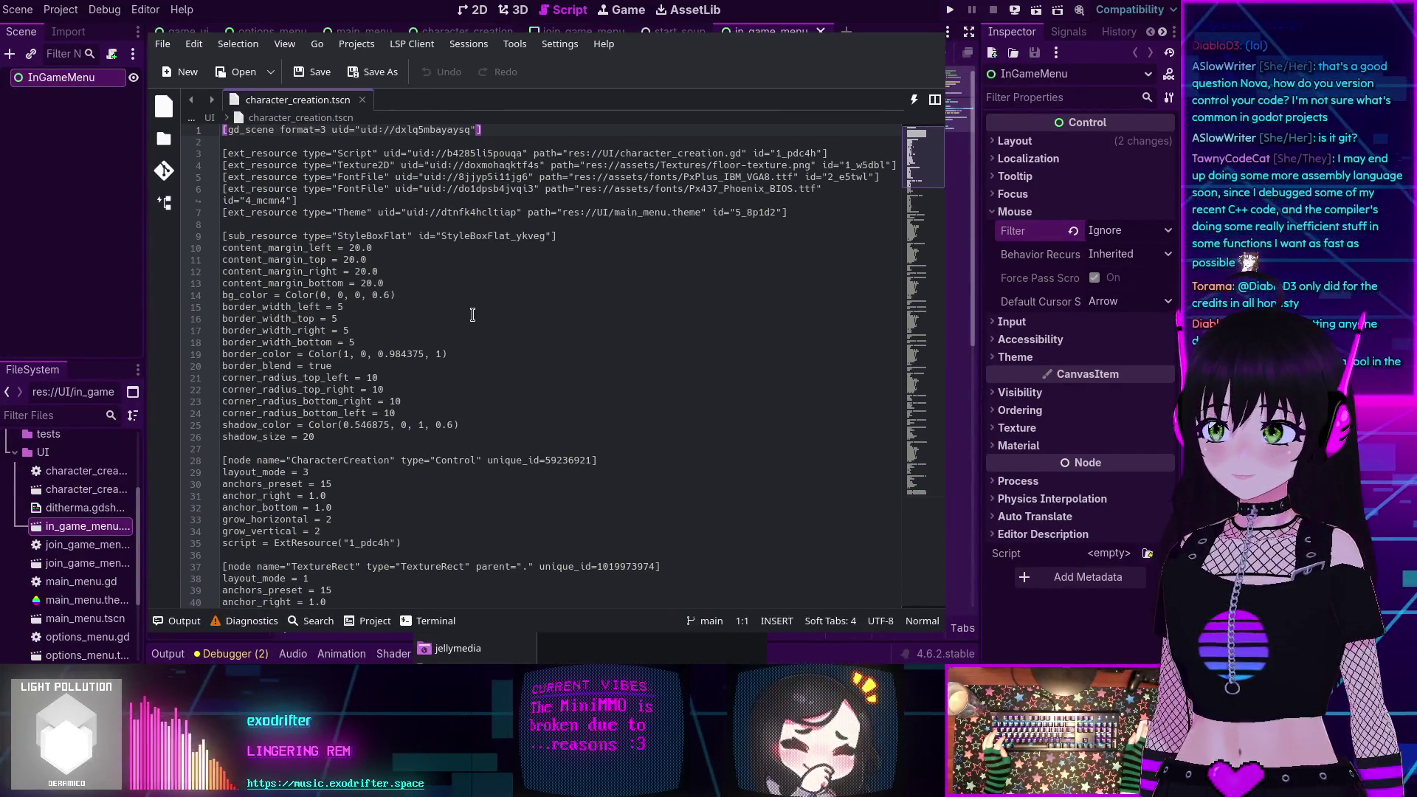
Step: Scroll through character_creation.tscn's node definitions, then quit Kate unchanged
scroll(473, 318, "down", 18)
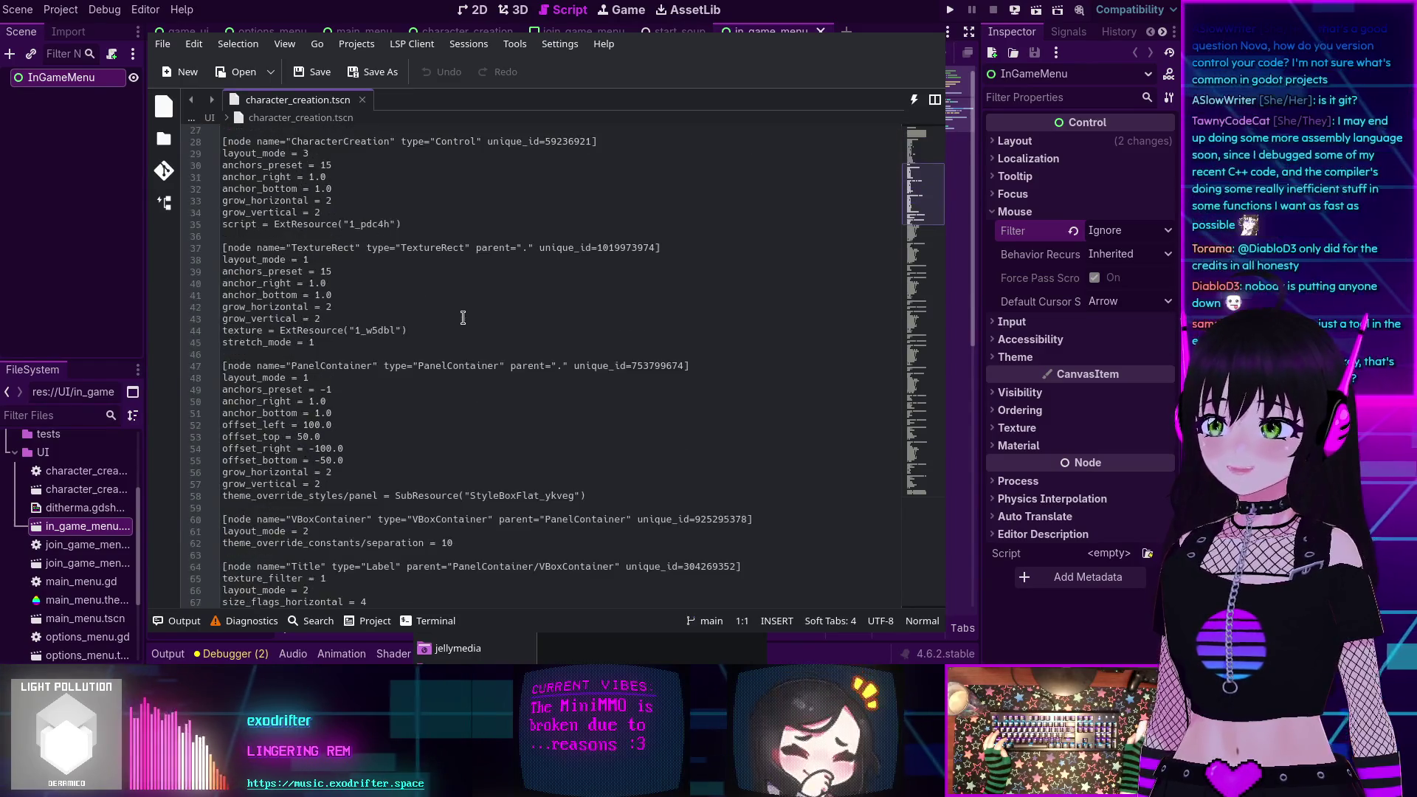
scroll(461, 318, "down", 20)
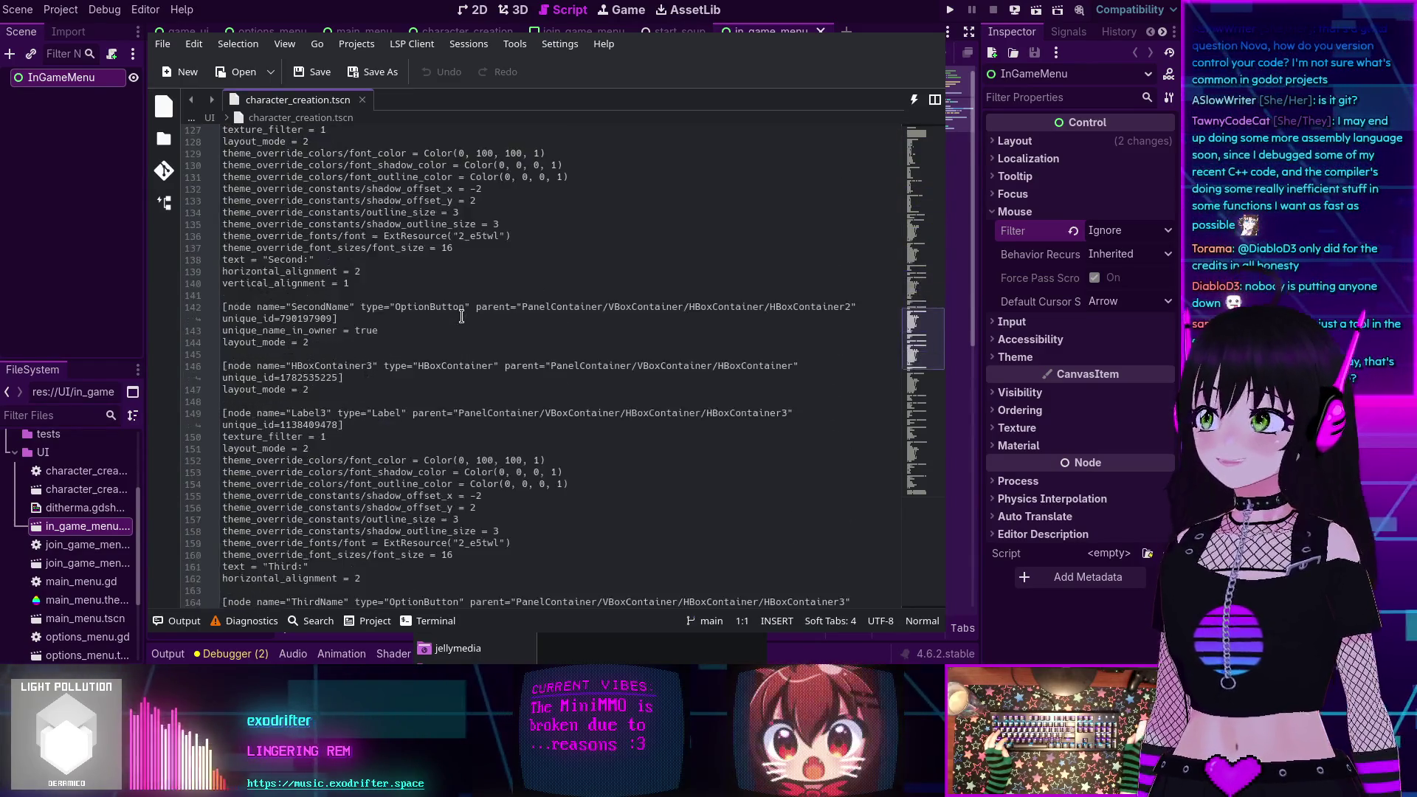
scroll(461, 318, "down", 20)
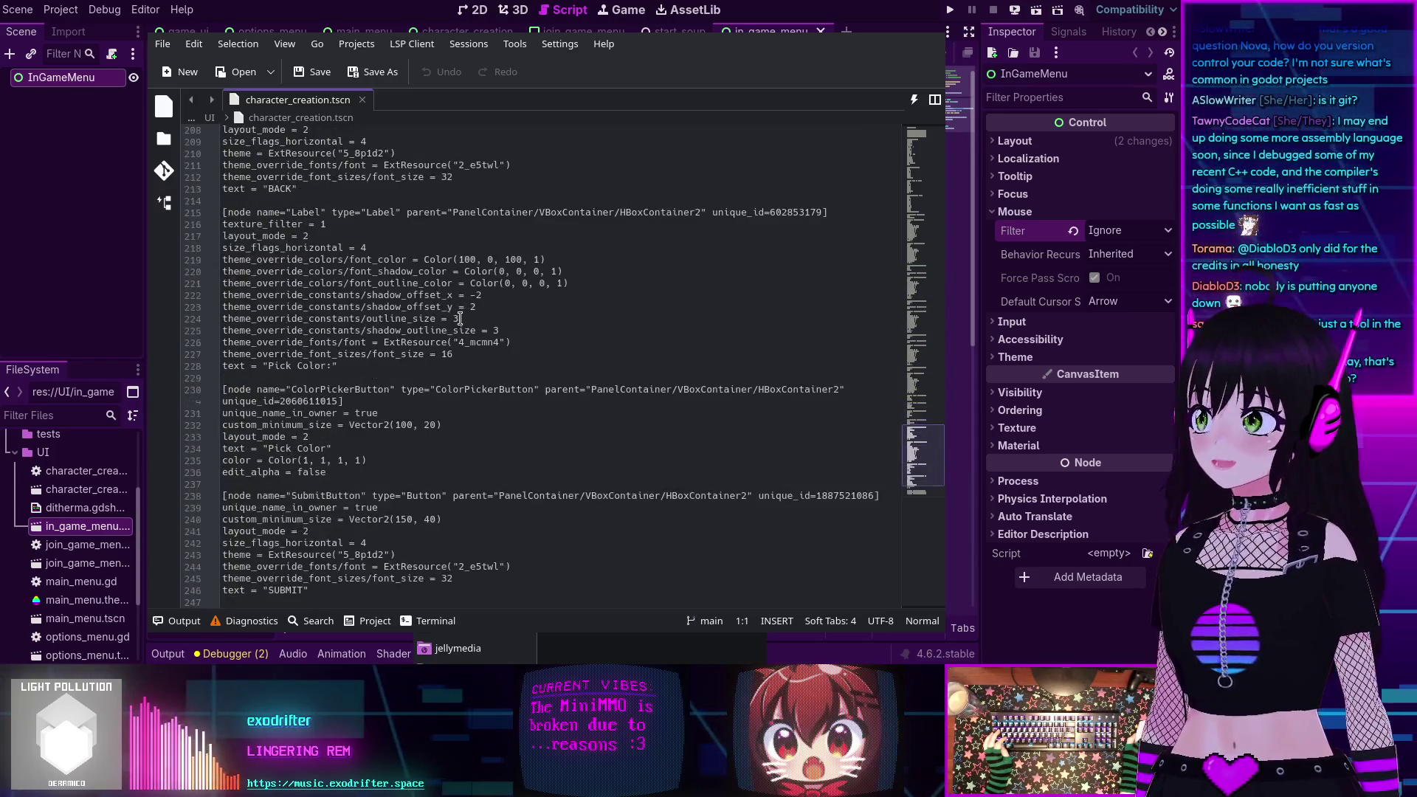
scroll(459, 318, "up", 20)
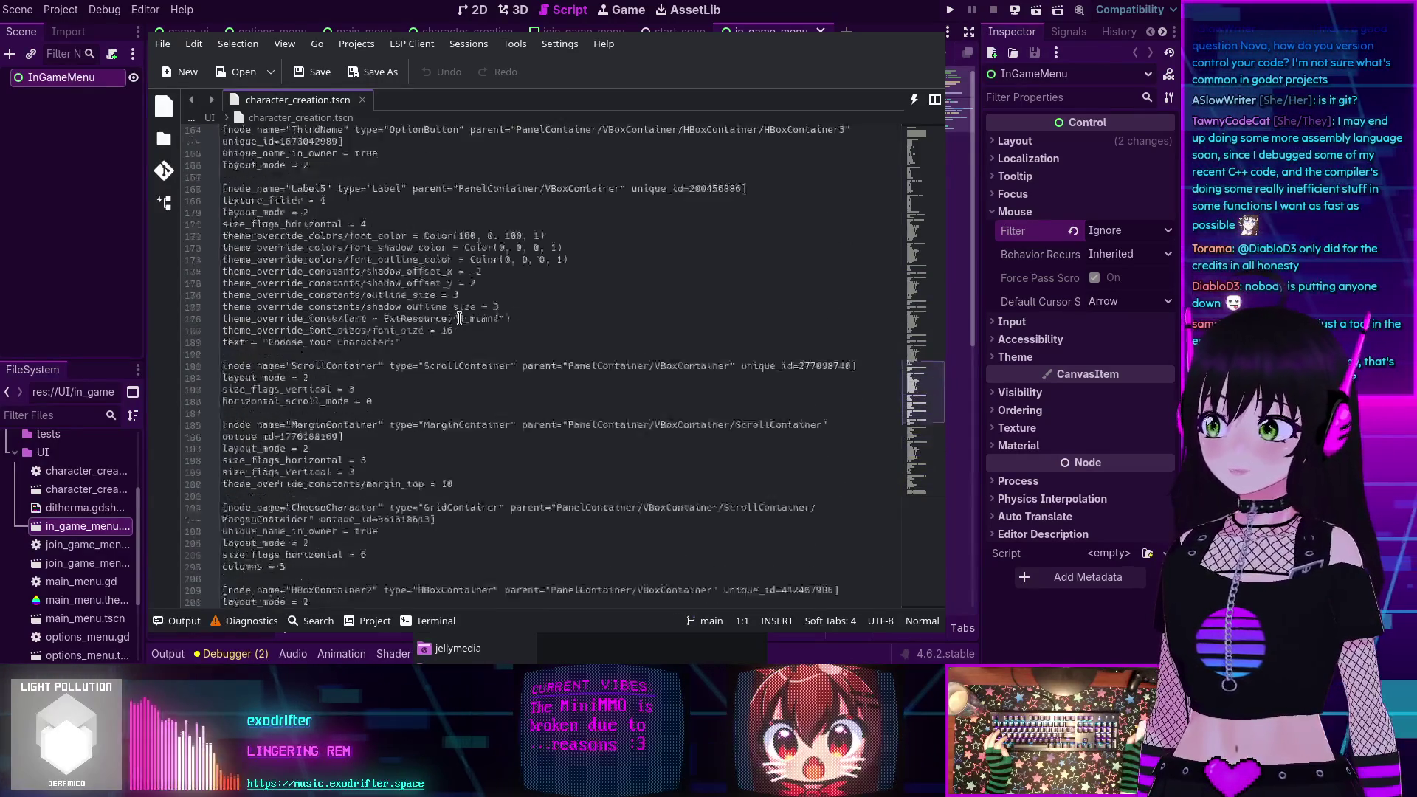
key("ctrl+q")
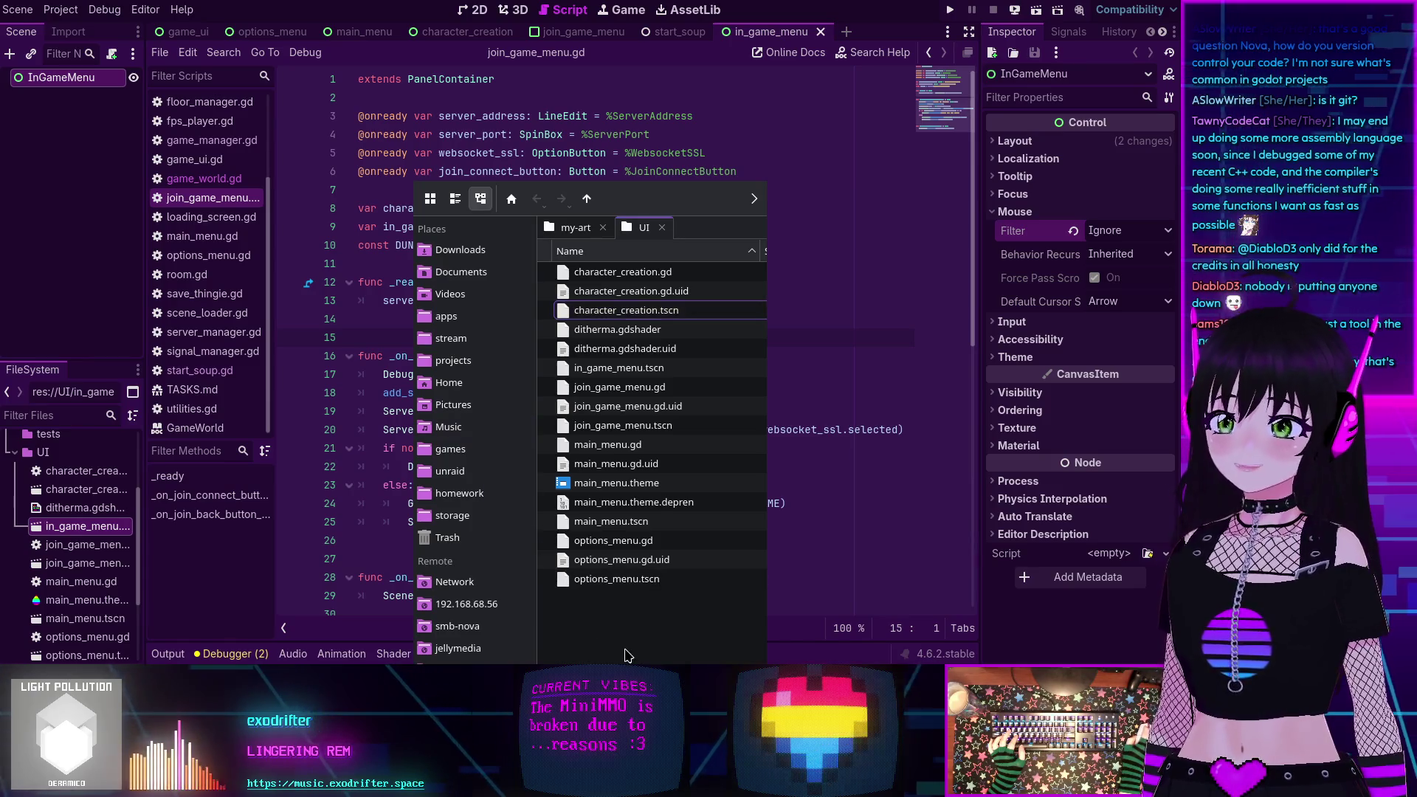
Step: Close Dolphin and open a new terminal window over Godot
key("ctrl+q")
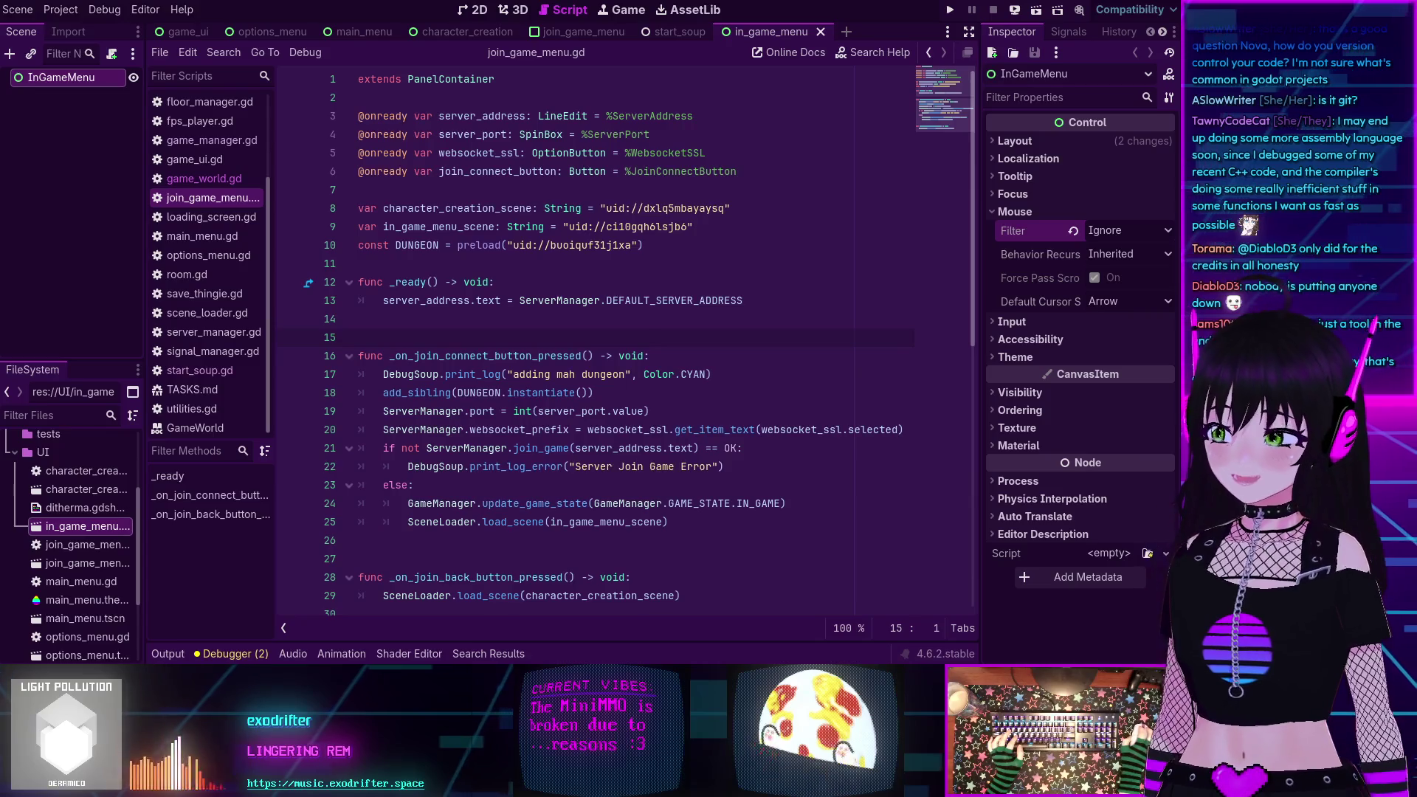
key("ctrl+alt+t")
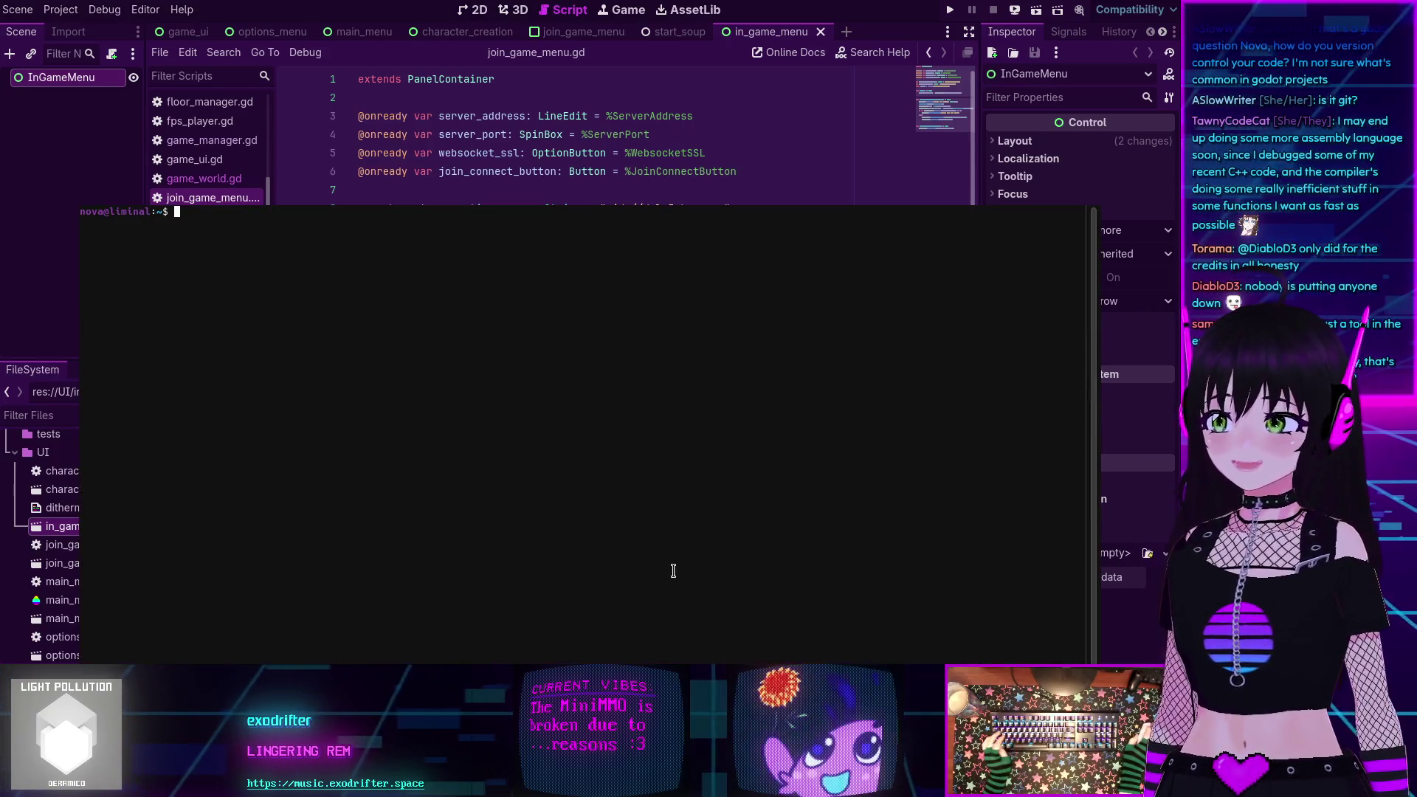
Step: Change into projects/MiniMMO/ in Konsole and run git status there
type("cd projects/")
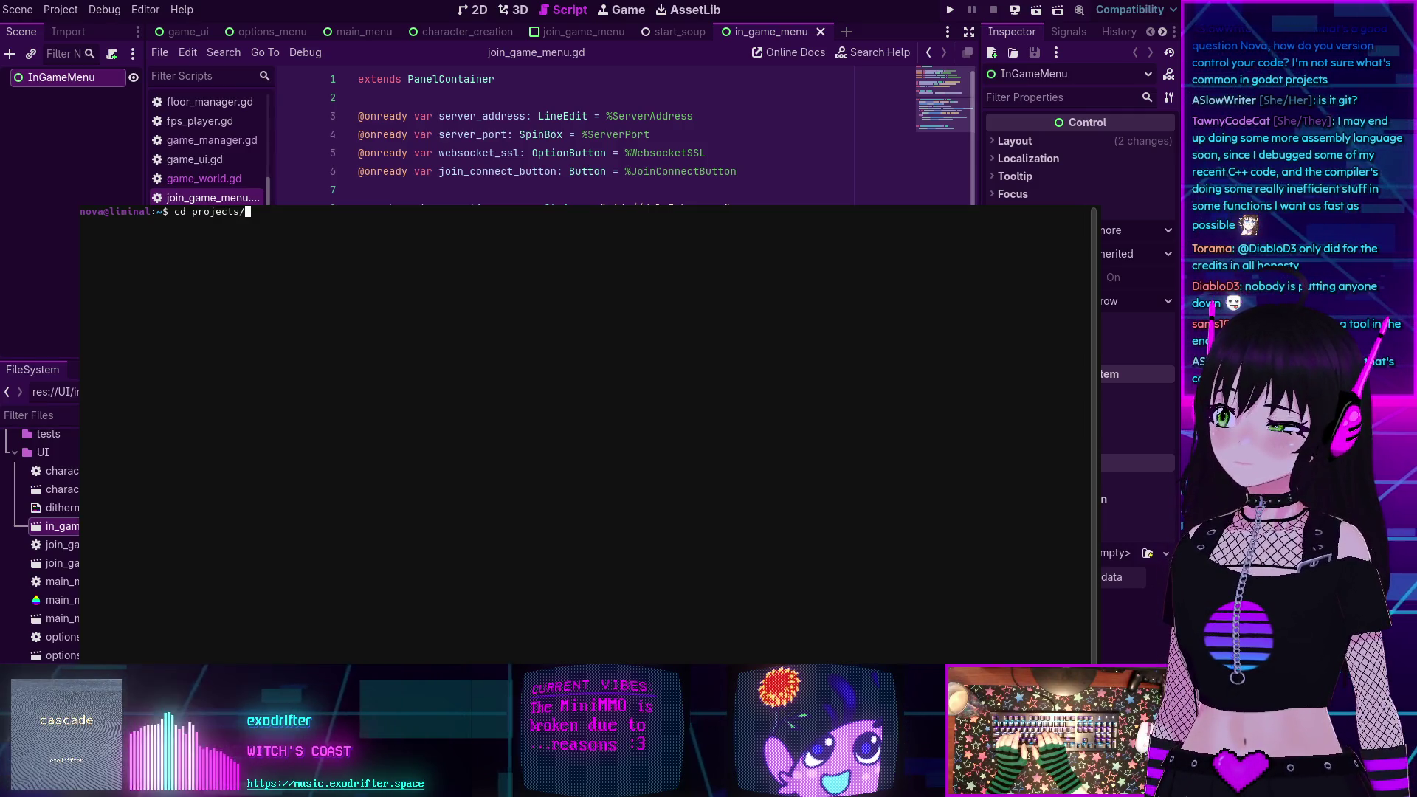
type("MiniMMO/")
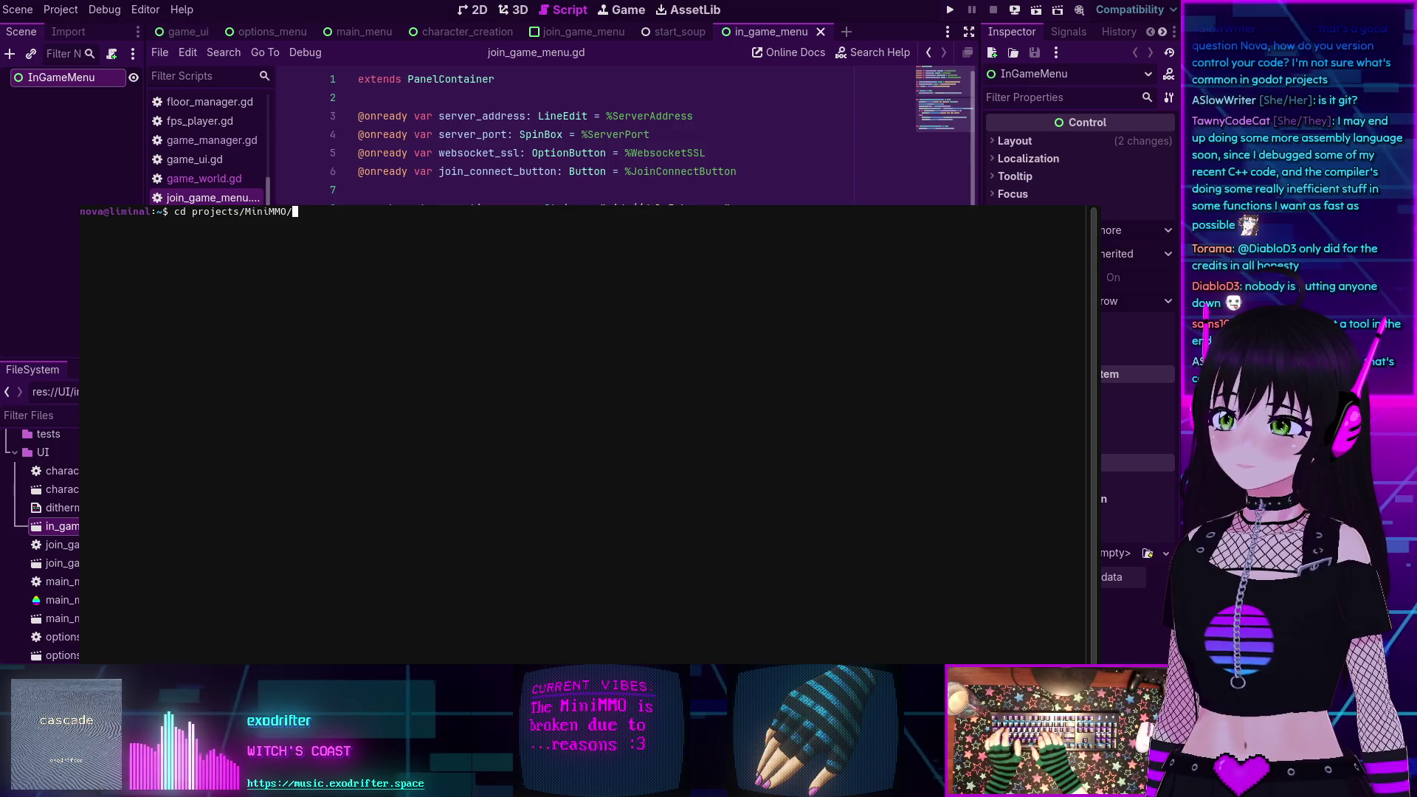
key("Return")
type("git status")
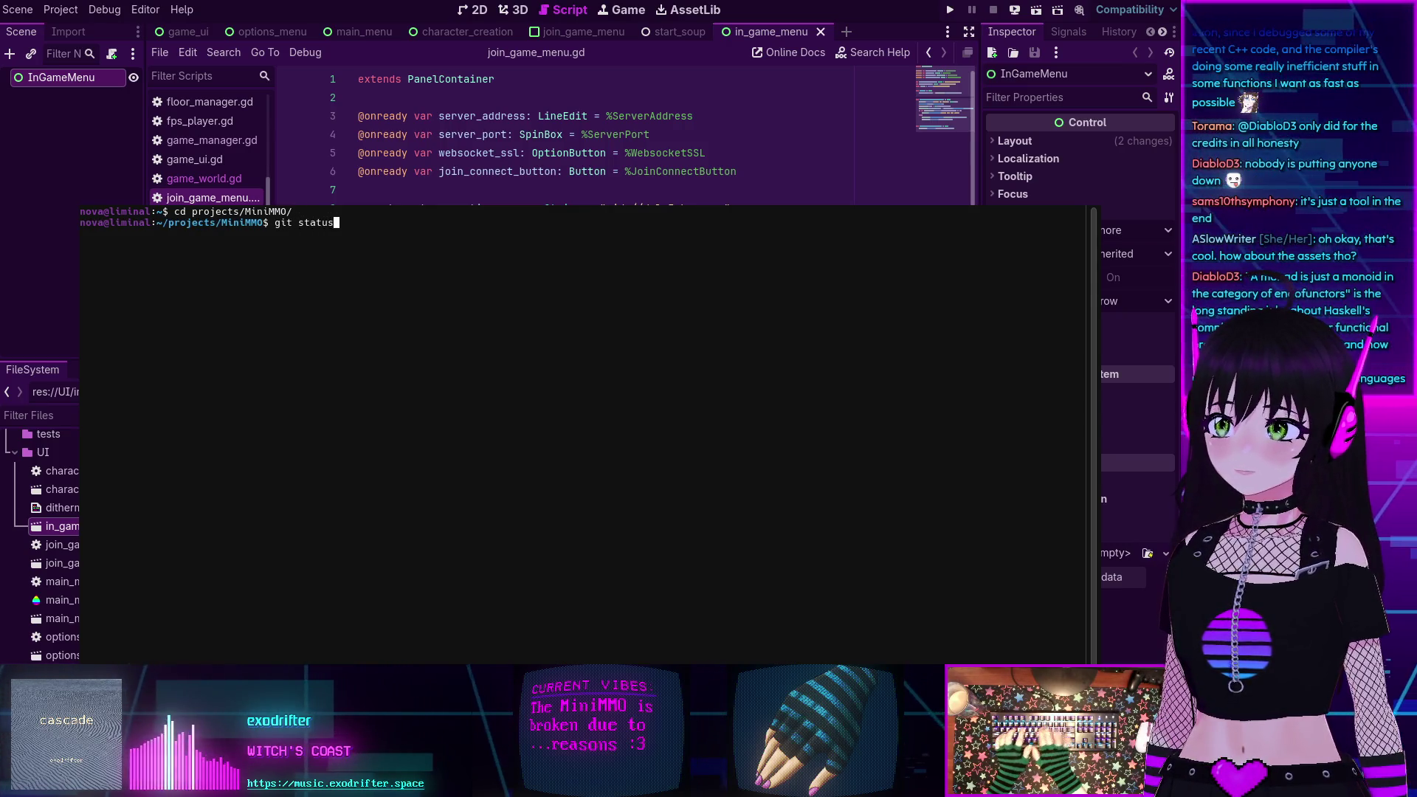
key("Return")
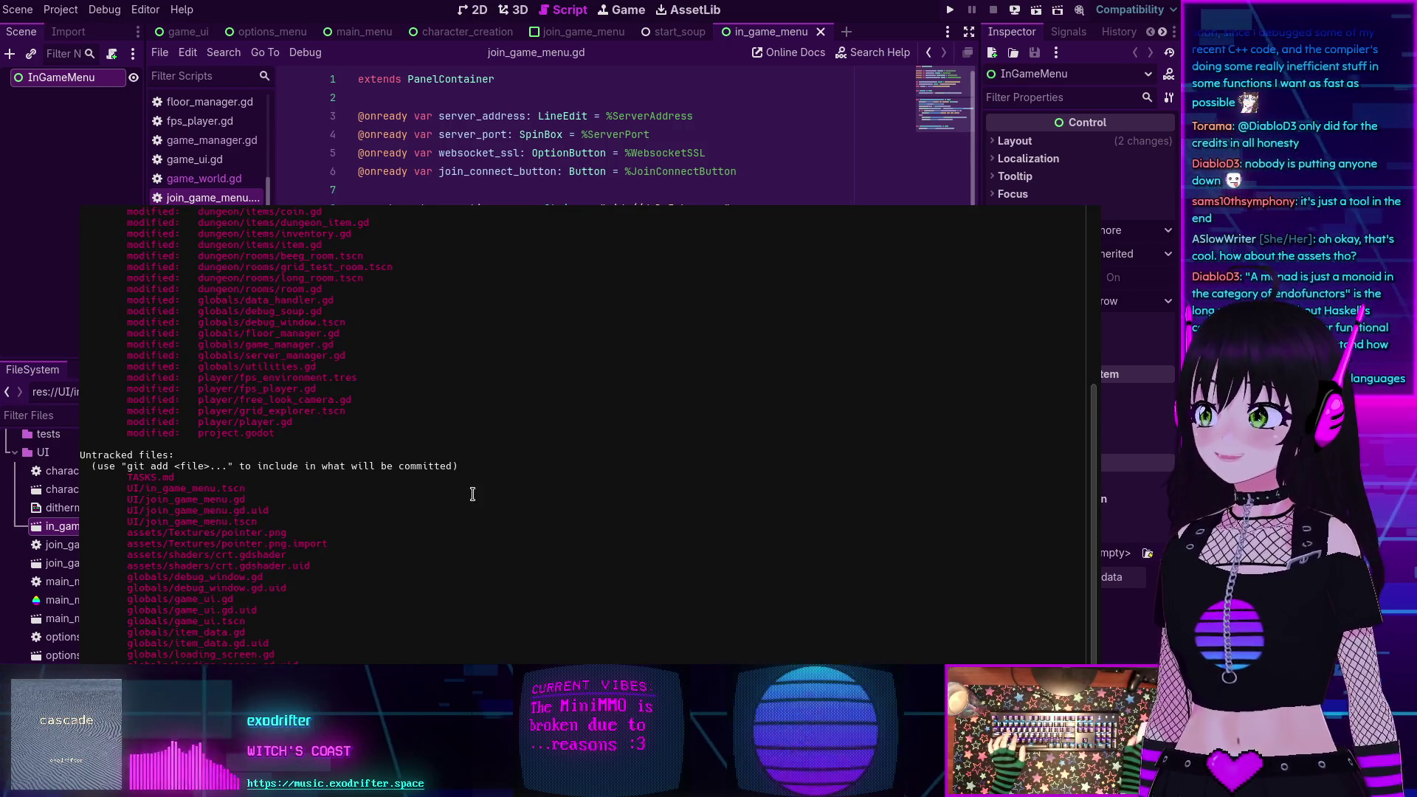
Step: Scroll through the git status file list, move Konsole up over the script editor, and enter git add --all
scroll(487, 511, "up", 7)
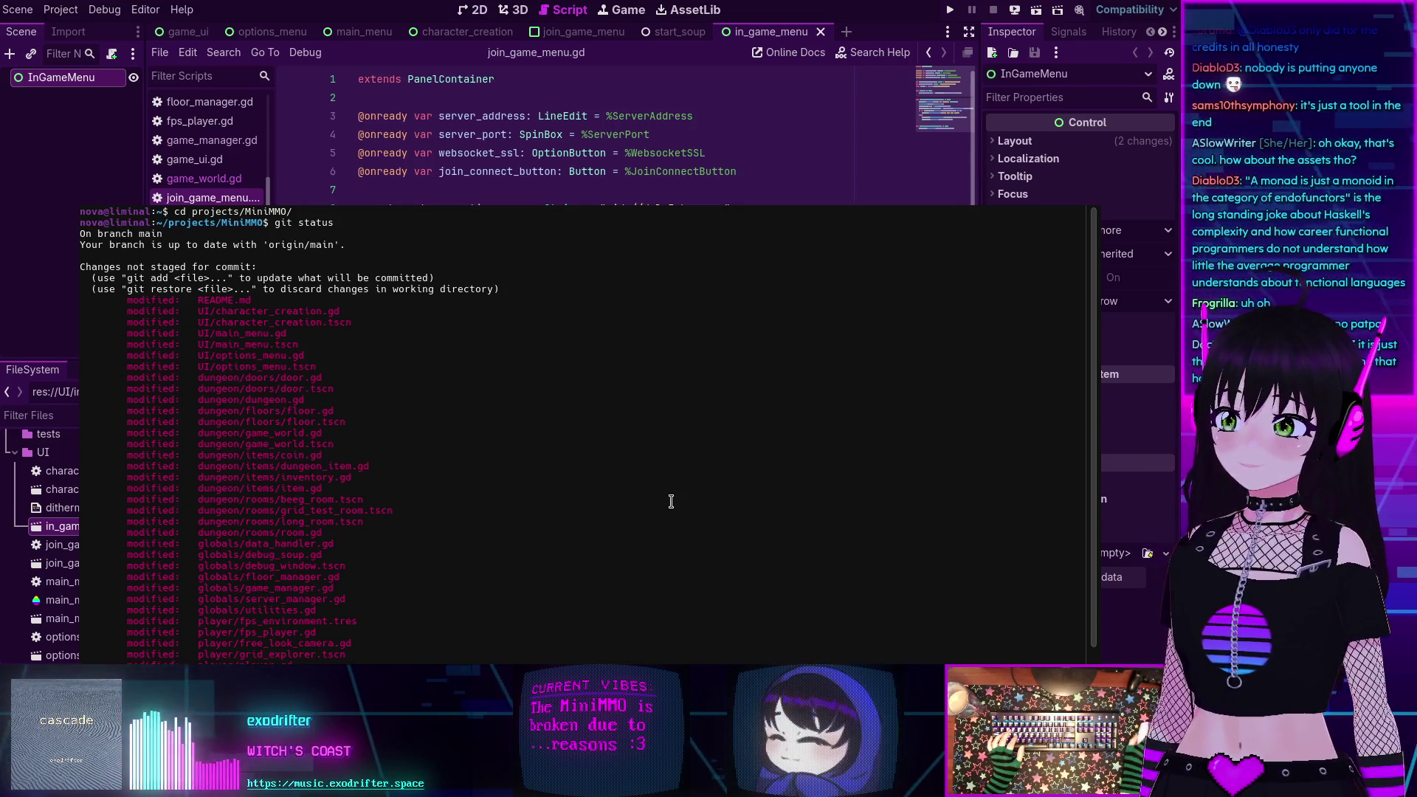
scroll(669, 500, "down", 7)
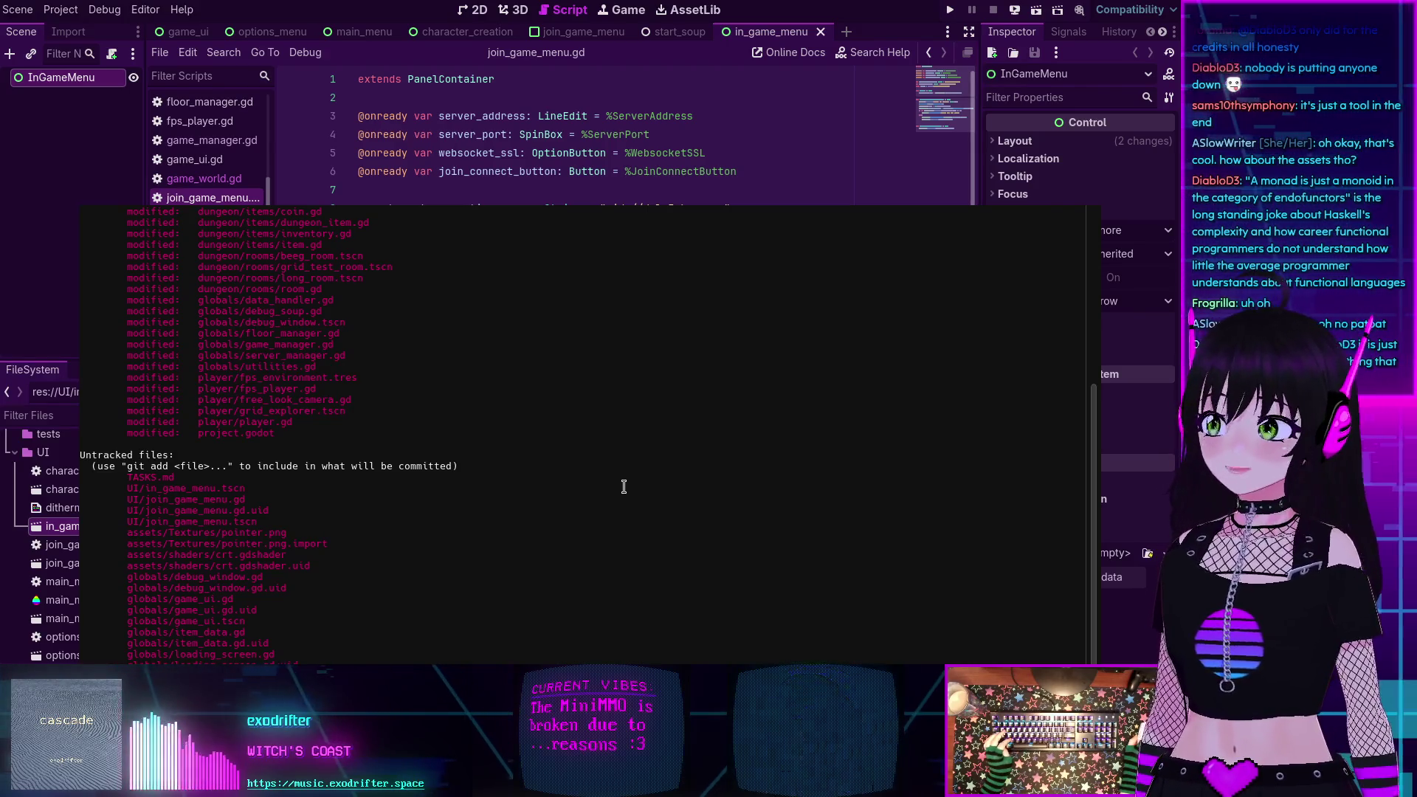
mouse_move(583, 561)
left_mouse_down()
mouse_move(540, 397)
mouse_move(552, 366)
left_mouse_up()
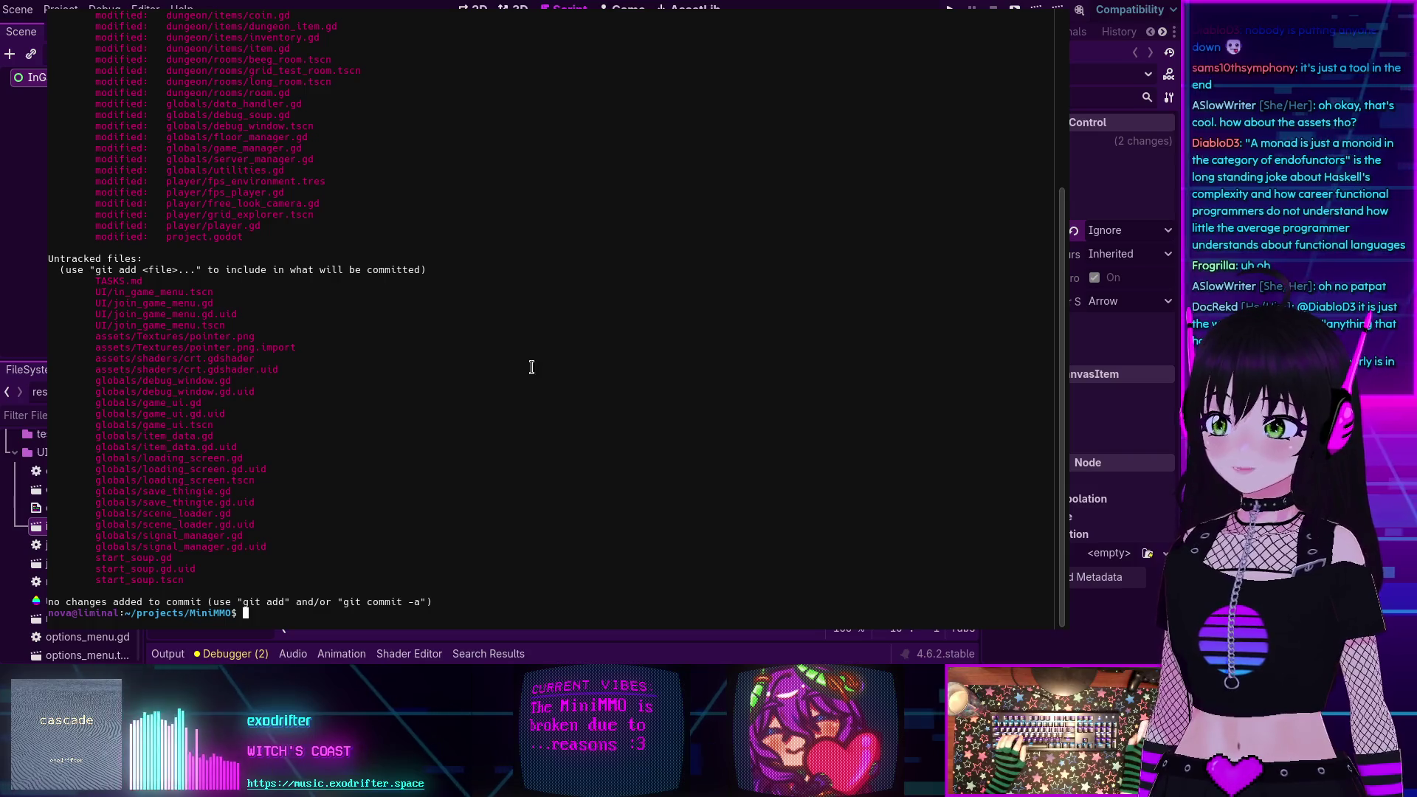
scroll(530, 368, "up", 7)
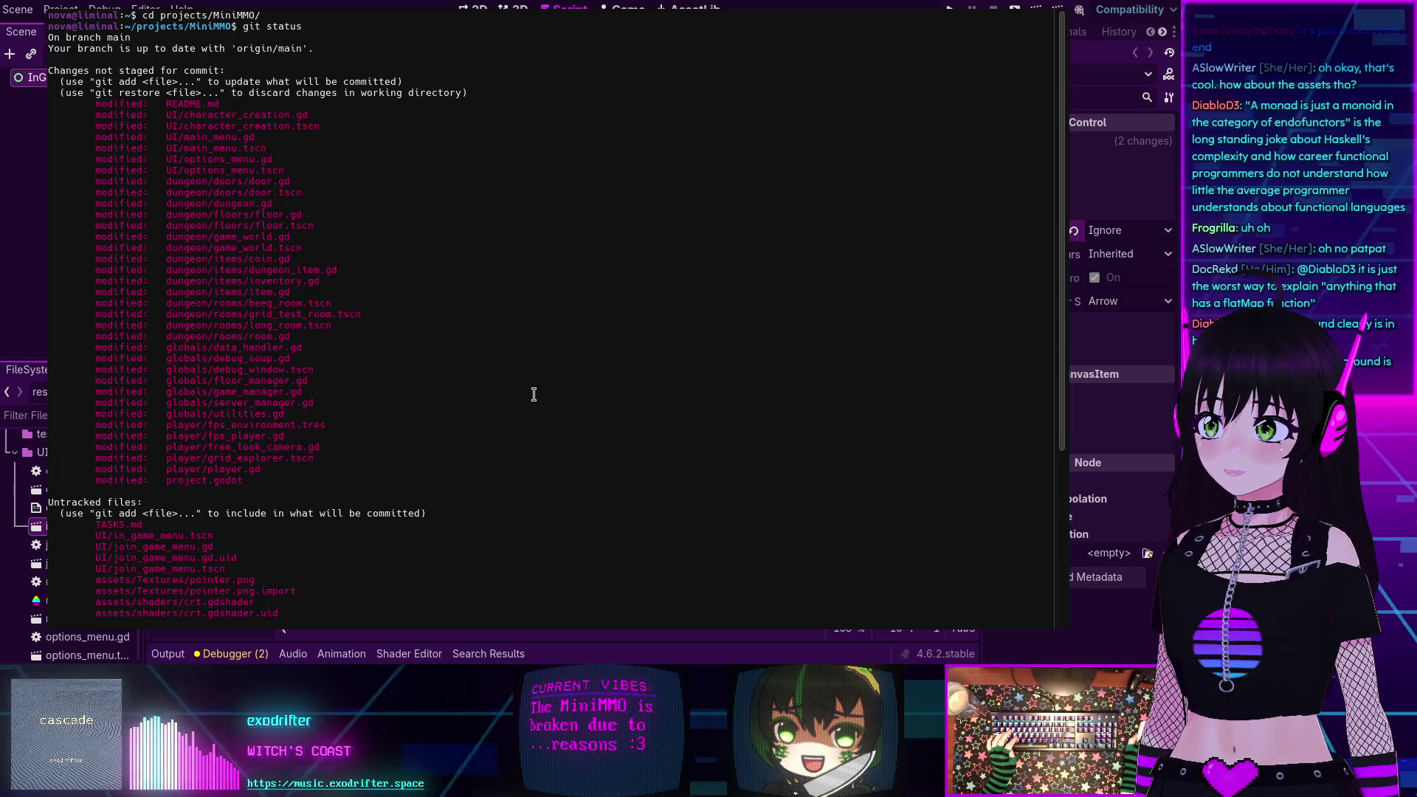
scroll(532, 393, "down", 7)
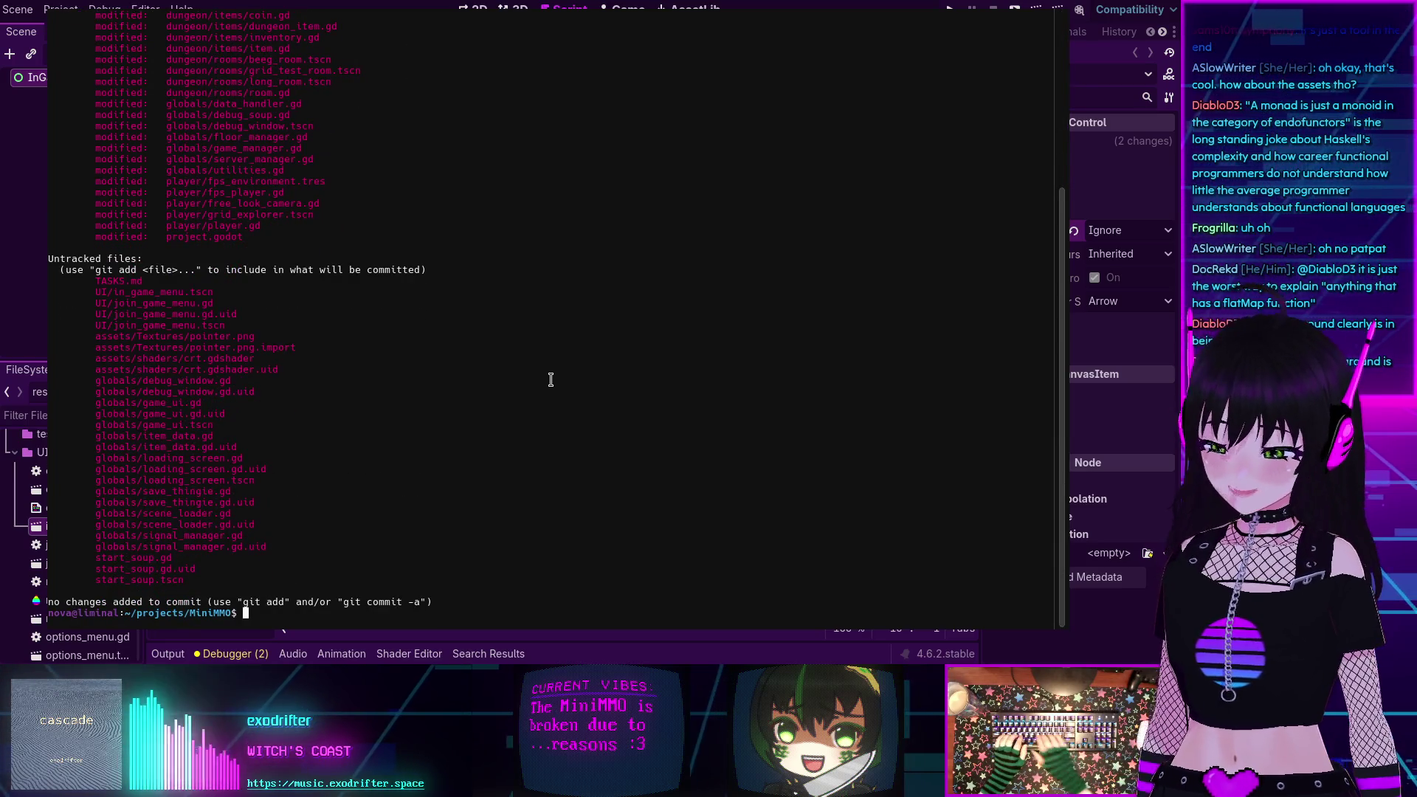
type("git ")
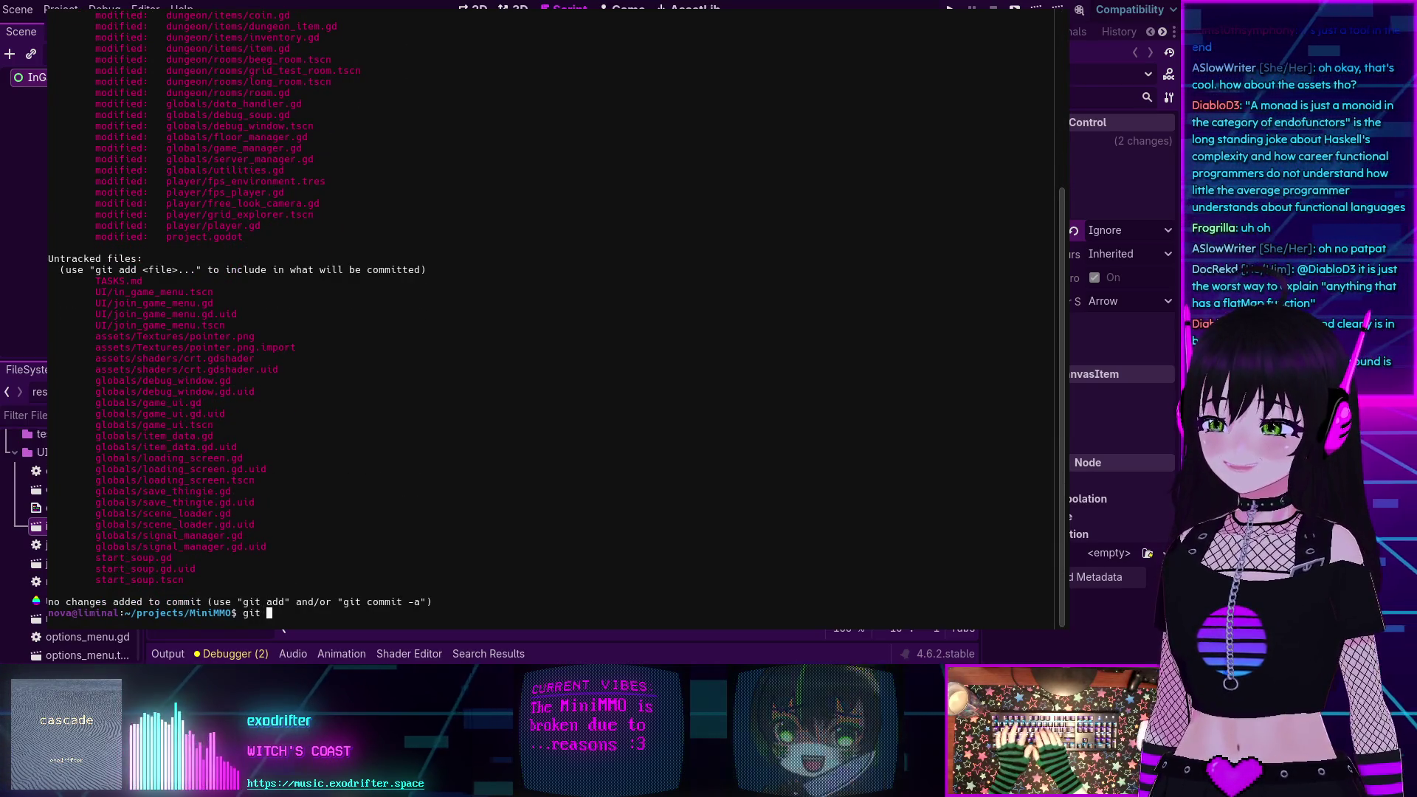
type("add --all")
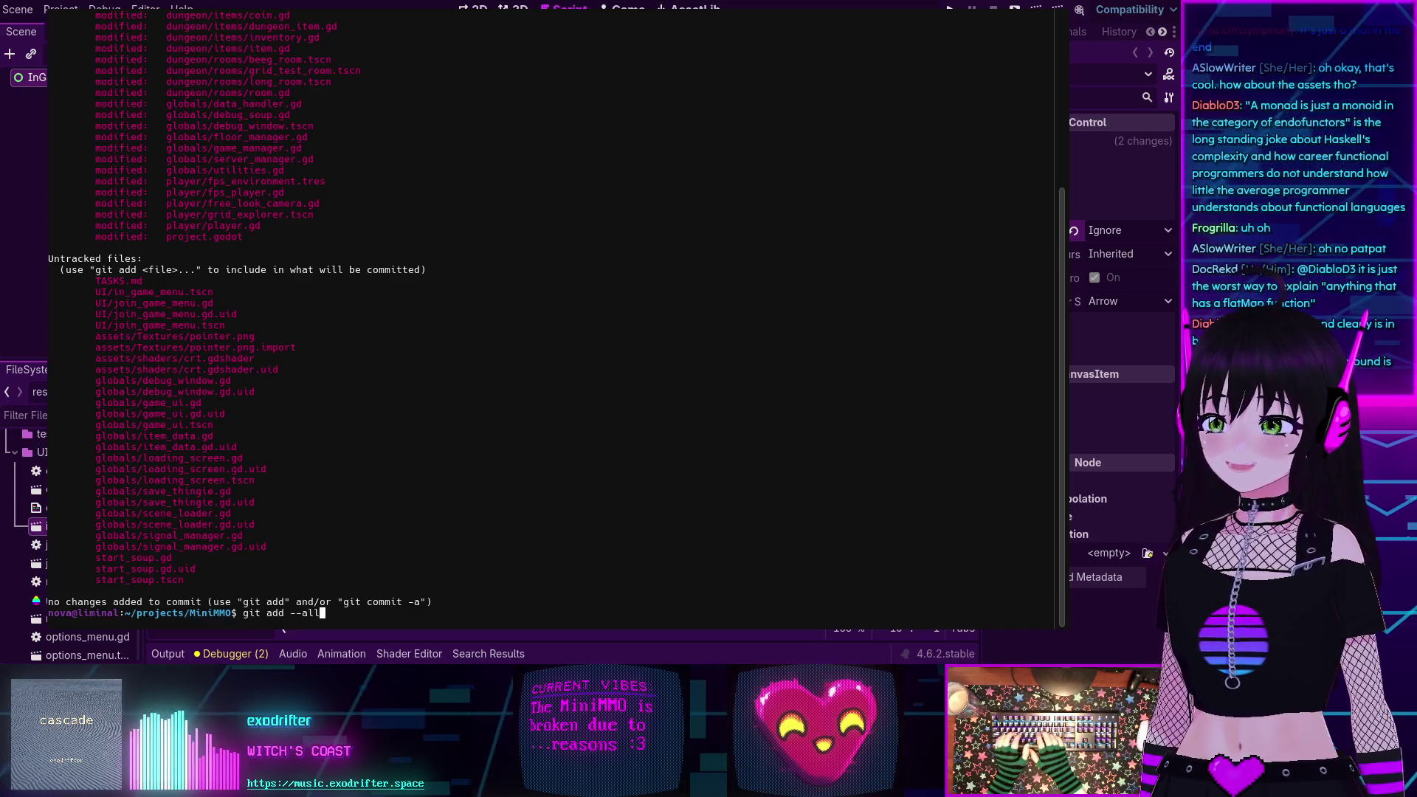
Step: Stage all changes, commit the 63 files as "bout time I did a commit, huh...", then exit Konsole
key("Return")
type("git ")
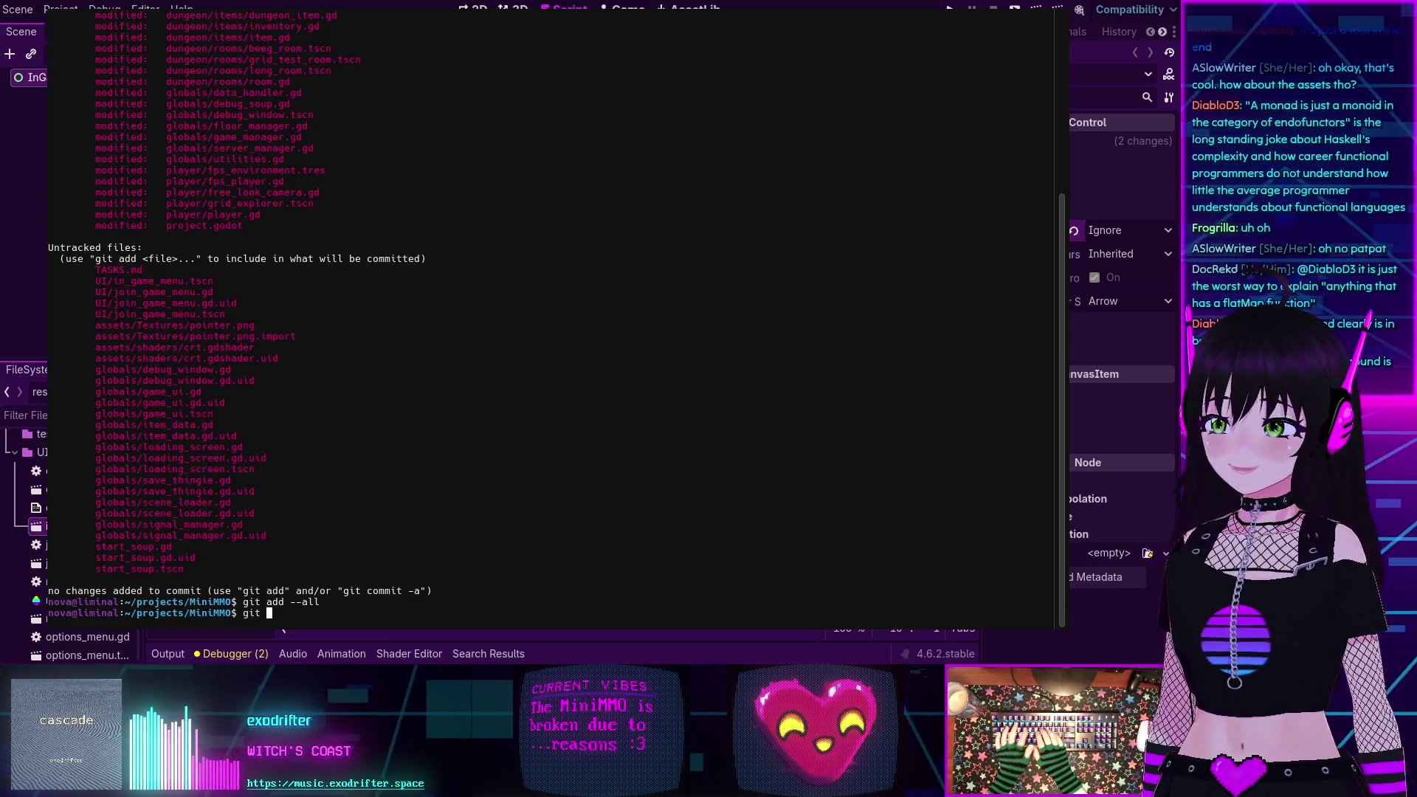
type("commit -m ")
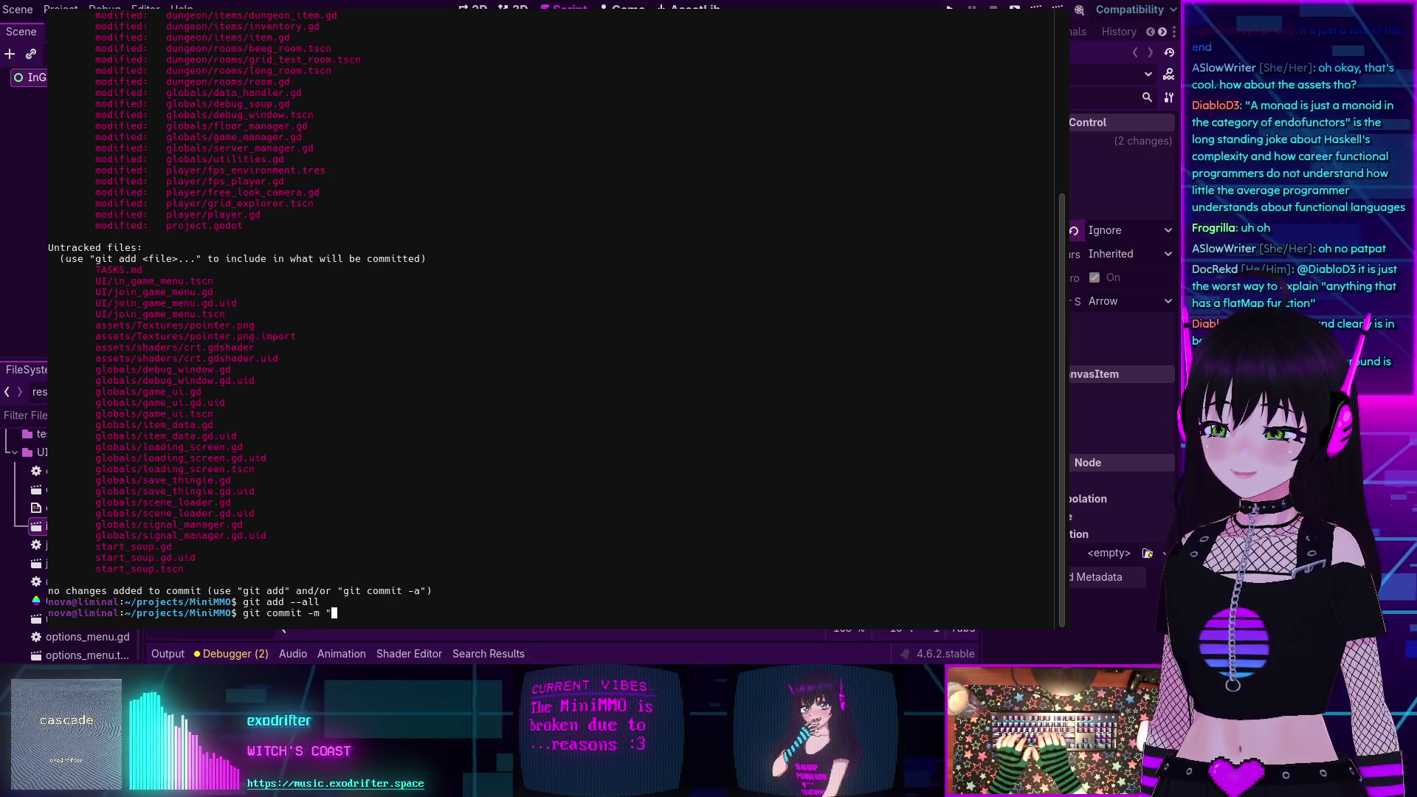
type("I ")
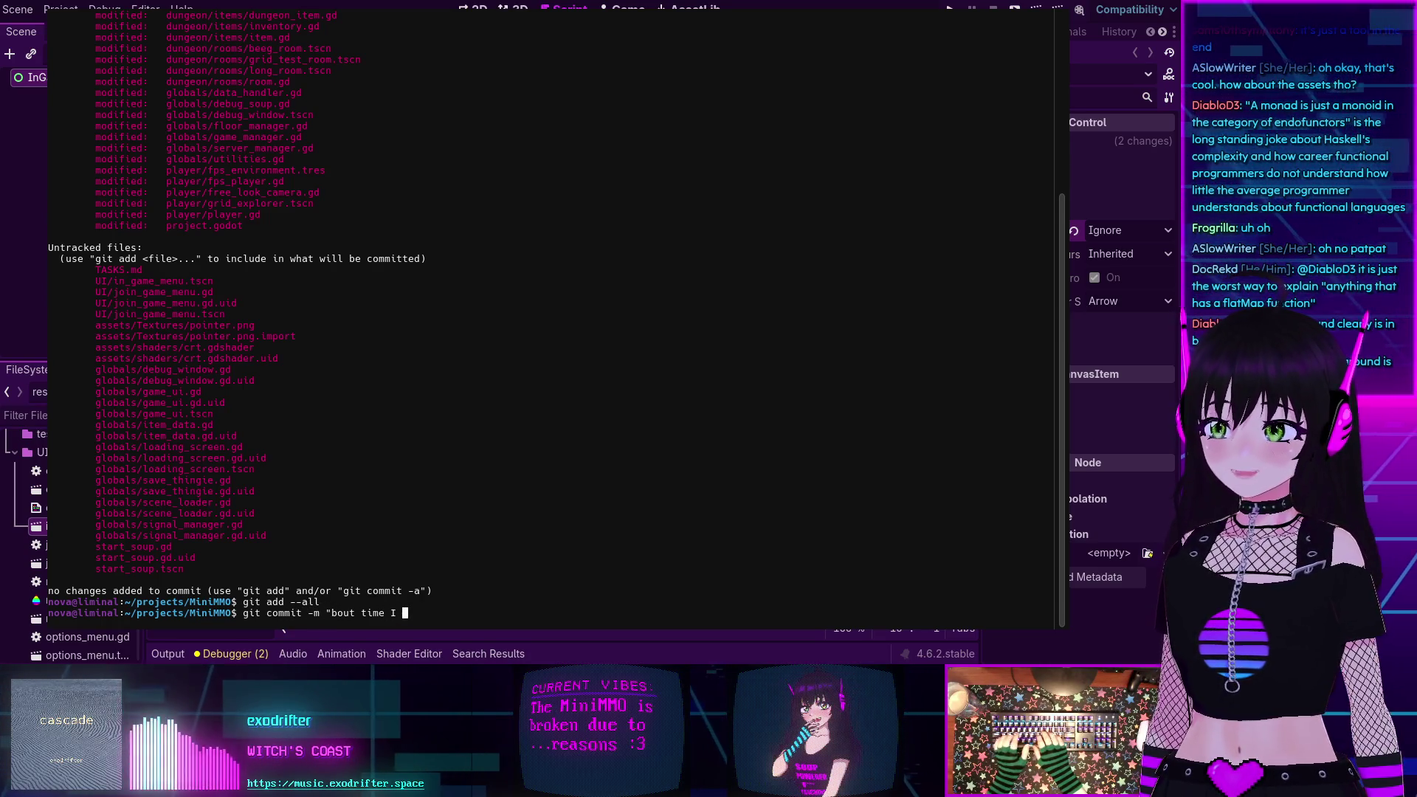
type("did a commit, huh...")
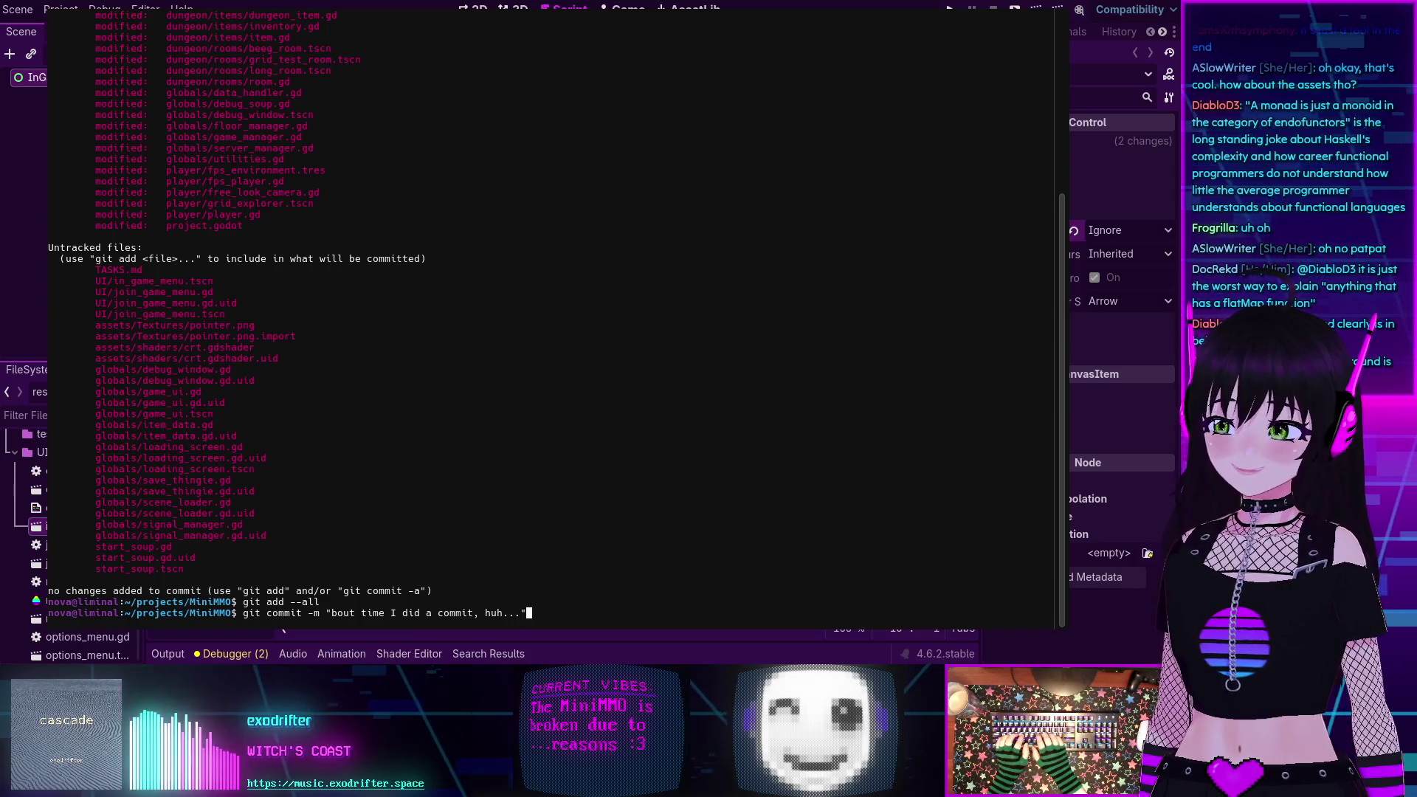
key("Return")
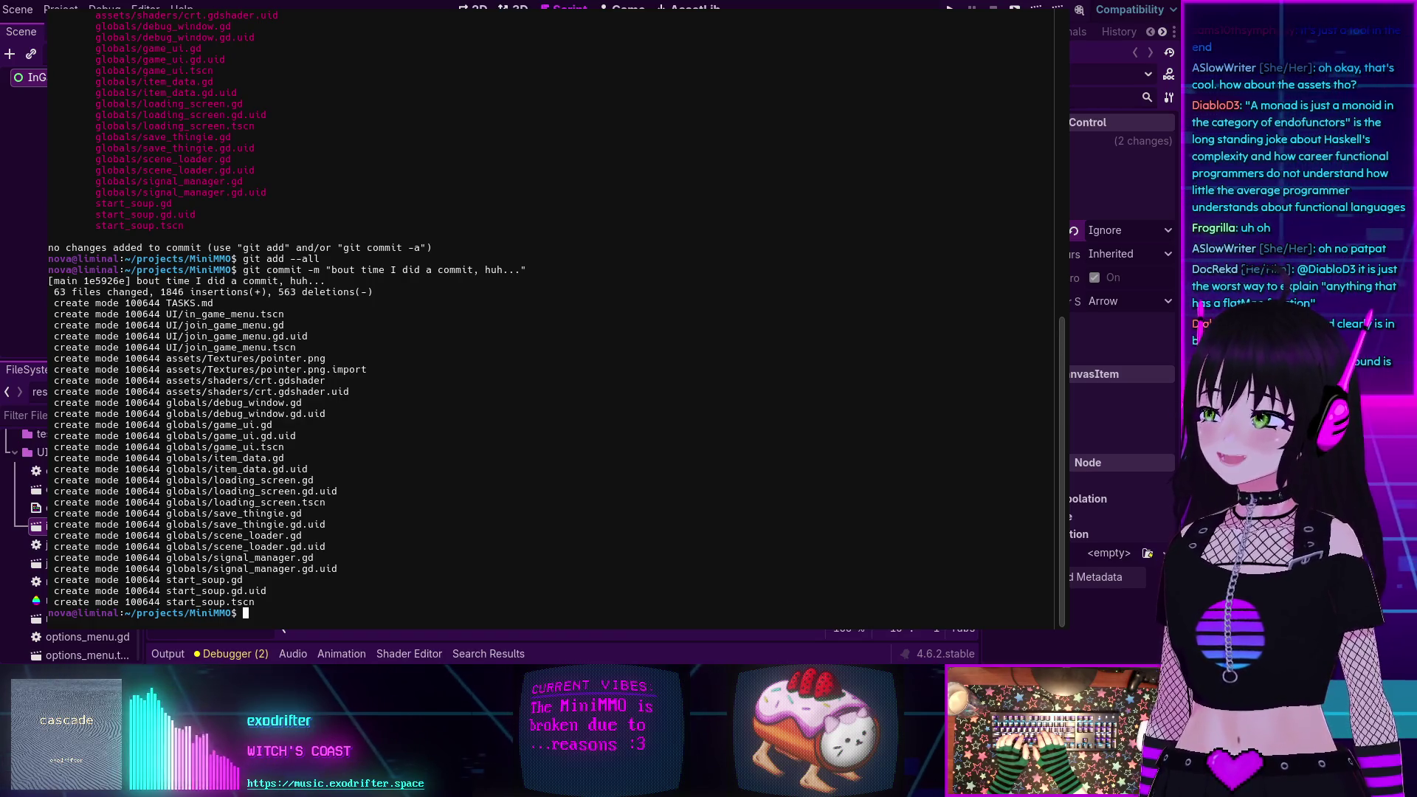
type("ex")
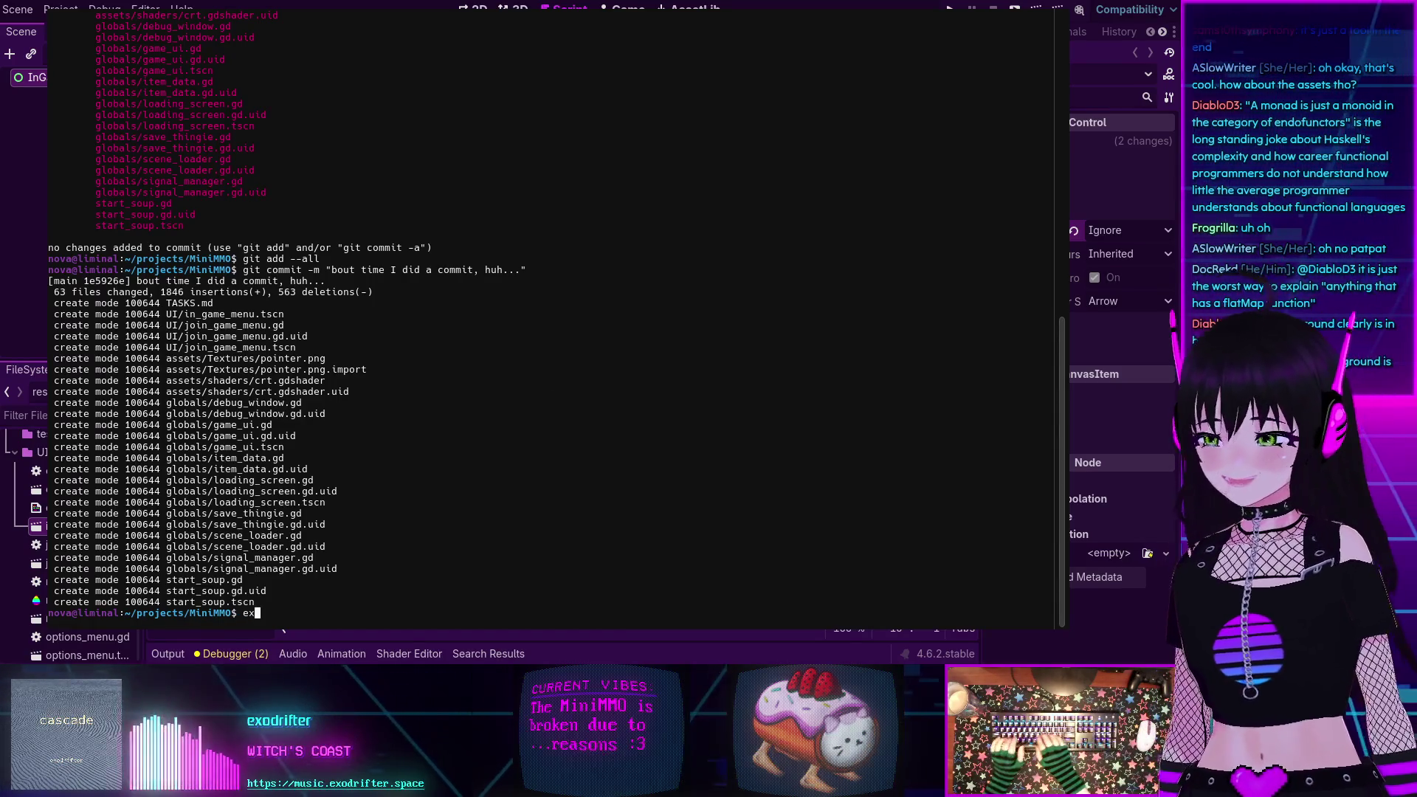
type("it")
key("Return")
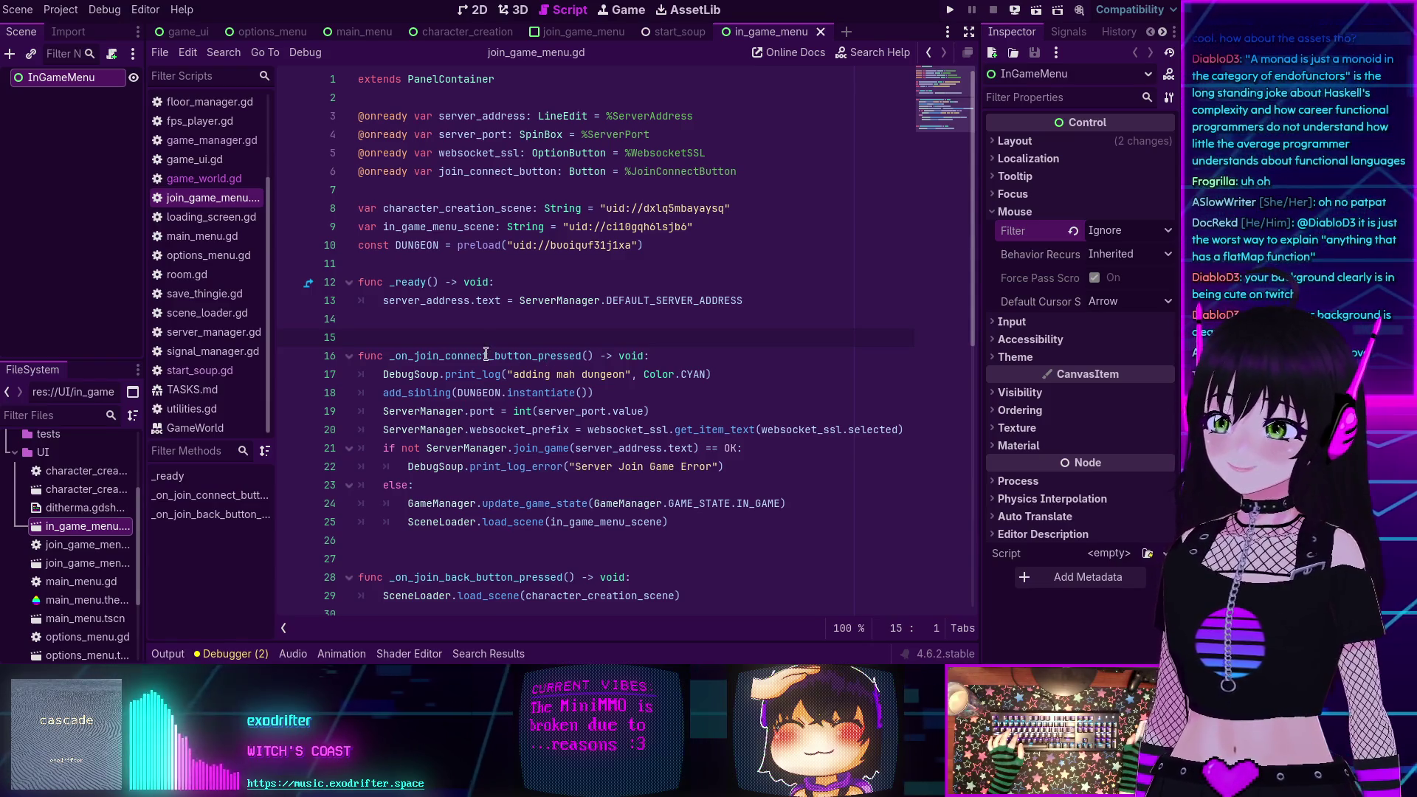
mouse_move(487, 374)
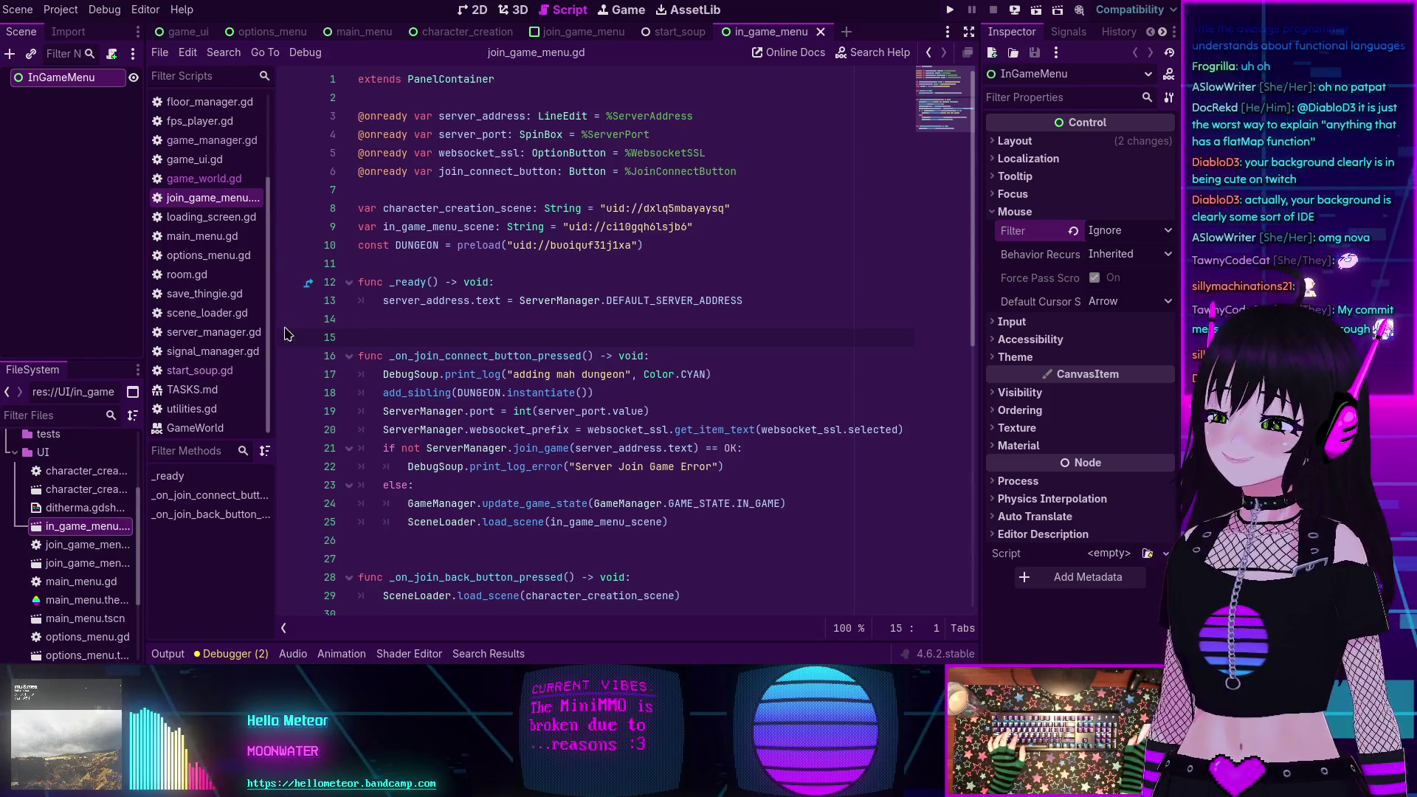
mouse_move(413, 283)
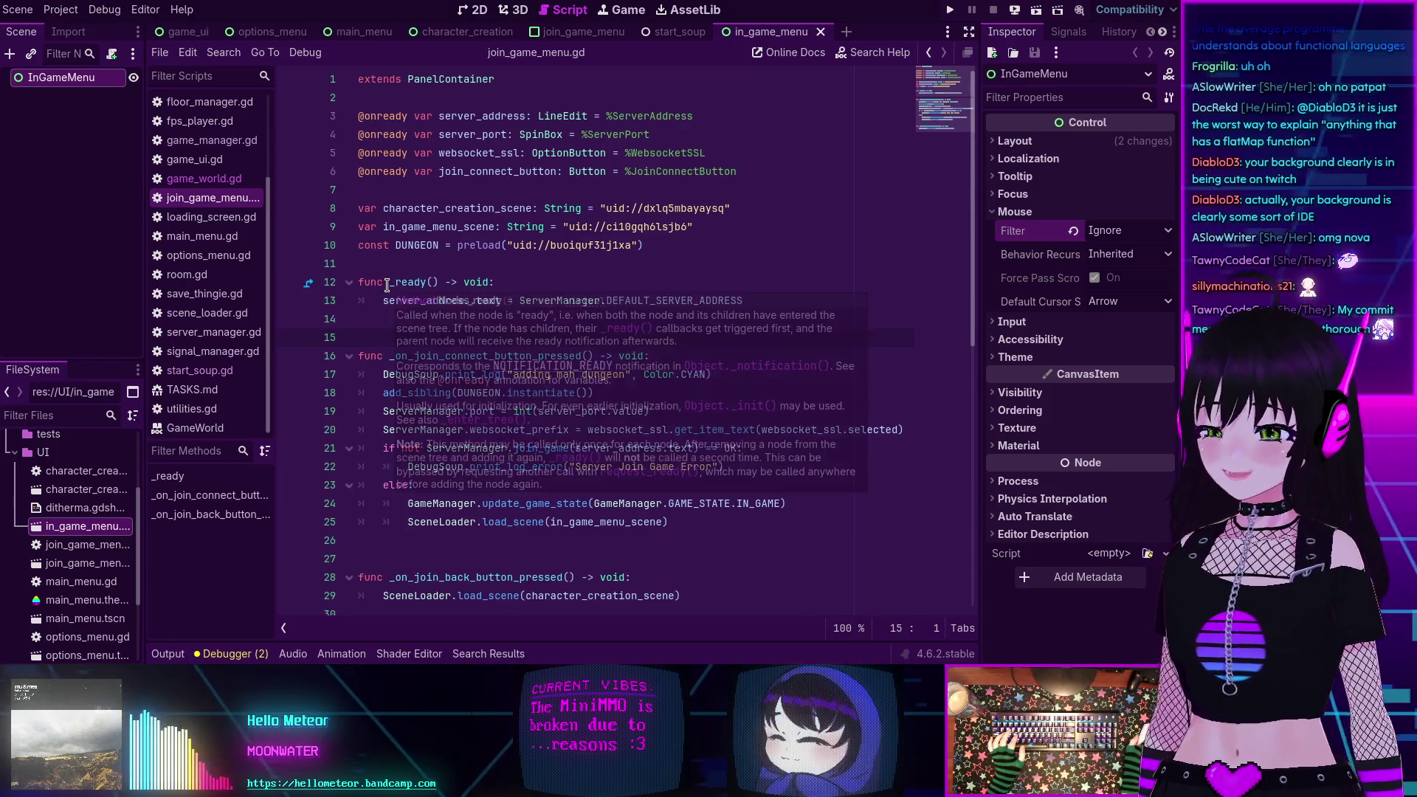
left_click(642, 264)
scroll(656, 357, "down", 3)
scroll(657, 358, "up", 3)
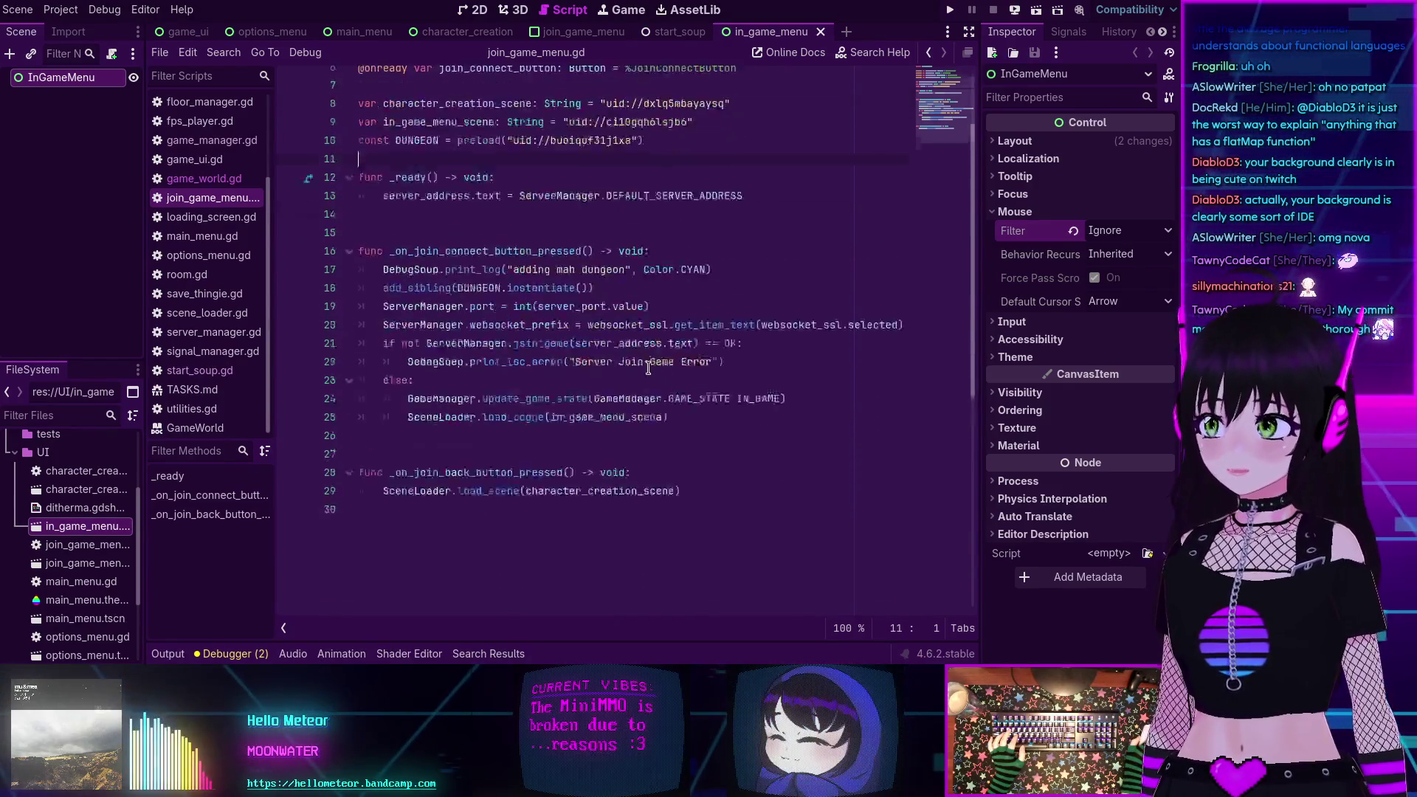
scroll(648, 363, "down", 2)
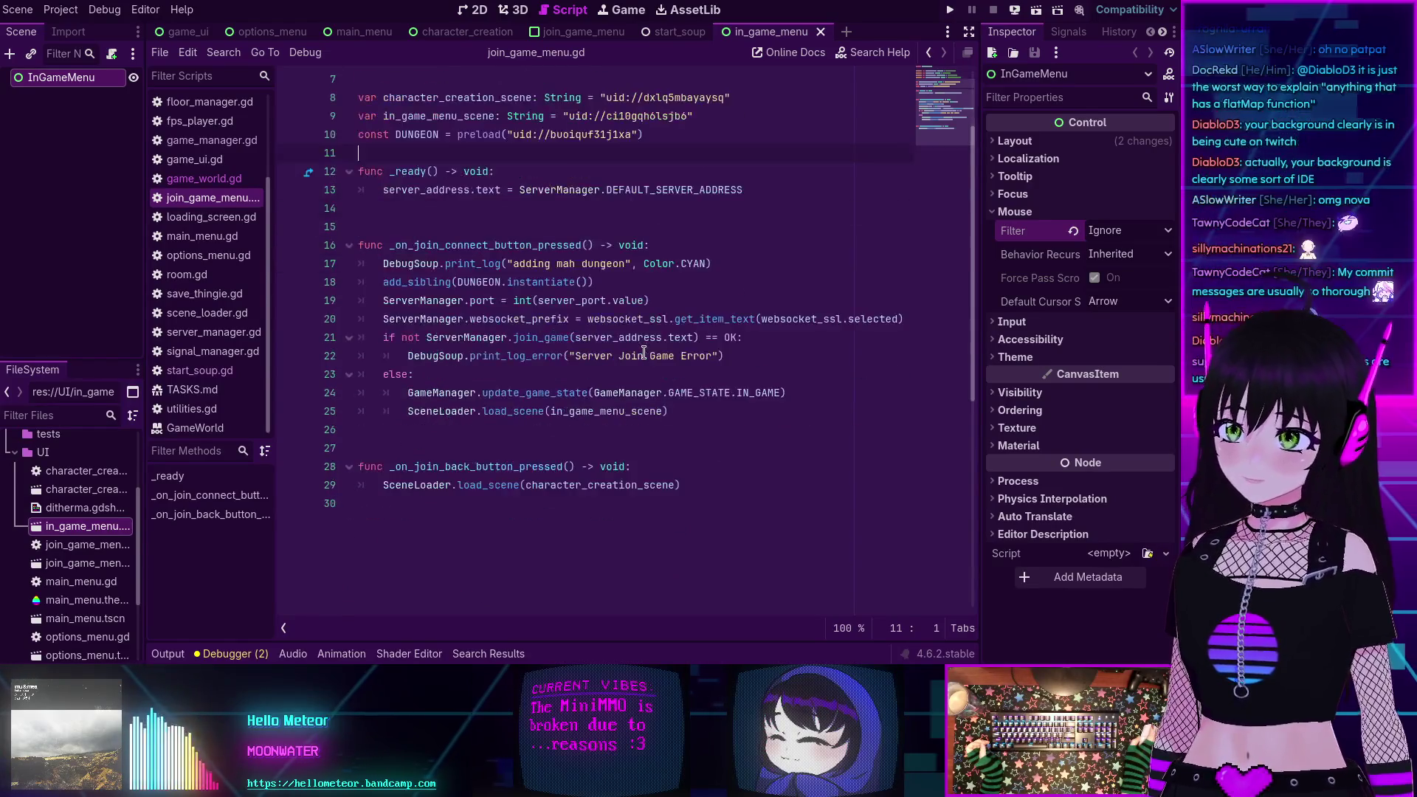
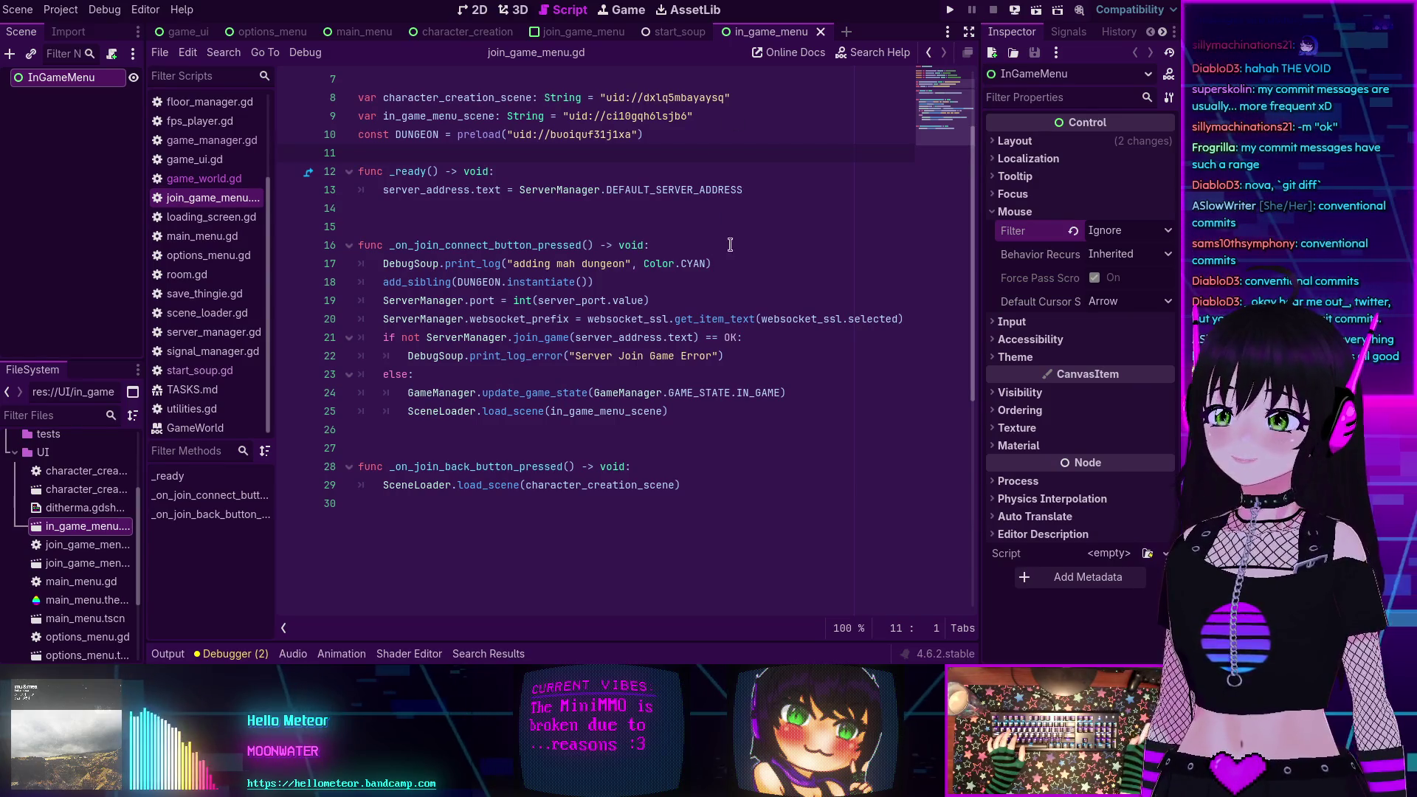
Step: Review the add_sibling line and surrounding code in join_game_menu.gd
left_click(731, 282)
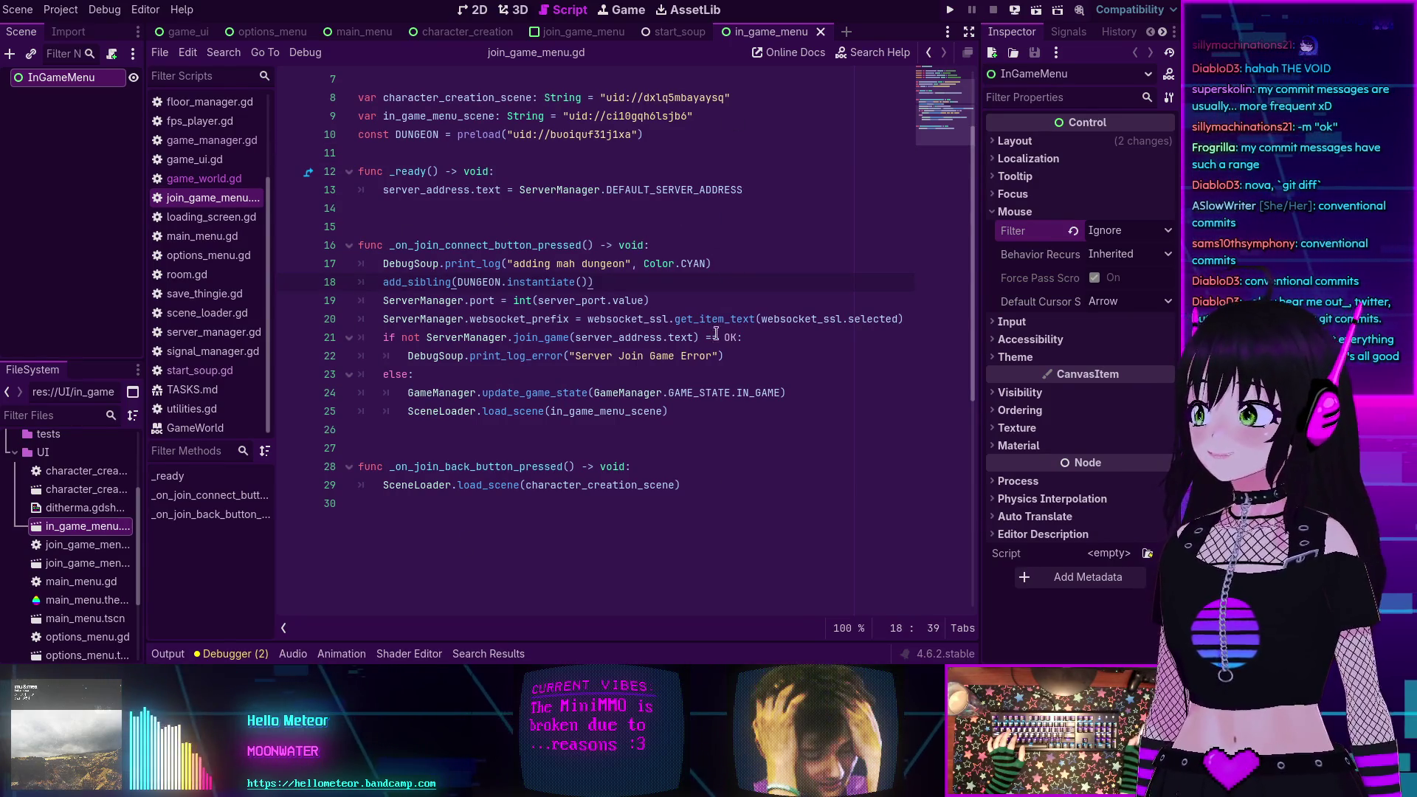
scroll(515, 316, "up", 2)
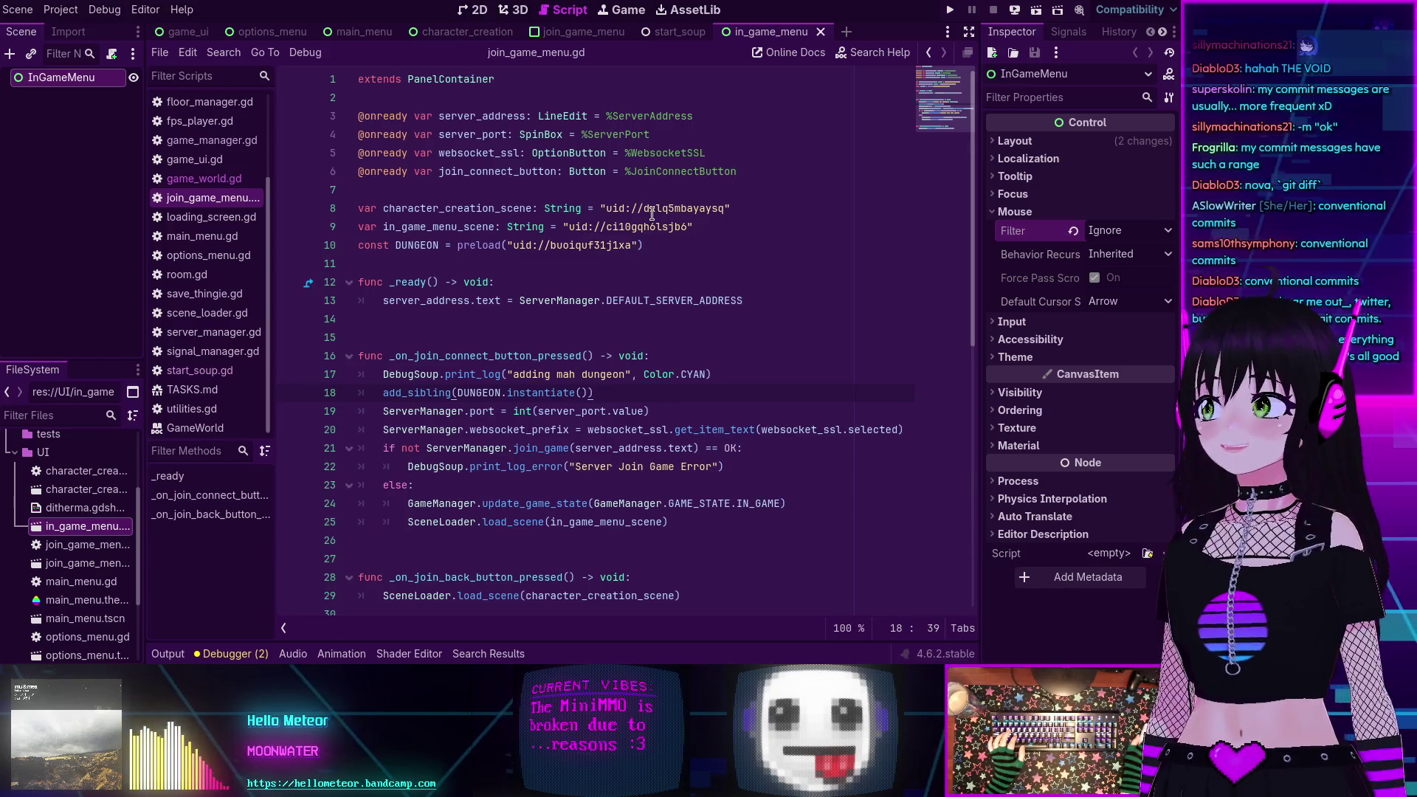
mouse_move(651, 212)
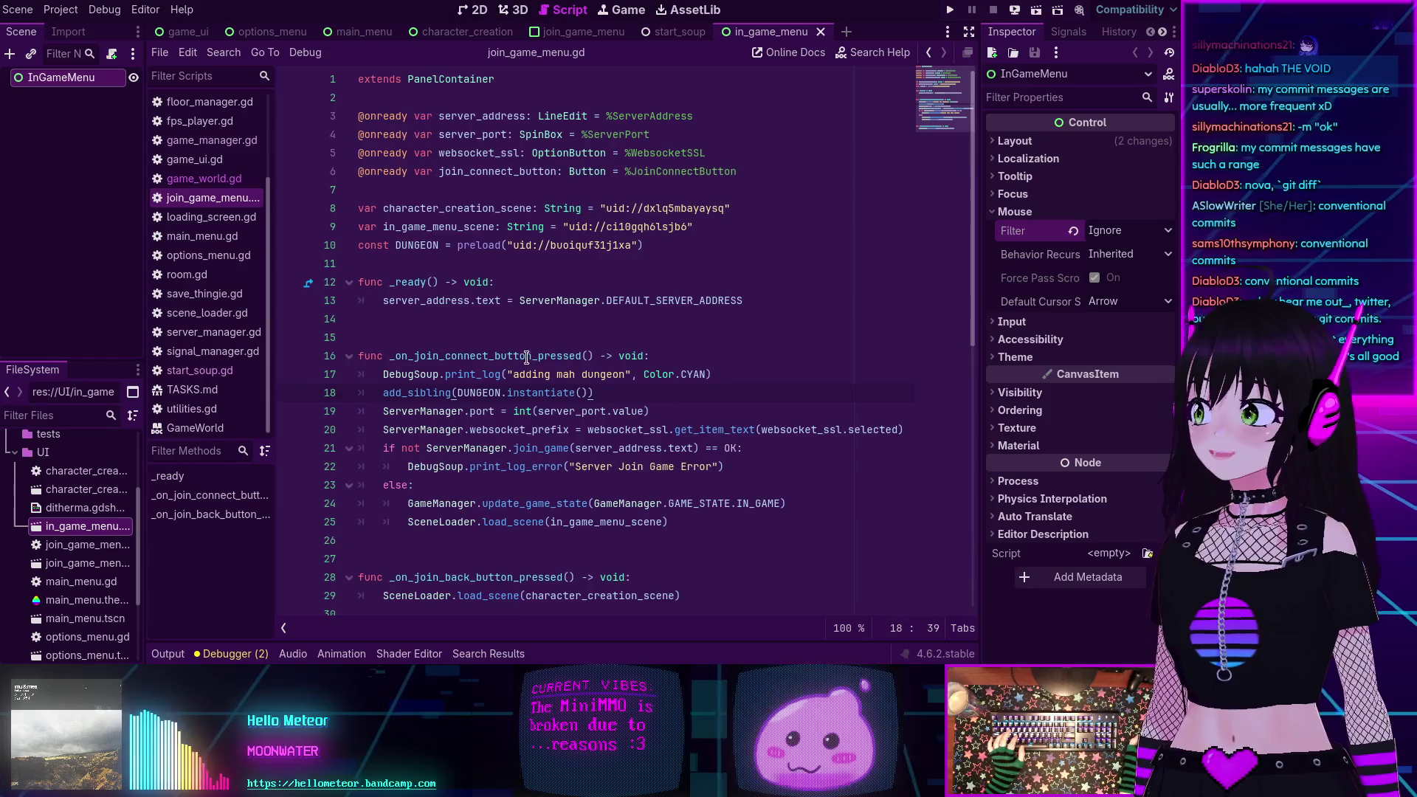
scroll(529, 355, "down", 2)
scroll(525, 262, "up", 2)
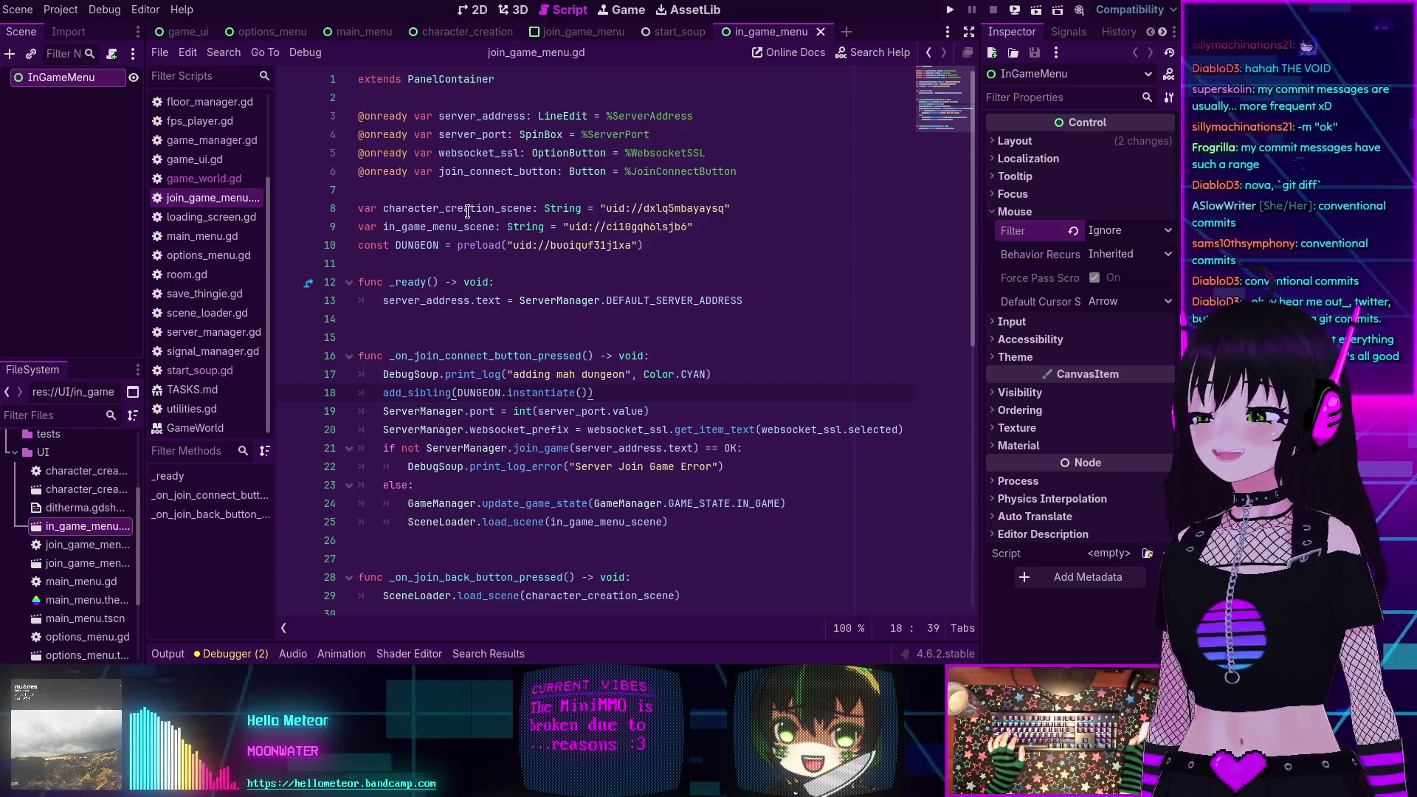
scroll(205, 256, "down", 1)
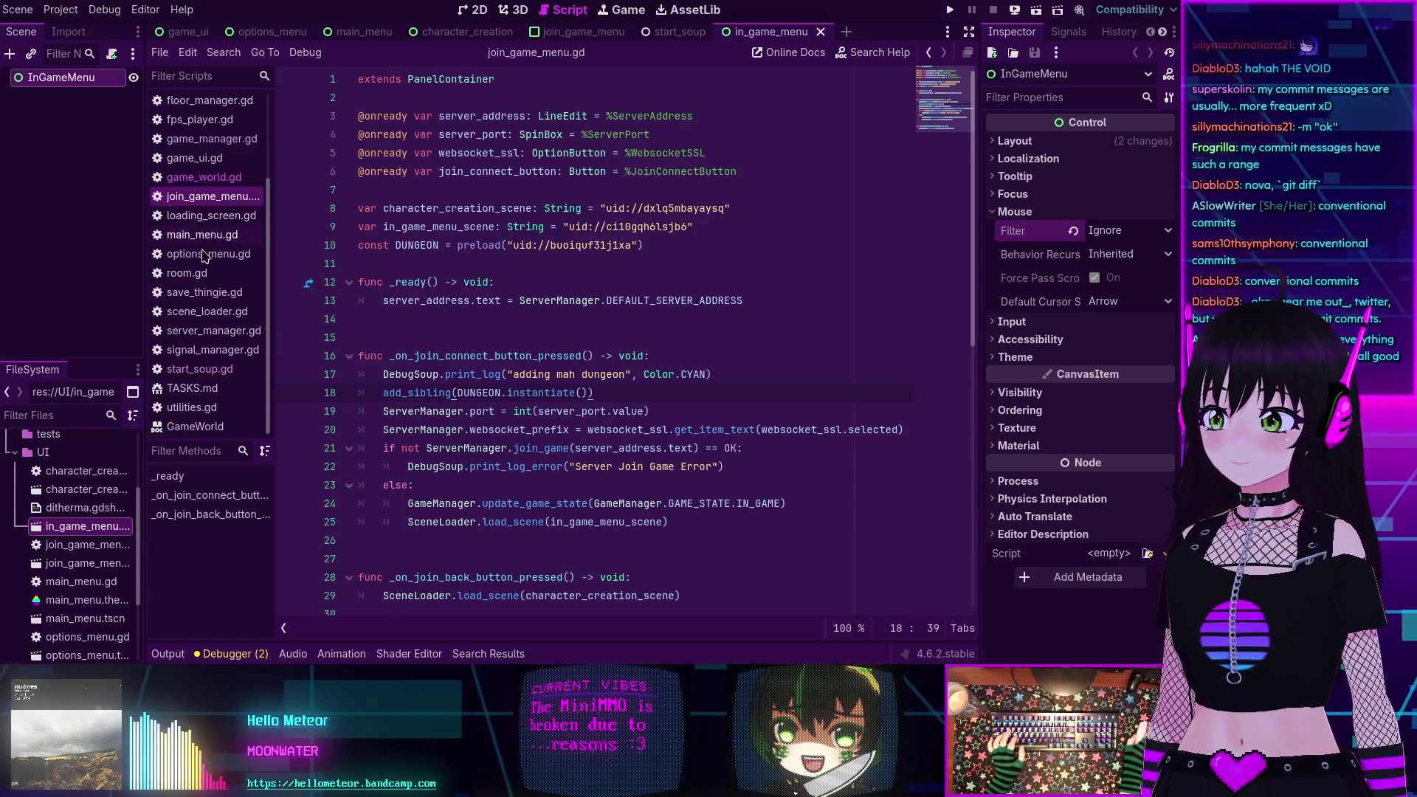
Step: Review start_soup.gd's headless server startup code, then return to join_game_menu.gd
left_click(203, 377)
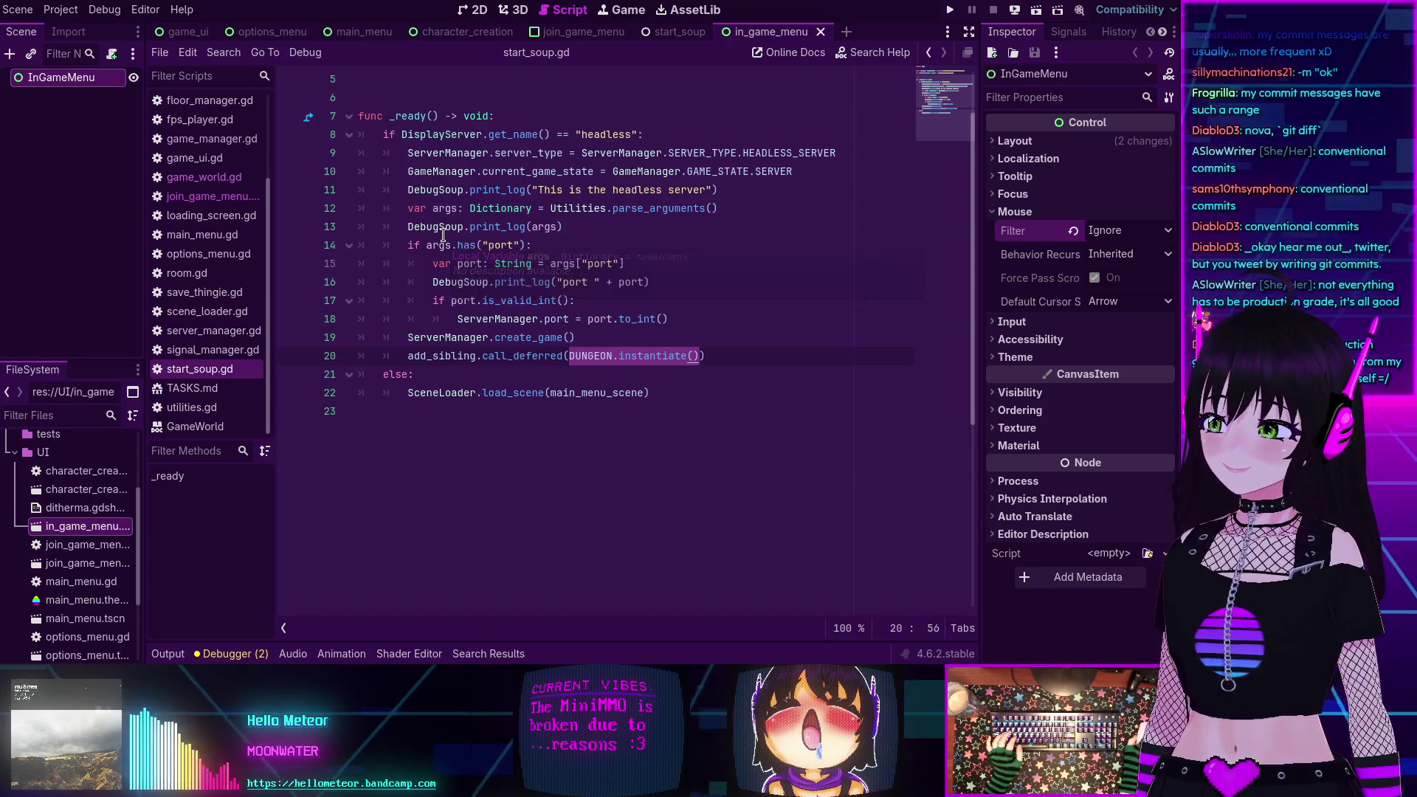
scroll(598, 246, "down", 4)
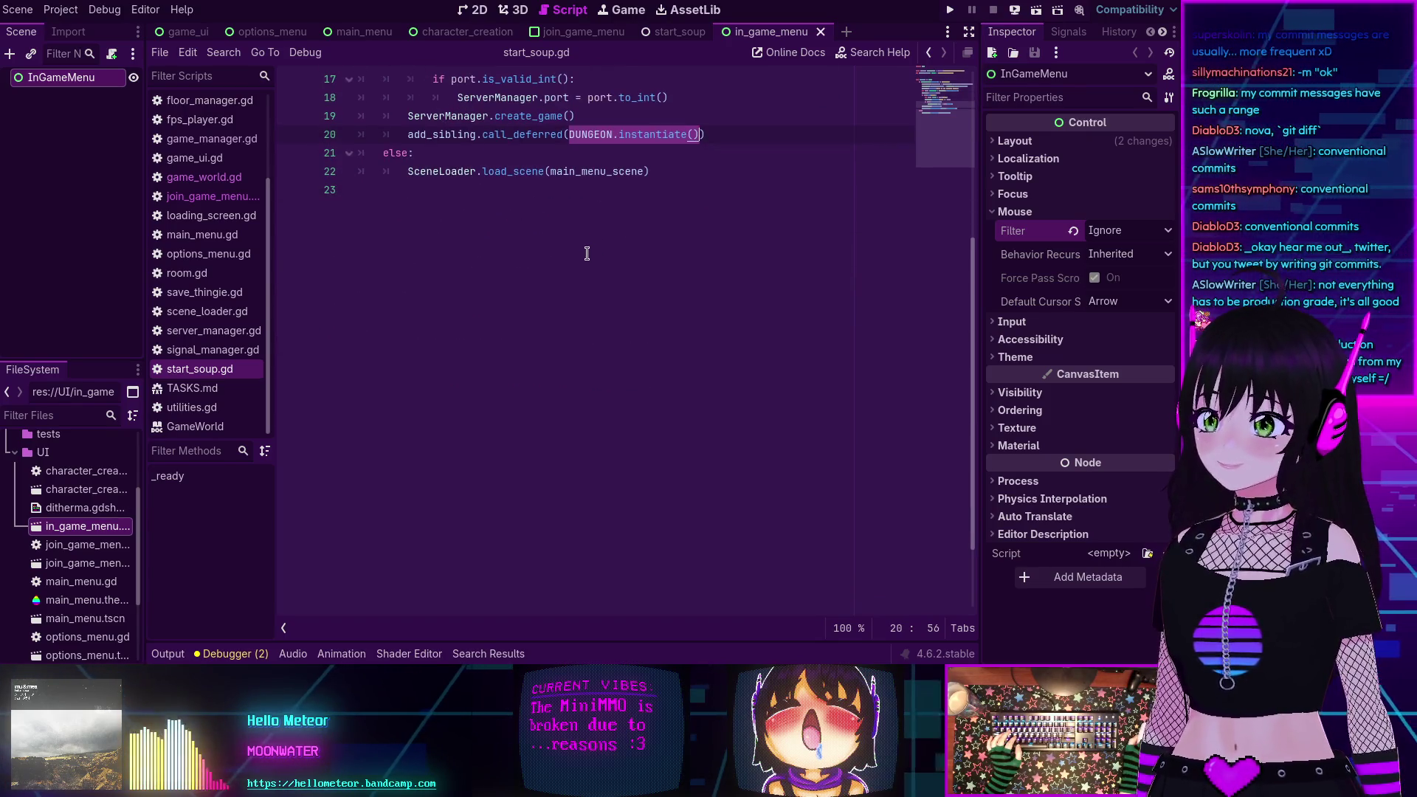
scroll(598, 246, "up", 5)
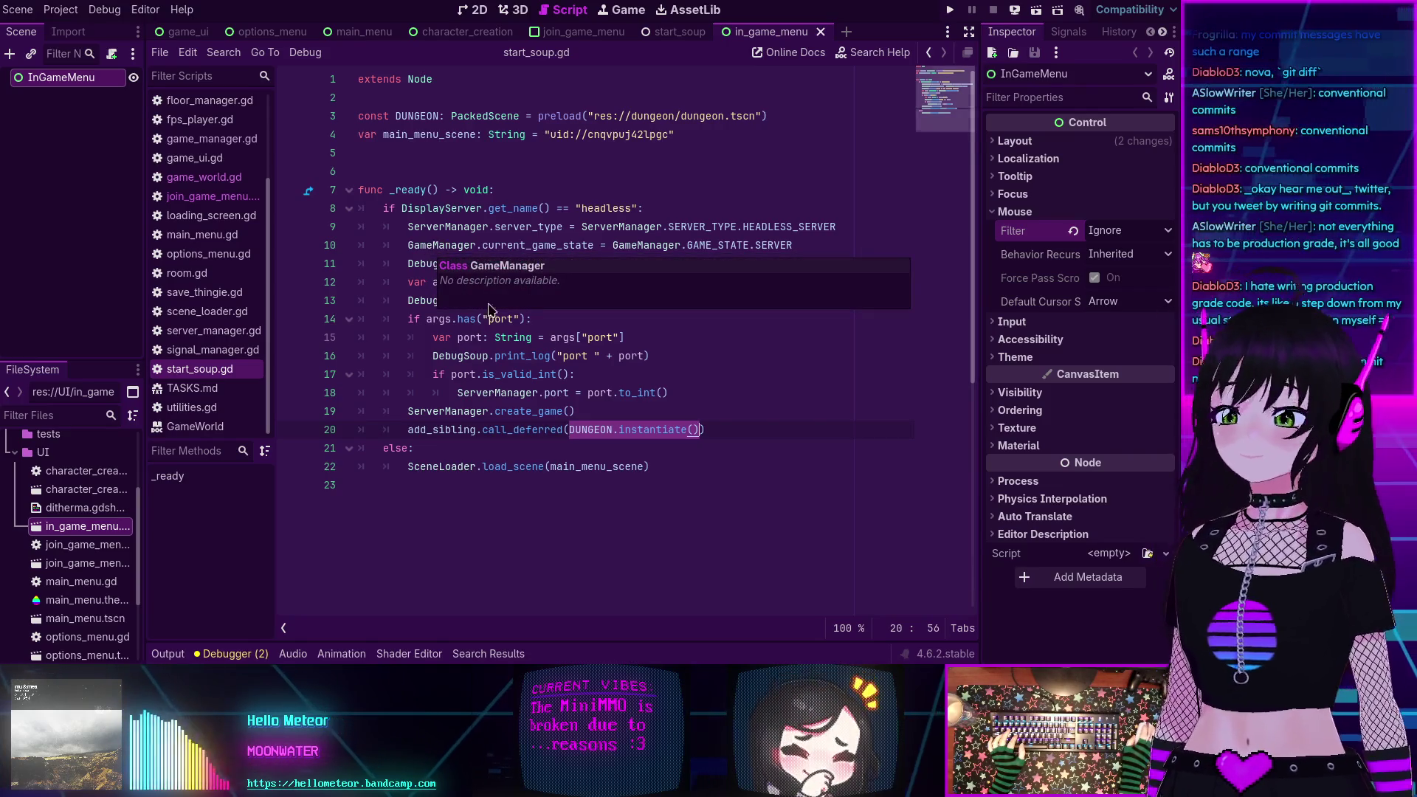
left_click(532, 457)
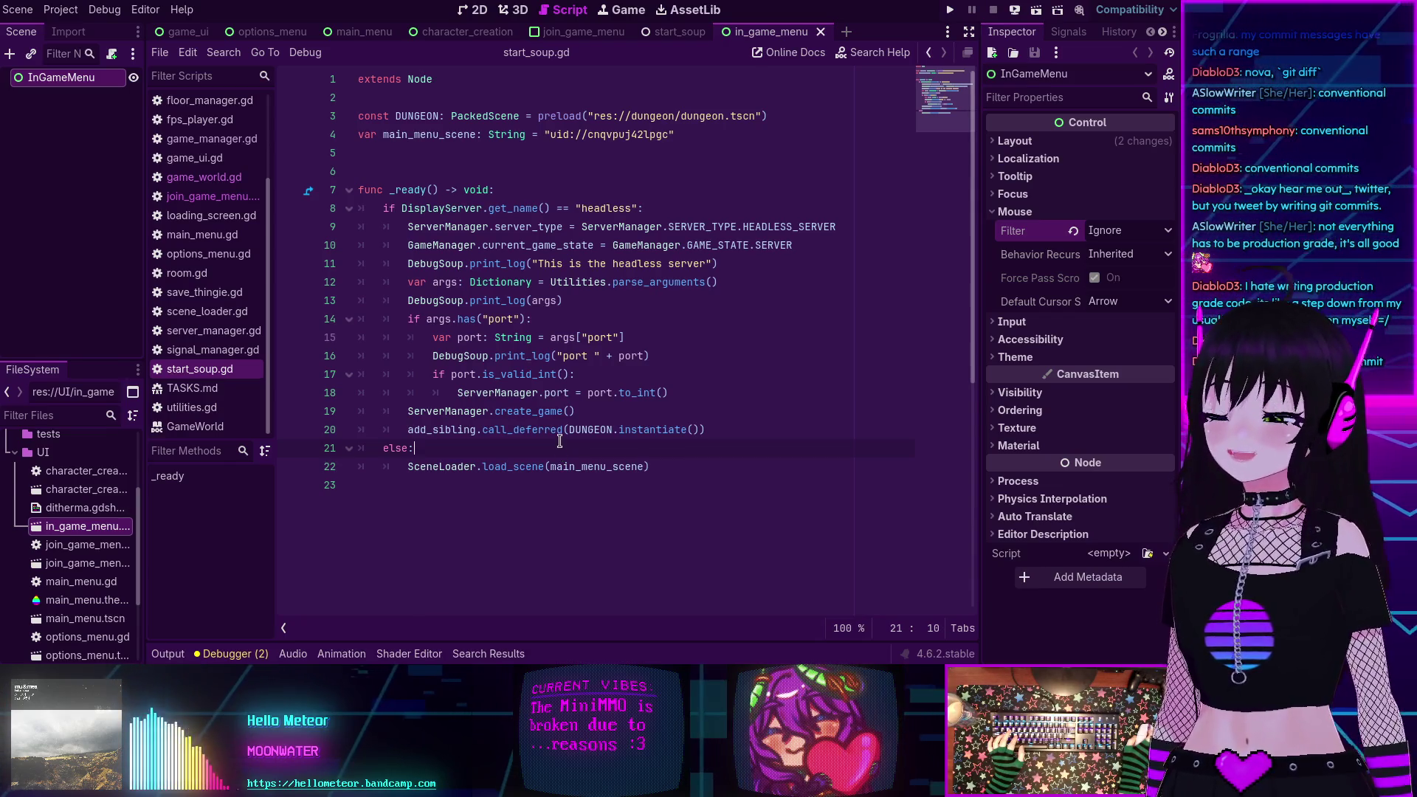
left_click(214, 196)
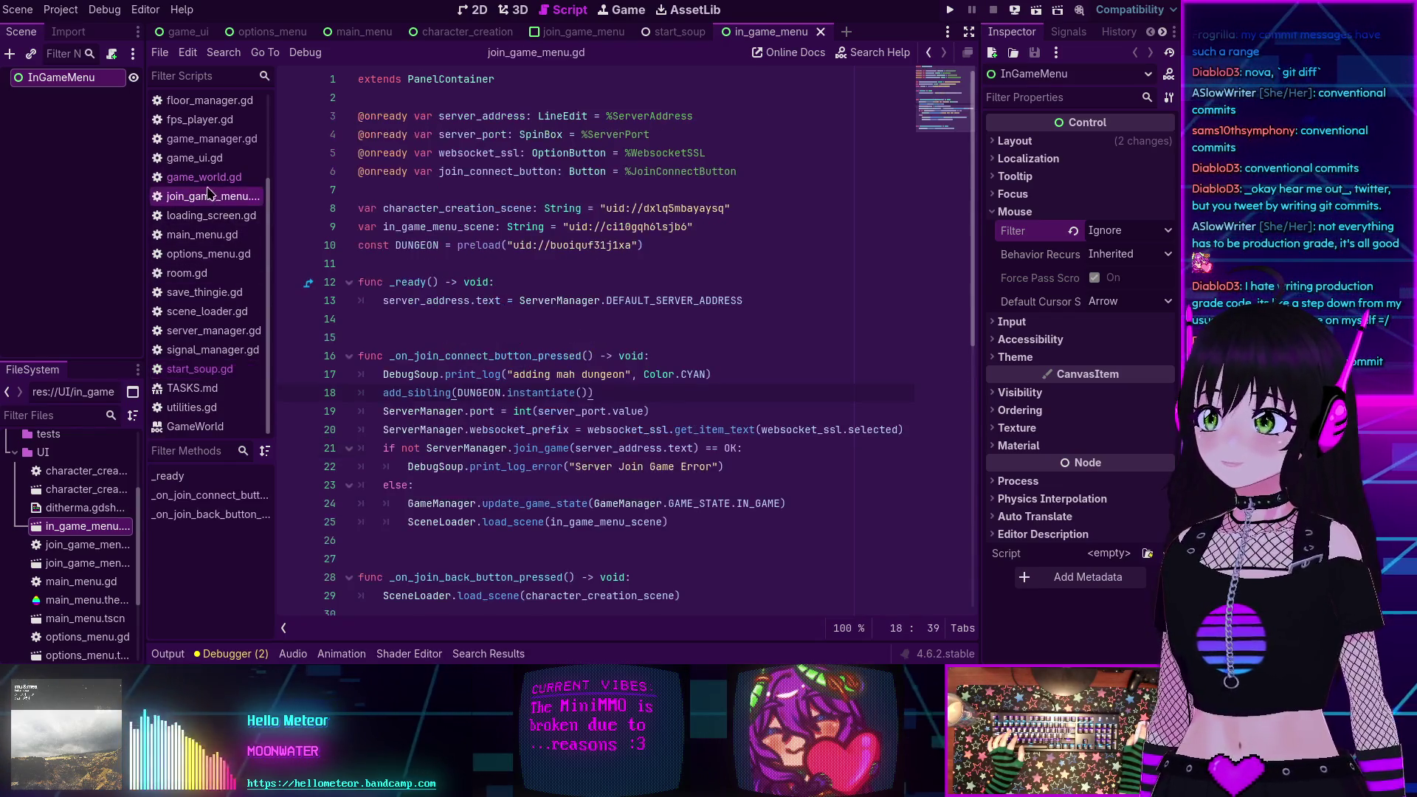
Step: Read through game_world.gd's _ready and _parse_arguments, including the headless-server DUNGEON branch
left_click(206, 177)
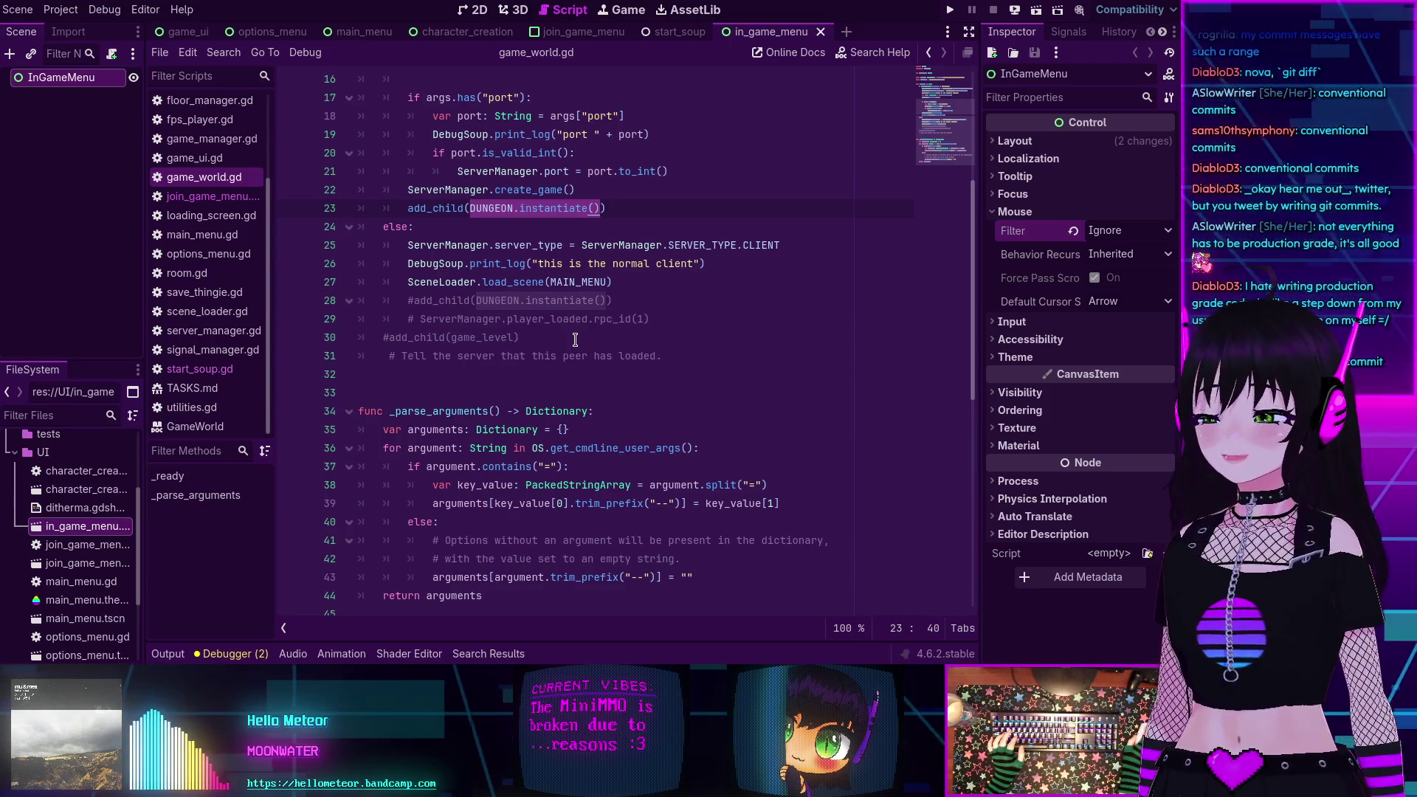
scroll(575, 340, "up", 5)
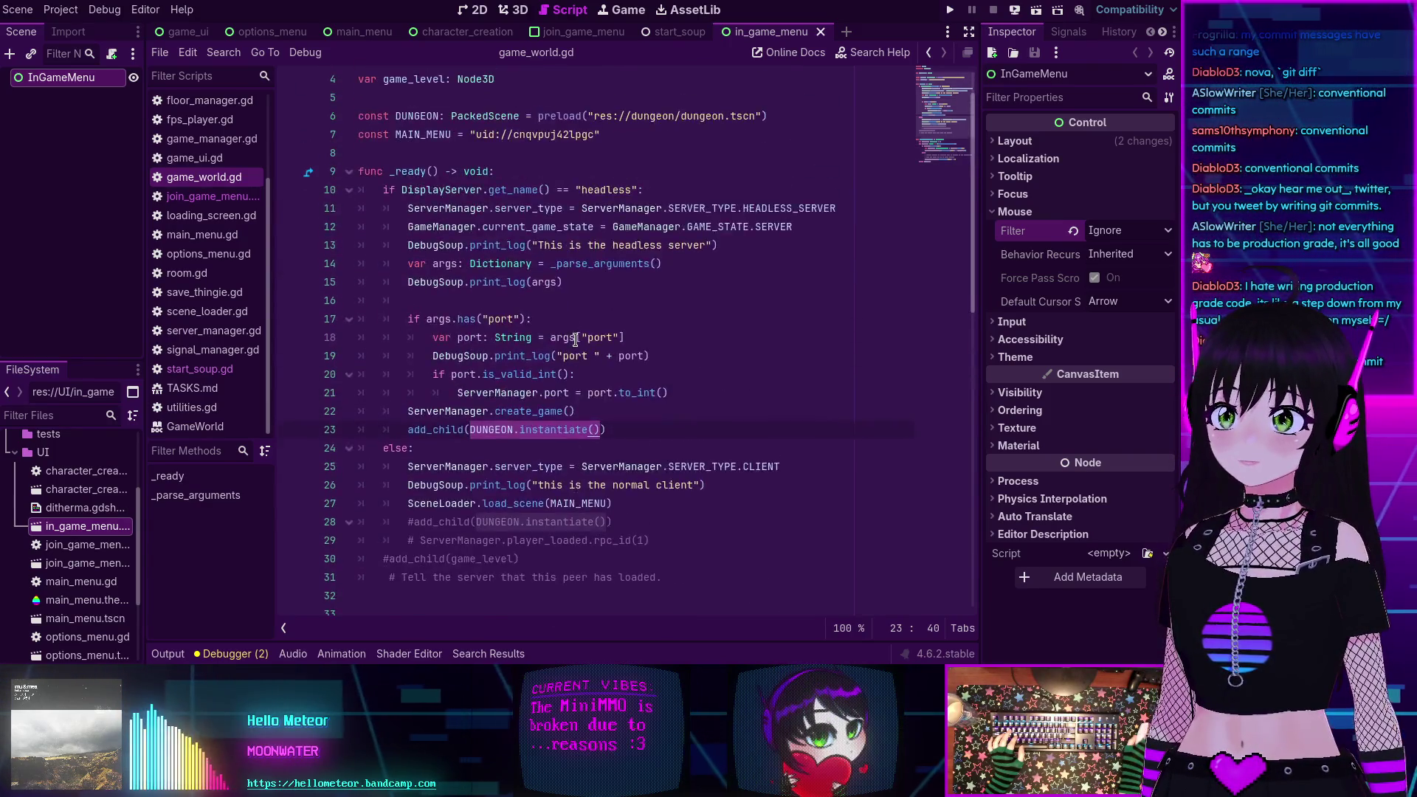
scroll(574, 339, "down", 3)
scroll(575, 339, "up", 3)
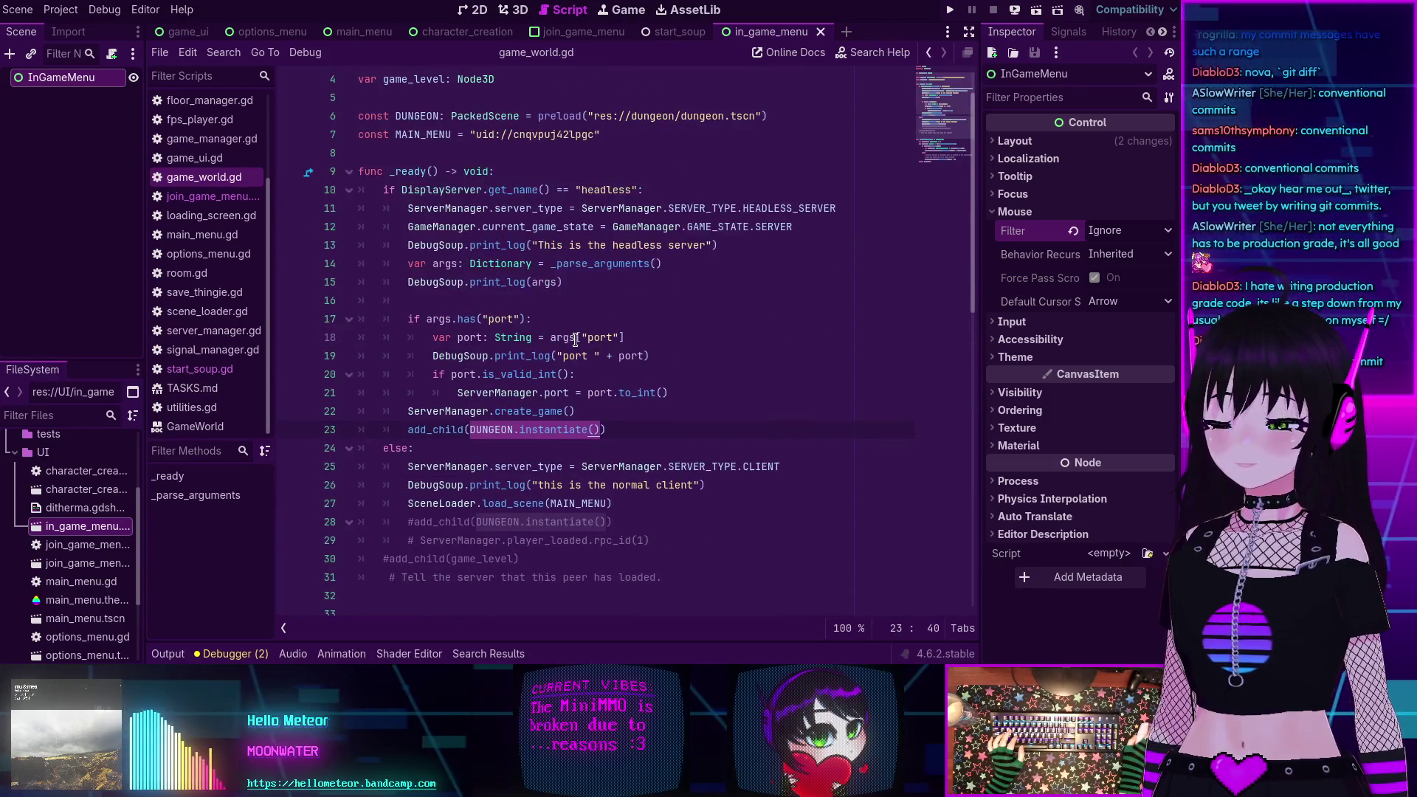
scroll(575, 340, "down", 8)
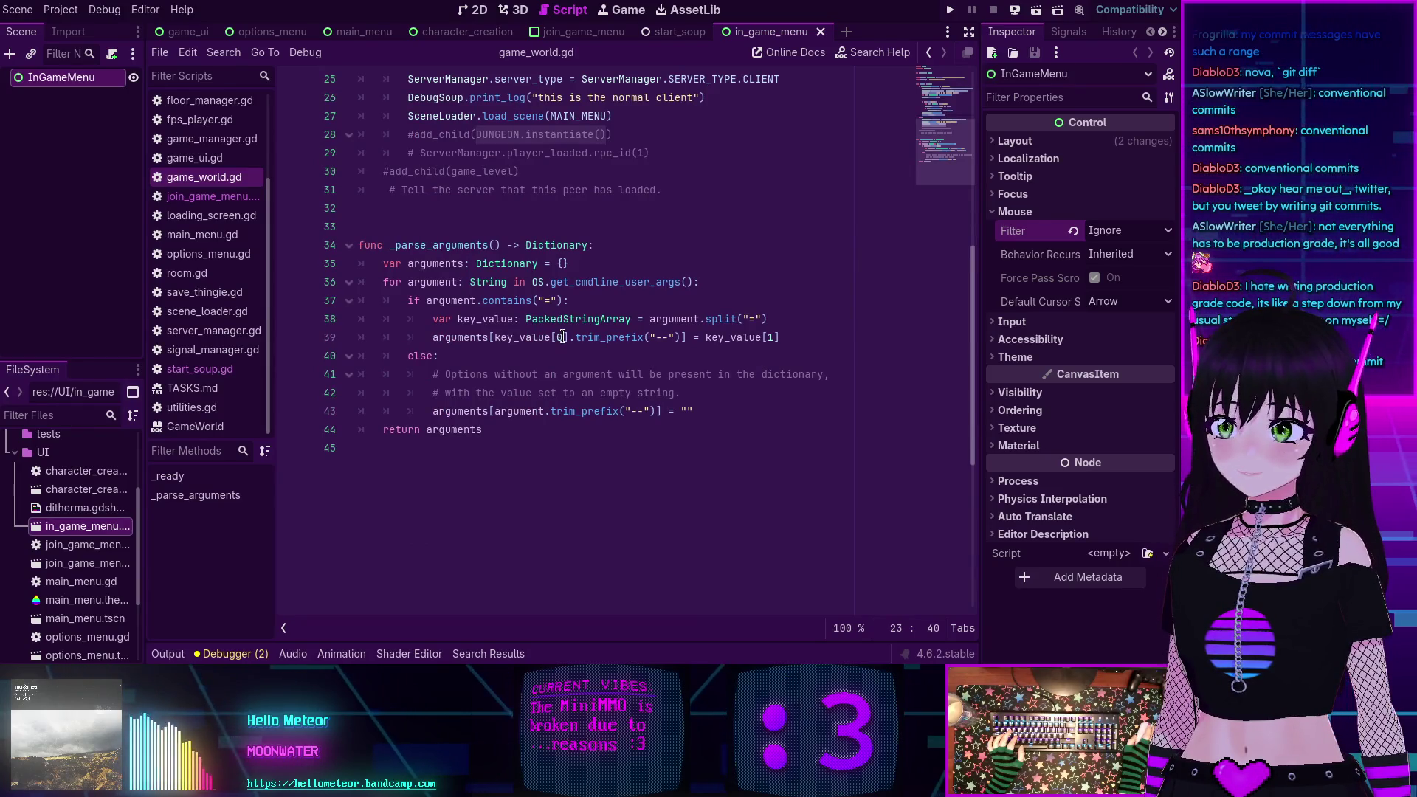
scroll(561, 336, "up", 2)
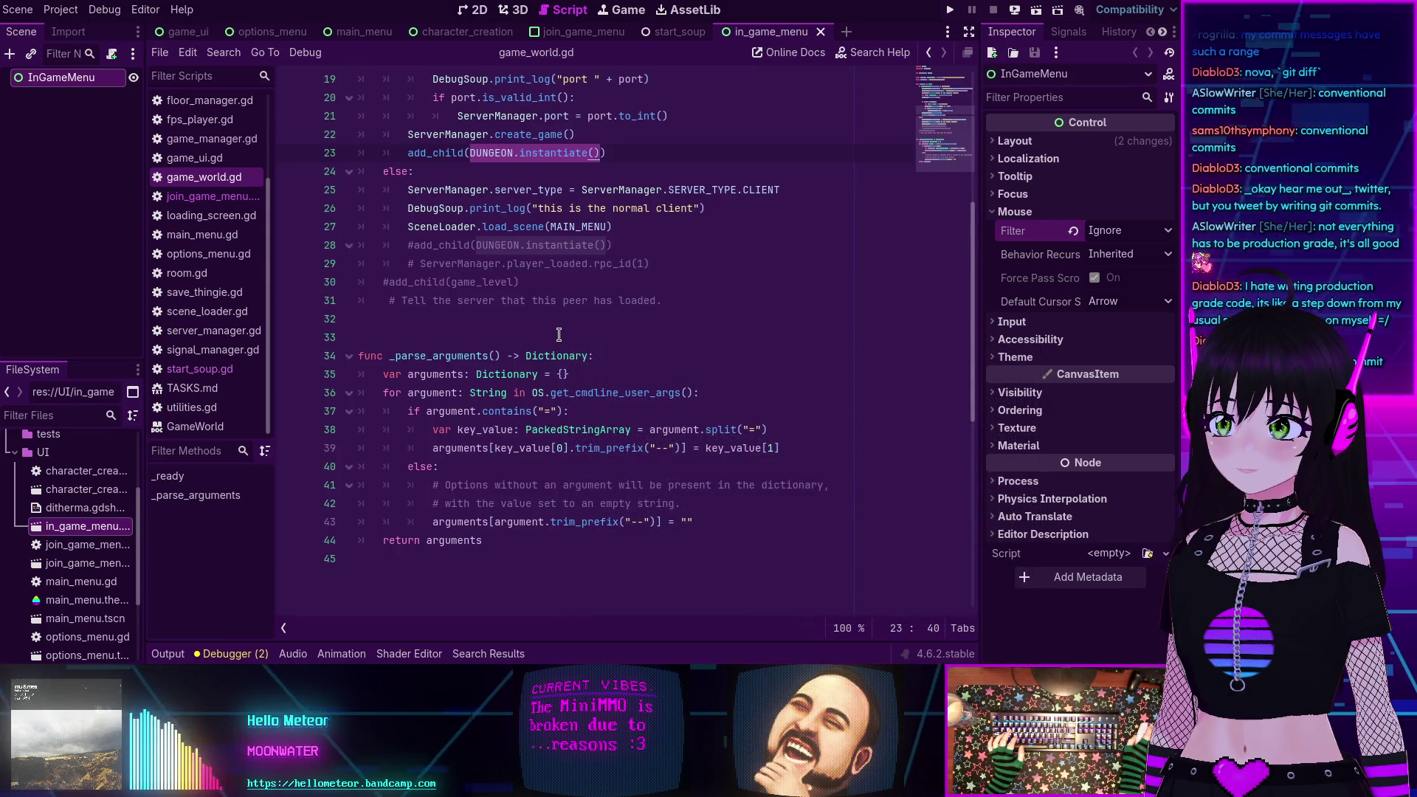
scroll(559, 334, "up", 5)
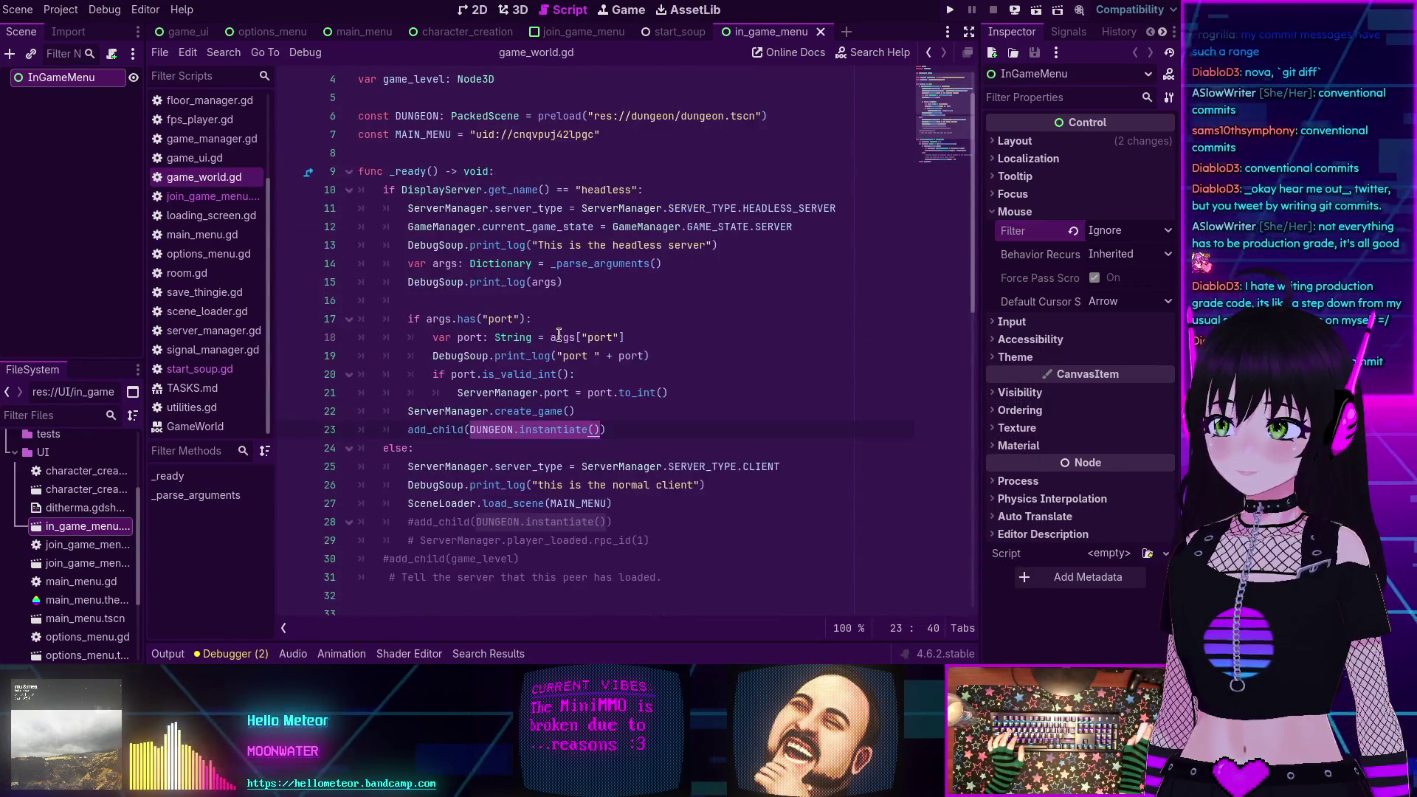
Step: In TASKS.md, prefix the 'create a scene_loader script' task with [x]
left_click(184, 389)
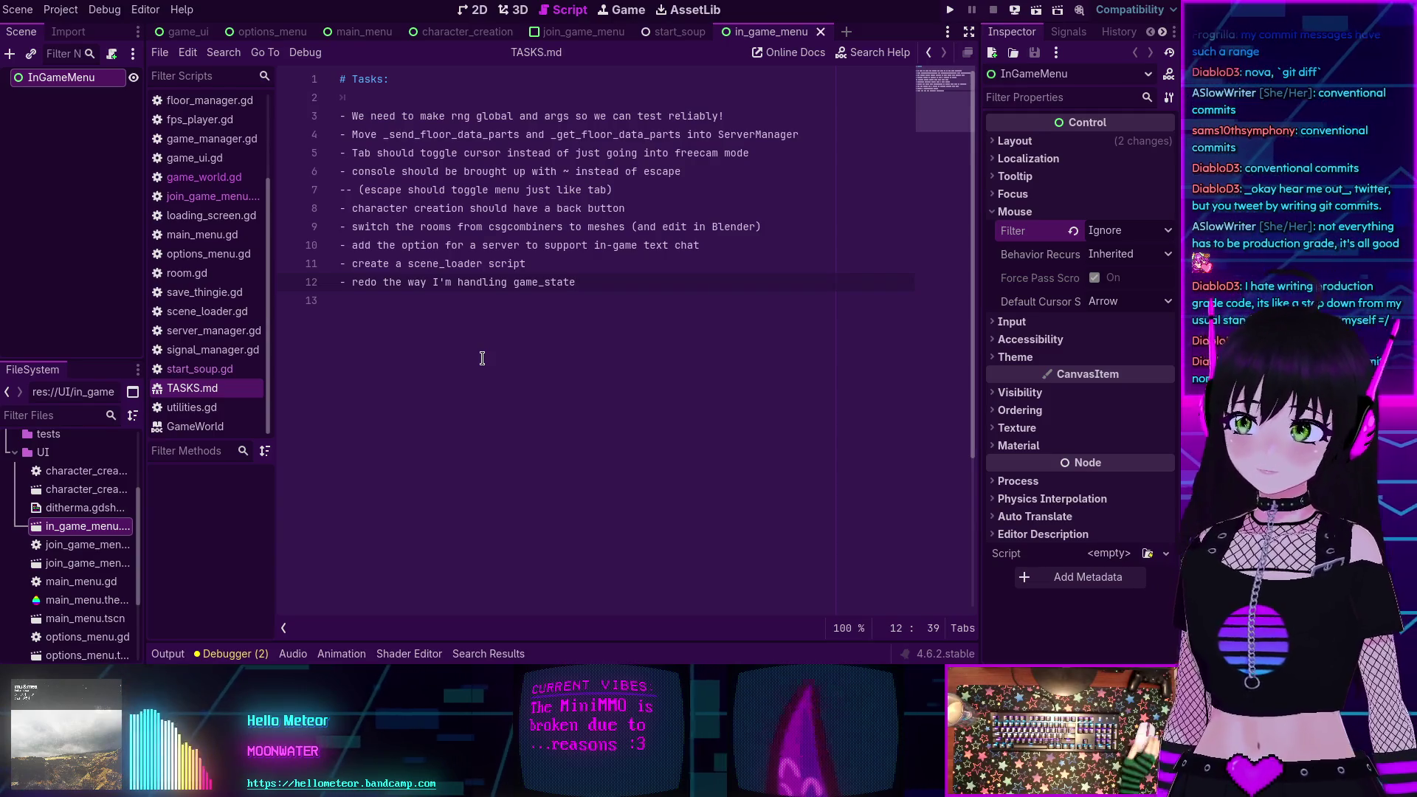
key("Up")
key("Home")
key("Right")
key("Right")
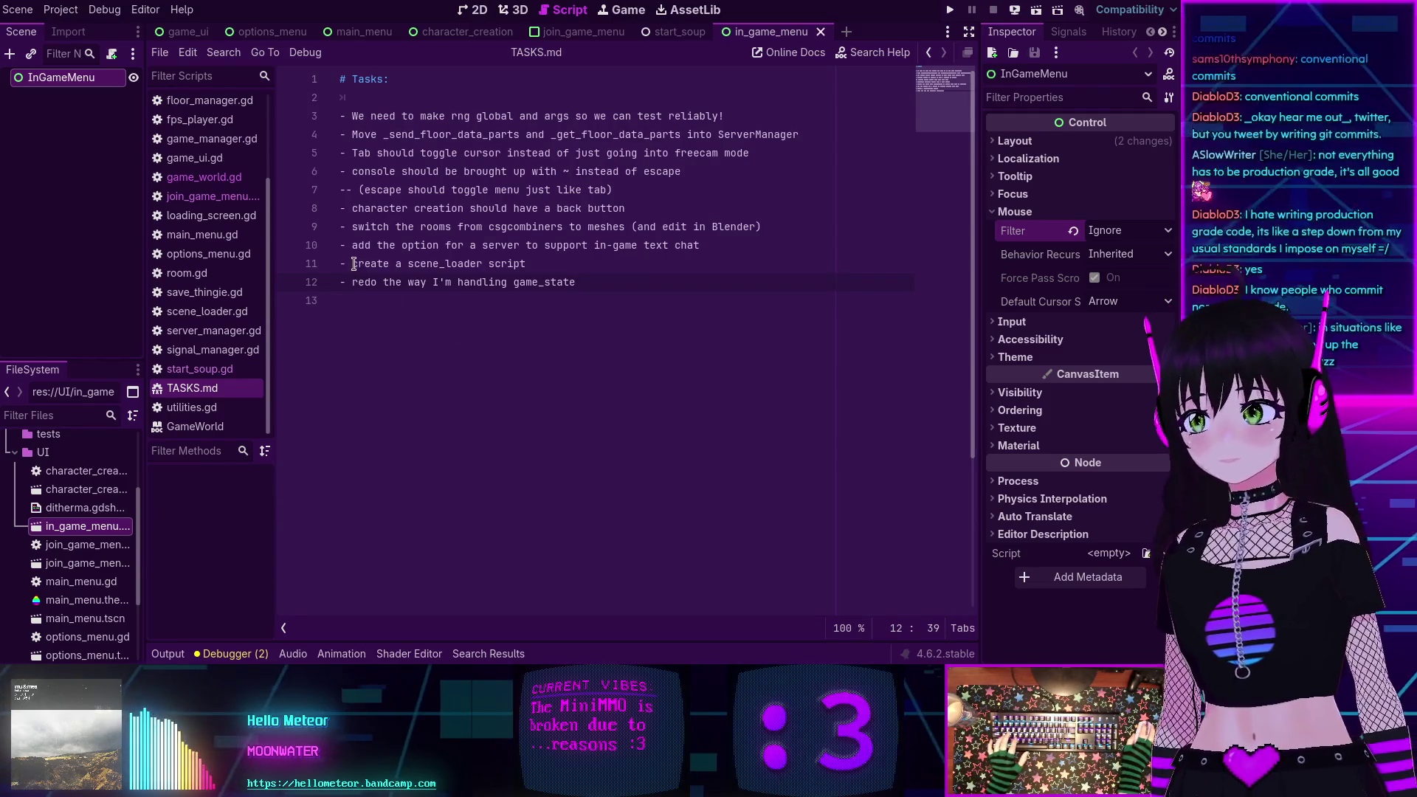
type("[x]")
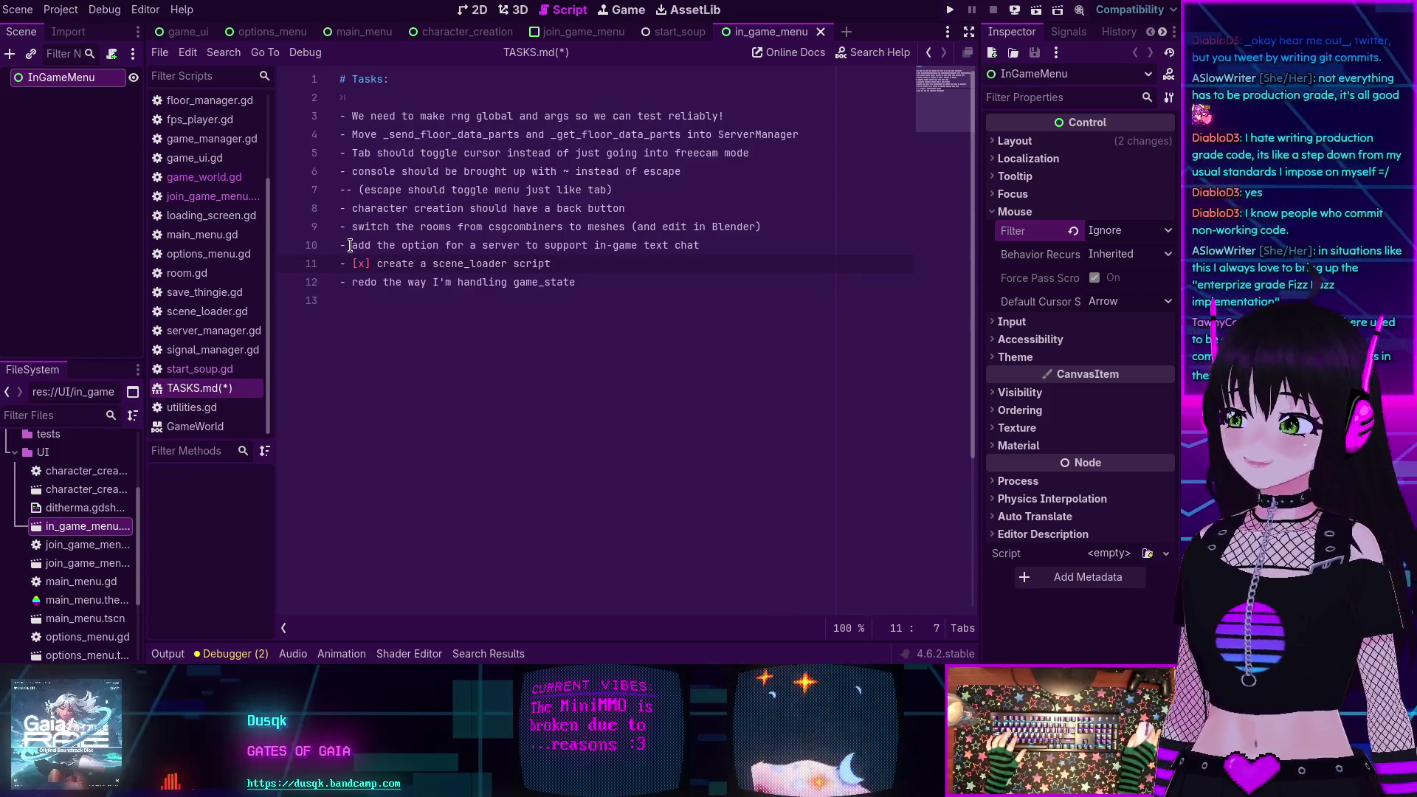
left_click(468, 287)
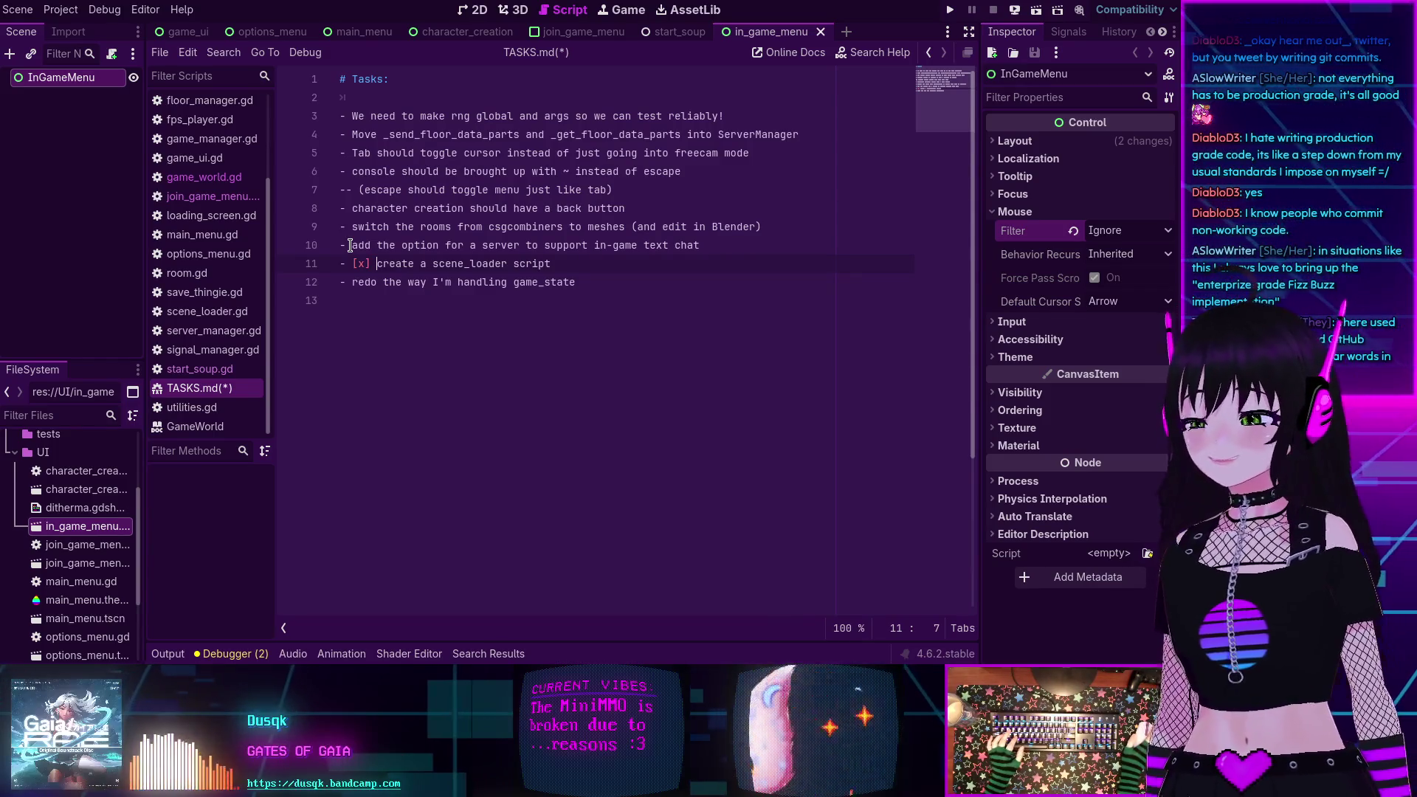
left_click(352, 116)
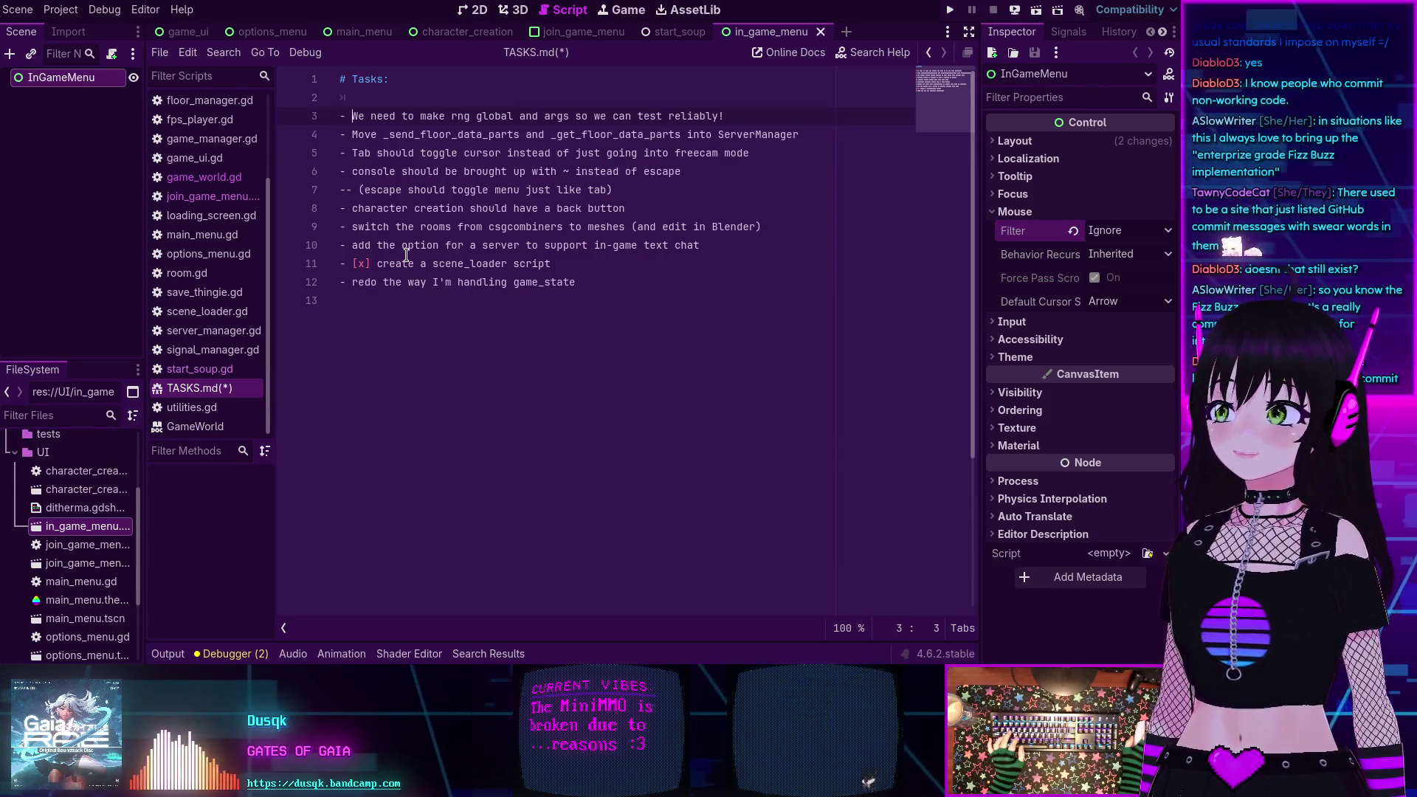
left_click(340, 322)
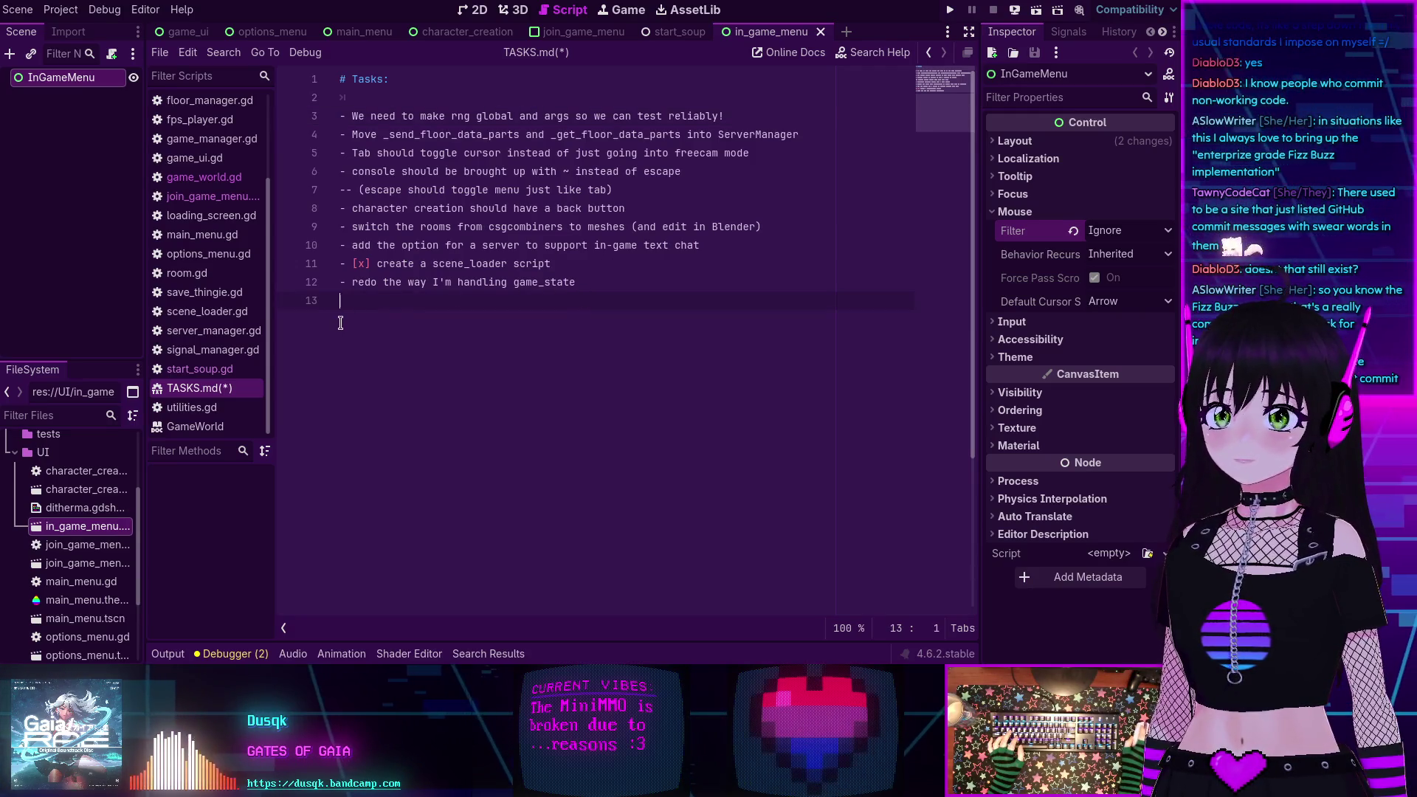